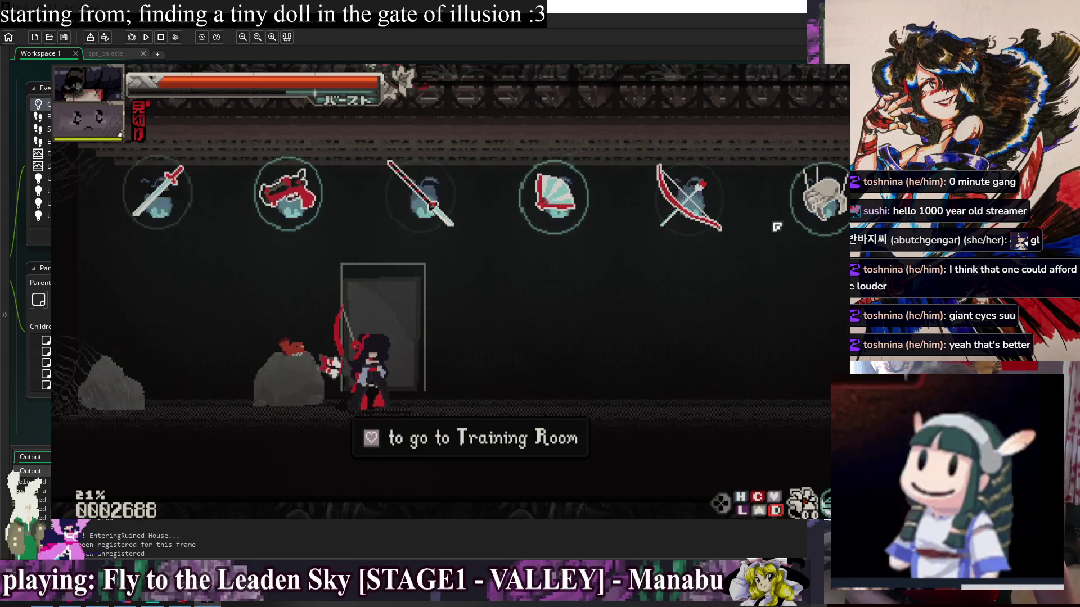
Move between the Ruined House and Training Room, then kill the player doll from debug options
{"action": "key", "text": "Right"}
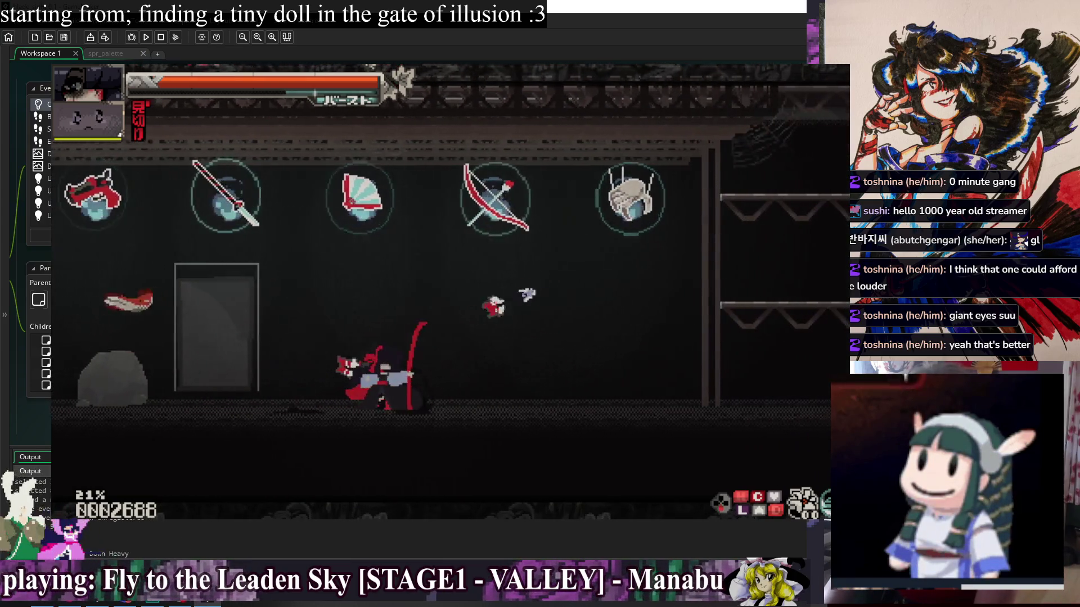
{"action": "key", "text": "Left"}
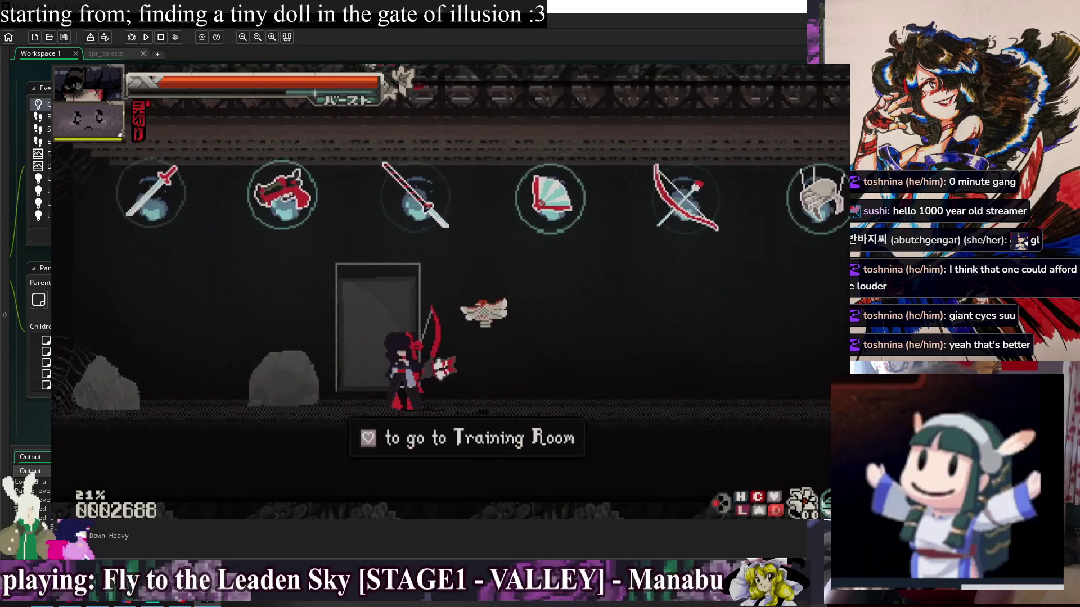
{"action": "key", "text": "Up"}
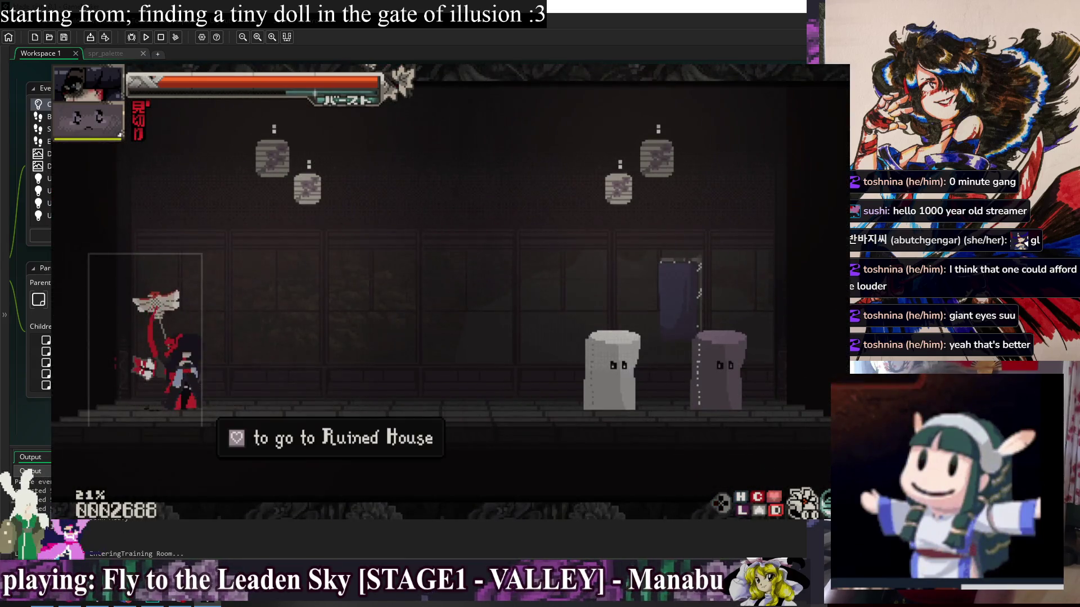
{"action": "key", "text": "Up"}
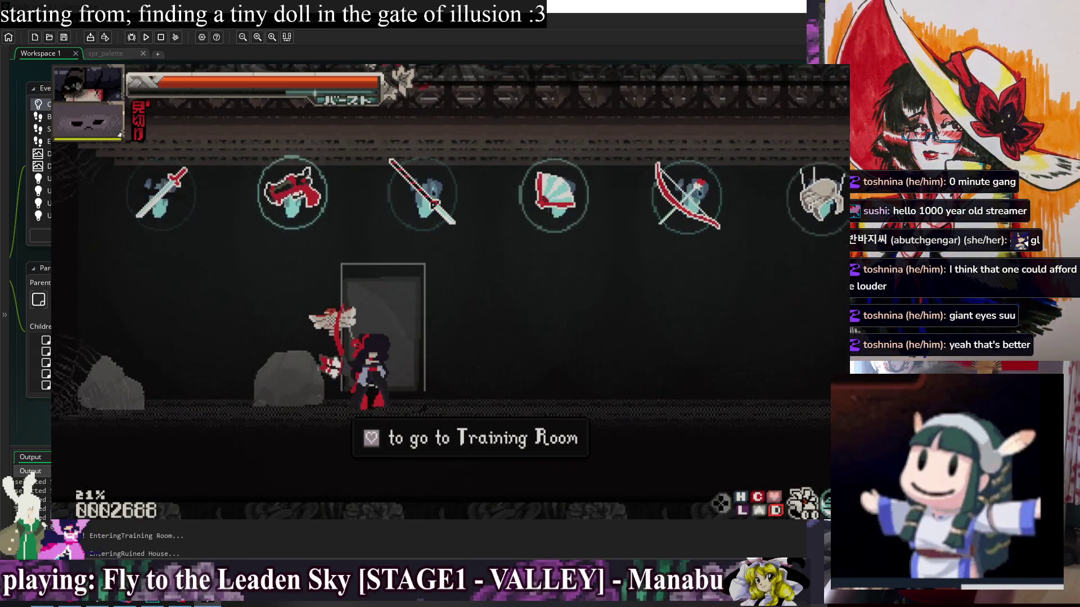
{"action": "key", "text": "Right"}
{"action": "key", "text": "F1"}
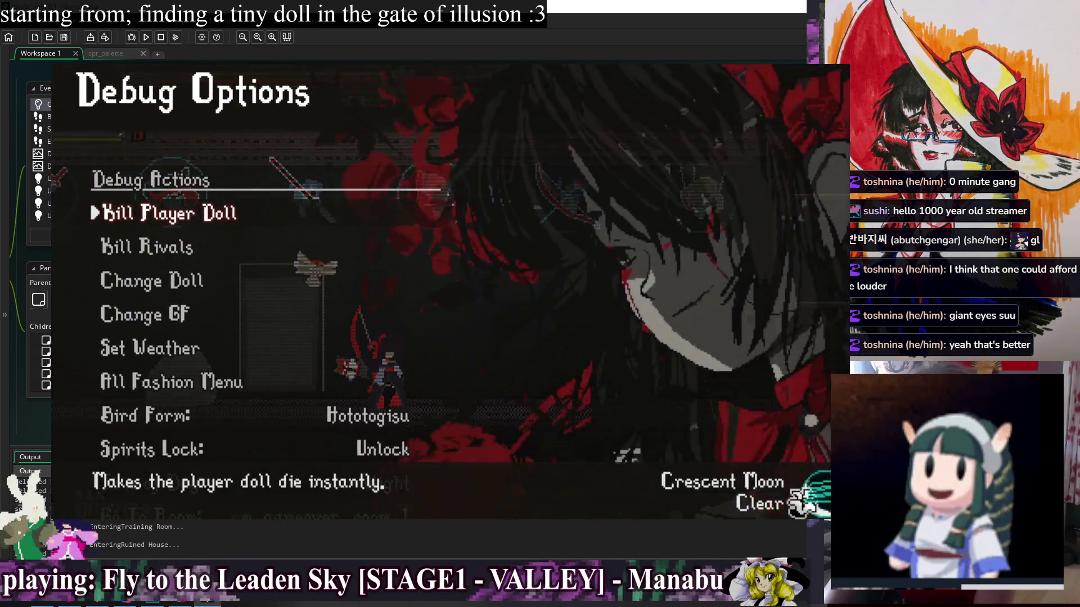
{"action": "key", "text": "z"}
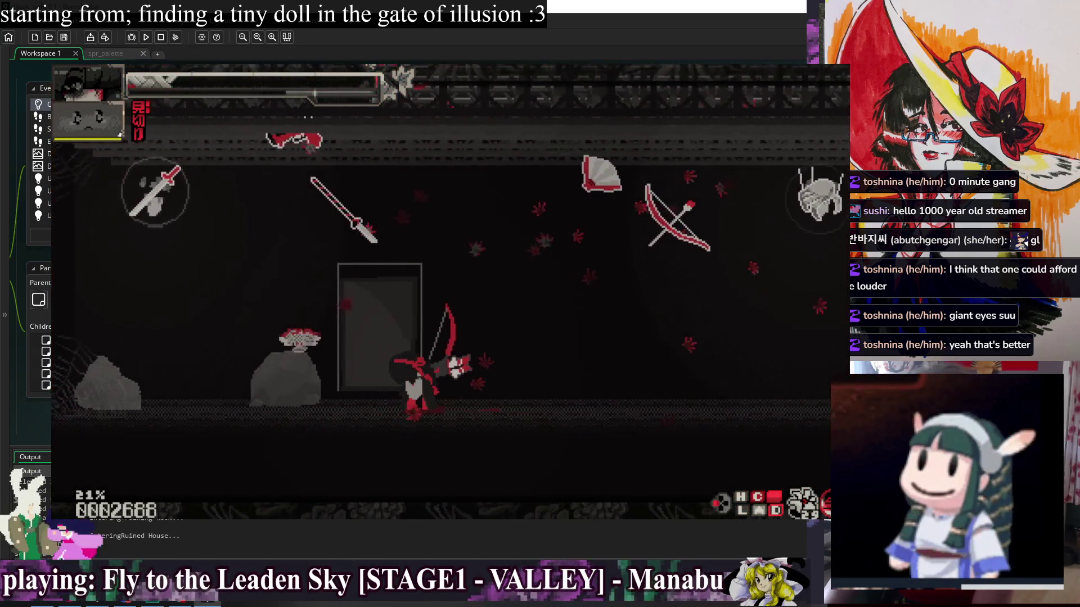
Travel through the Training Room and Cliffside doors back to the Ruined House, then end the playtest
{"action": "key", "text": "Up"}
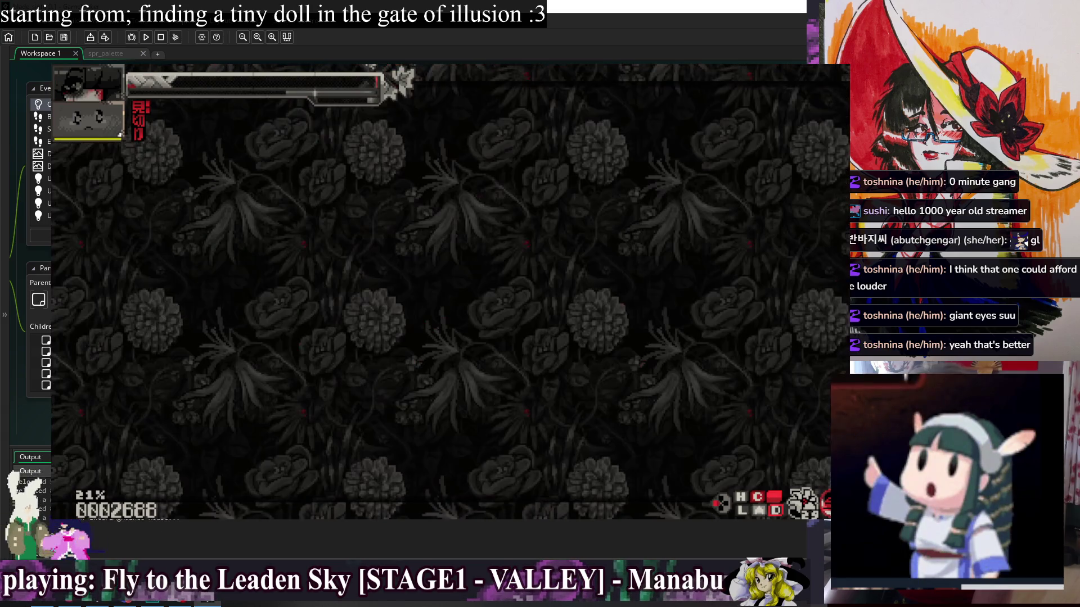
{"action": "key", "text": "Up"}
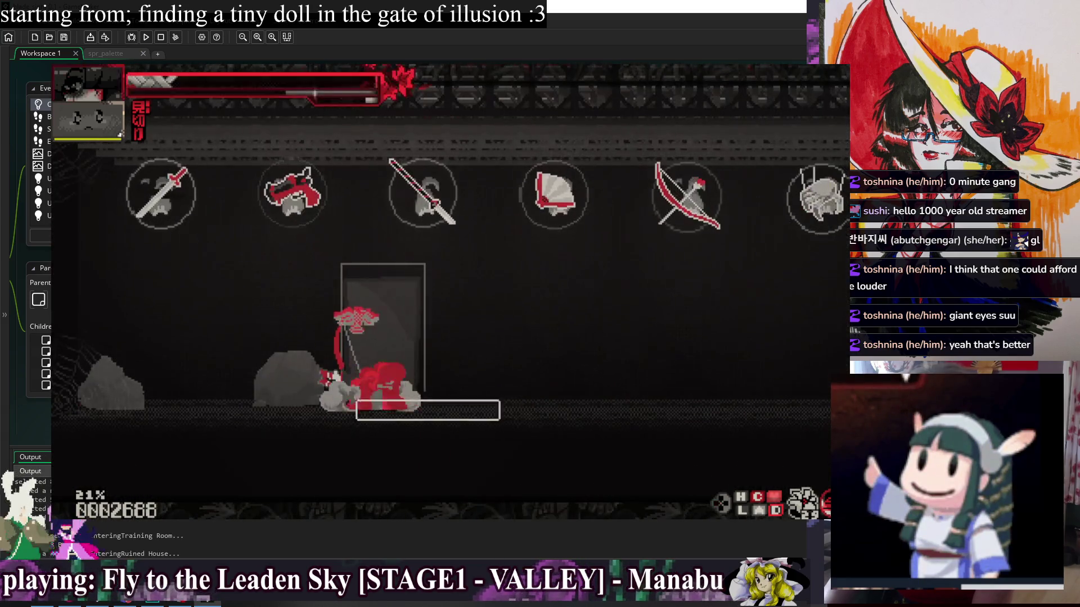
{"action": "key", "text": "Up"}
{"action": "key", "text": "Up"}
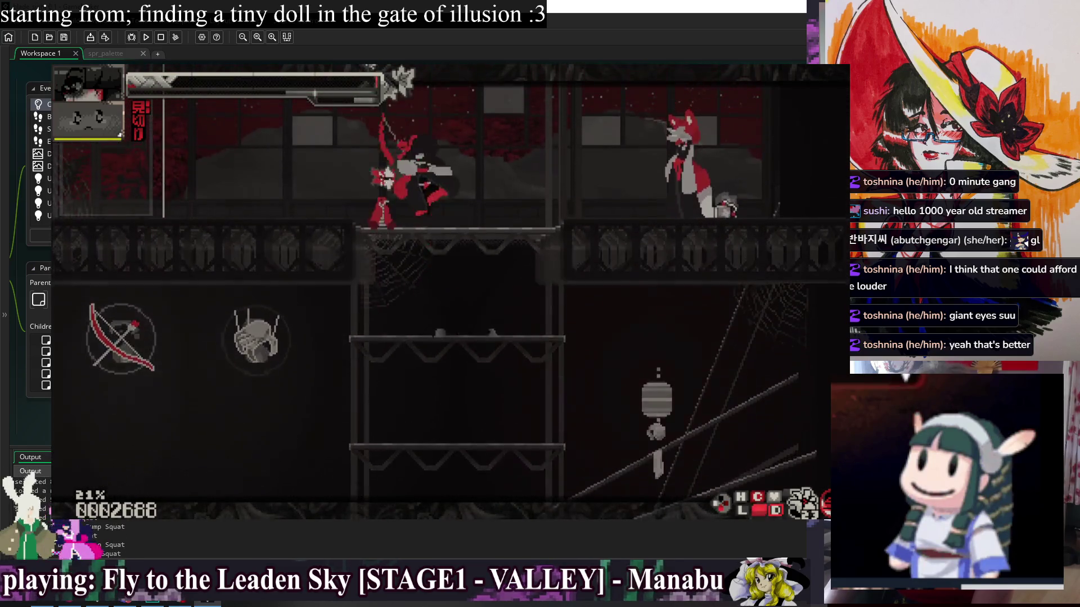
{"action": "key", "text": "Up"}
{"action": "key", "text": "Up"}
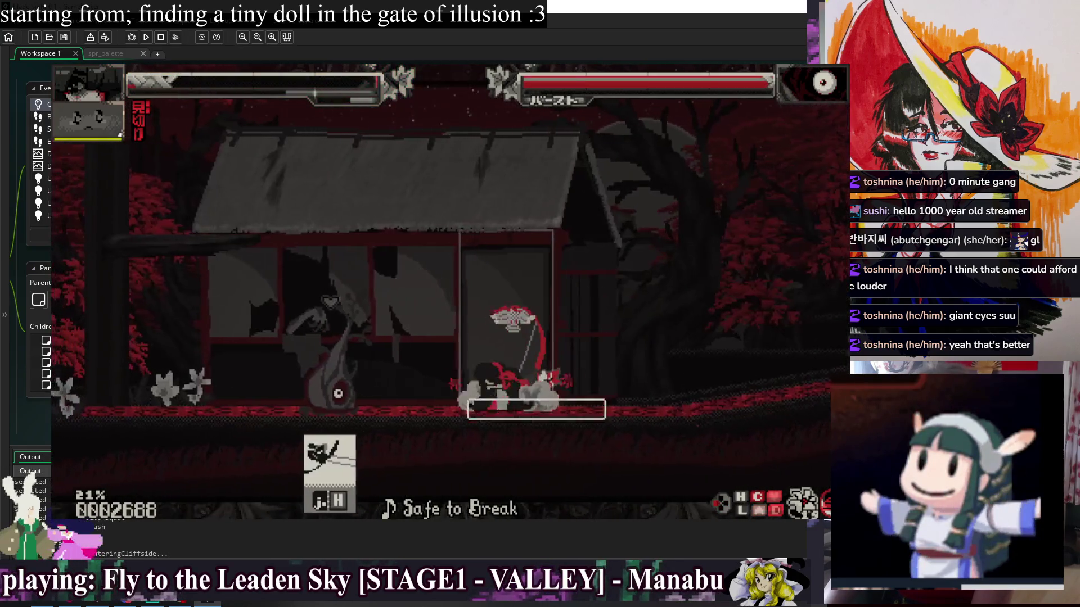
{"action": "key", "text": "Right"}
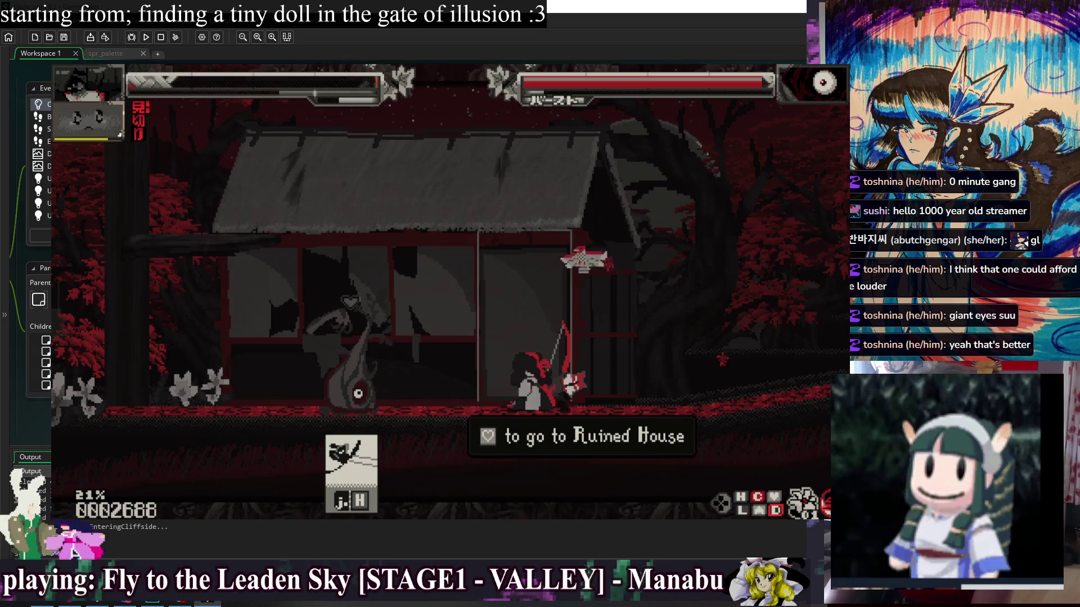
{"action": "key", "text": "Up"}
{"action": "key", "text": "Up"}
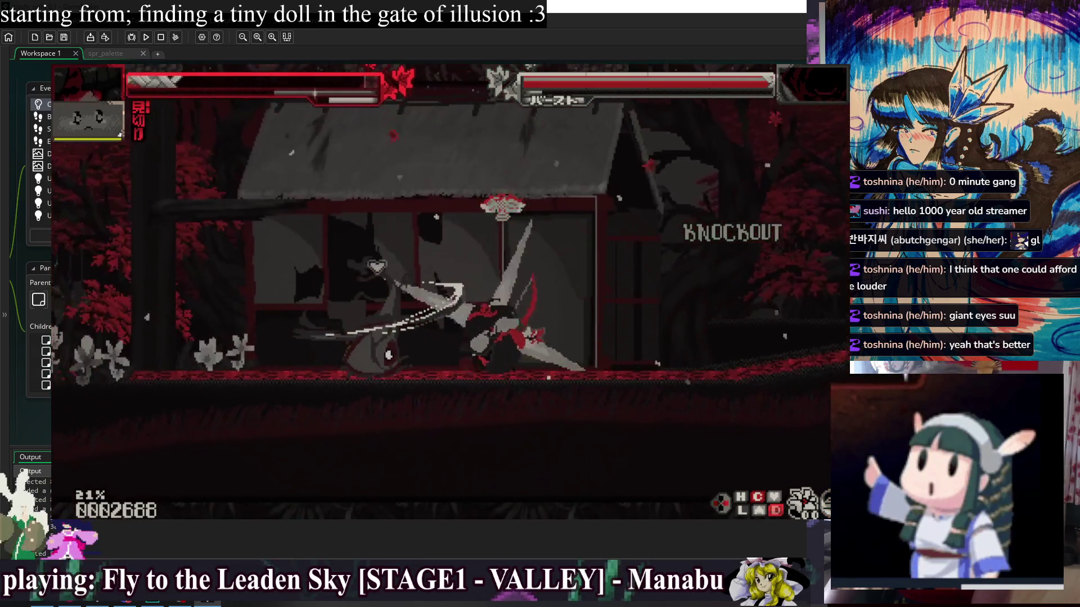
{"action": "key", "text": "Escape"}
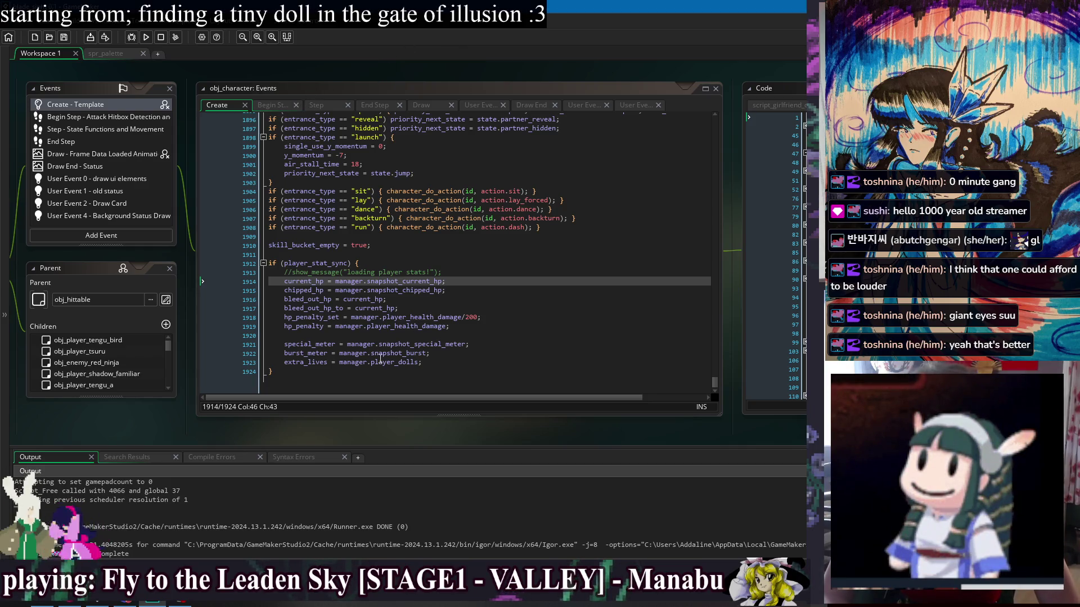
Add the comment '//save player stats' after 'if (player_stat_sync) {' on line 1912
{"action": "left_click", "coordinate": [397, 379]}
{"action": "left_click", "coordinate": [487, 263]}
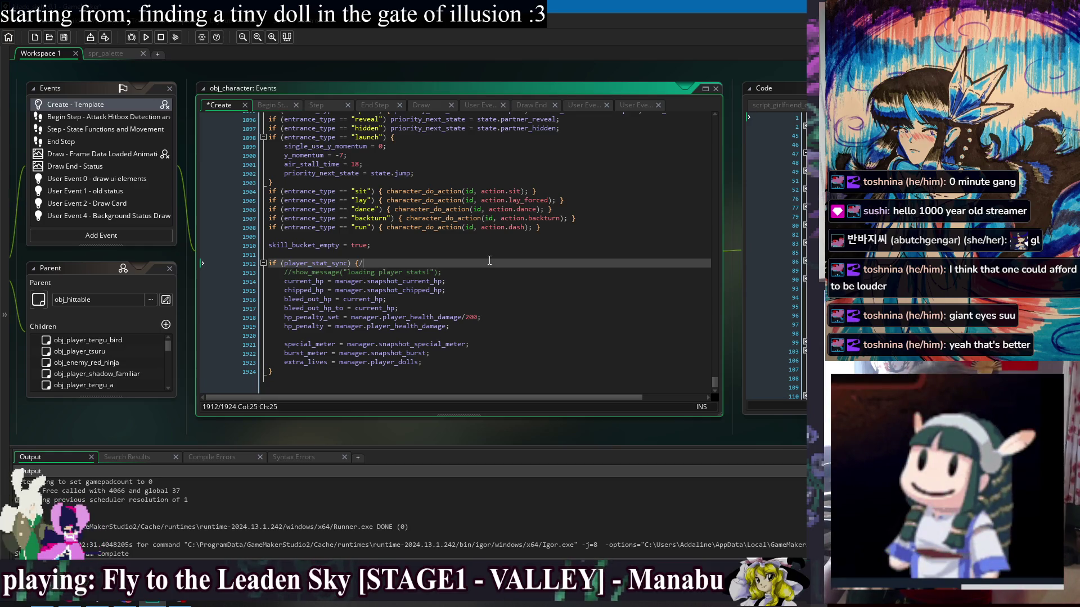
{"action": "type", "text": "/save player stats"}
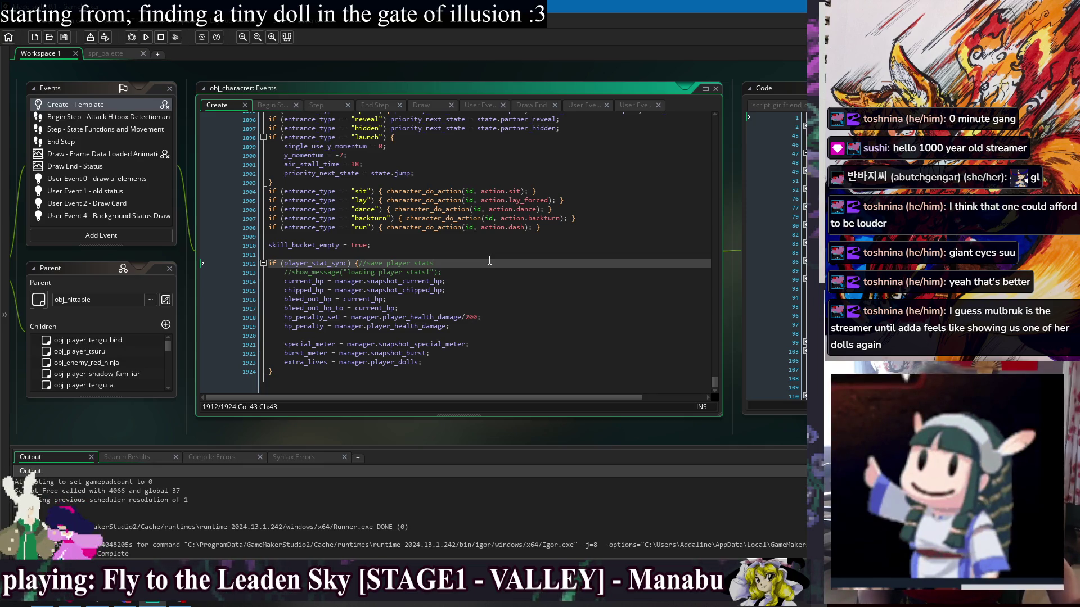
{"action": "left_click", "coordinate": [495, 281]}
{"action": "left_click", "coordinate": [498, 298]}
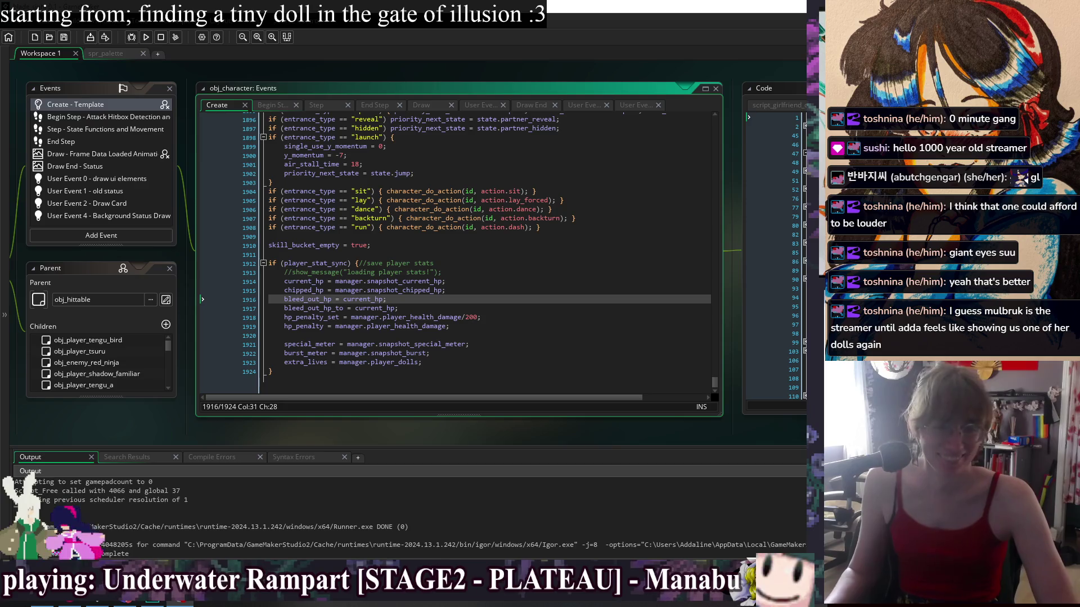
{"action": "left_click", "coordinate": [434, 263]}
{"action": "left_click", "coordinate": [495, 317]}
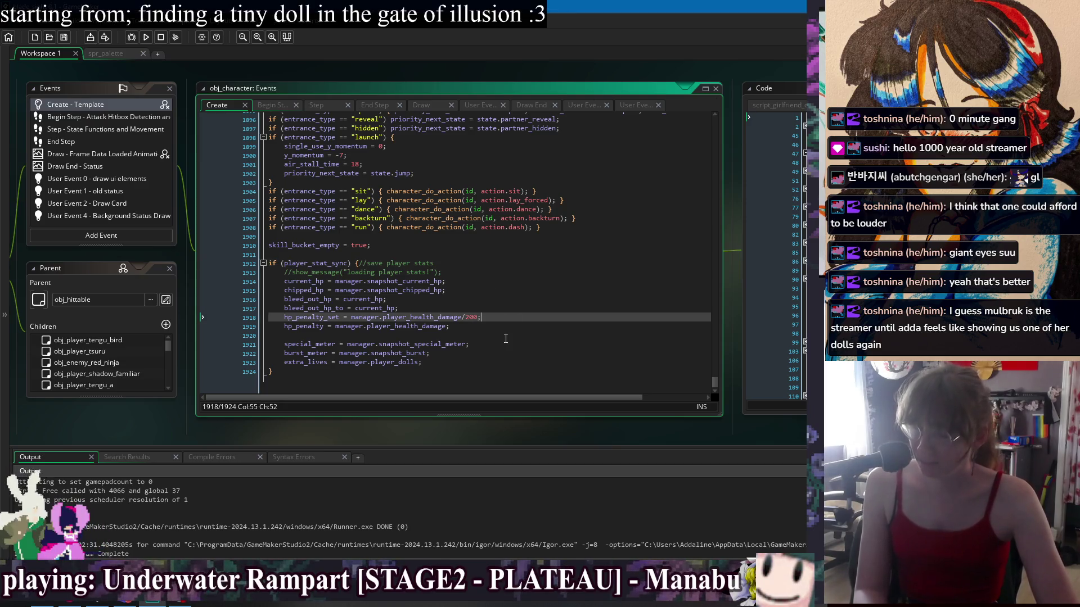
{"action": "left_click", "coordinate": [510, 334]}
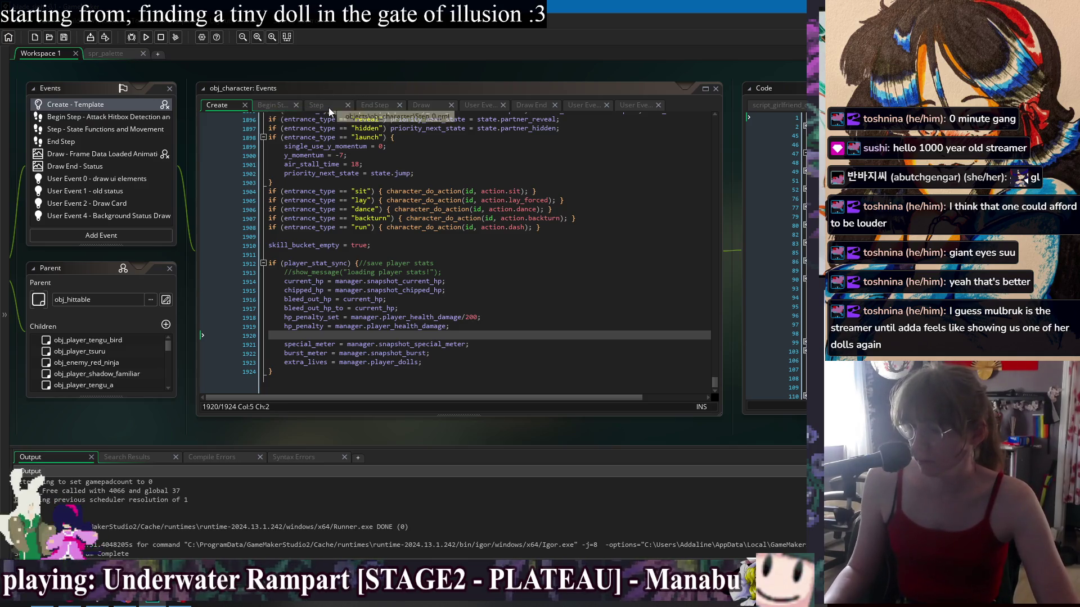
{"action": "right_click", "coordinate": [294, 72]}
{"action": "mouse_move", "coordinate": [321, 92]}
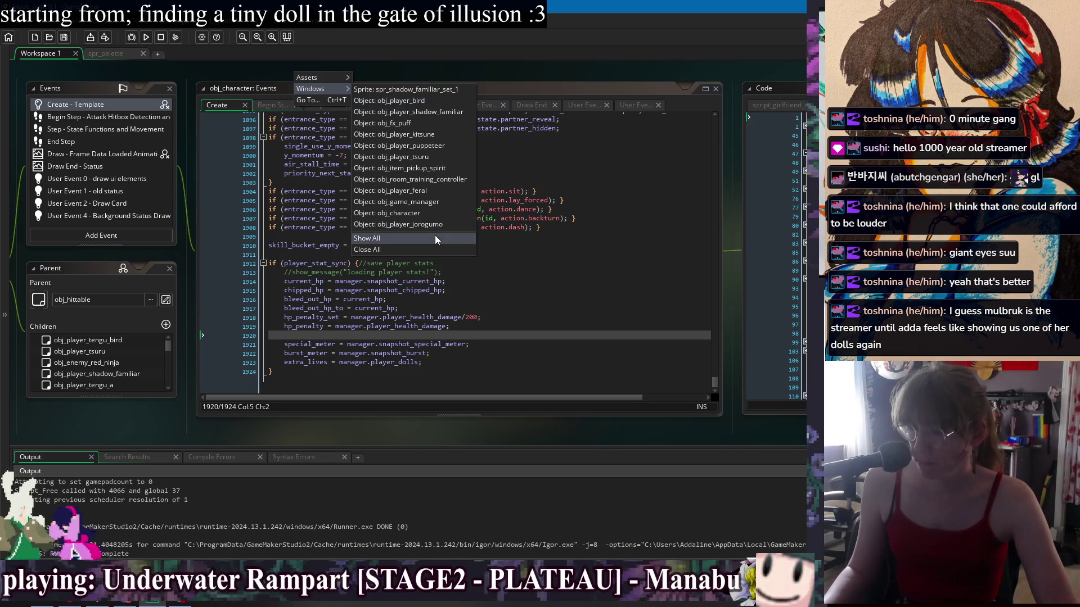
{"action": "left_click", "coordinate": [423, 214]}
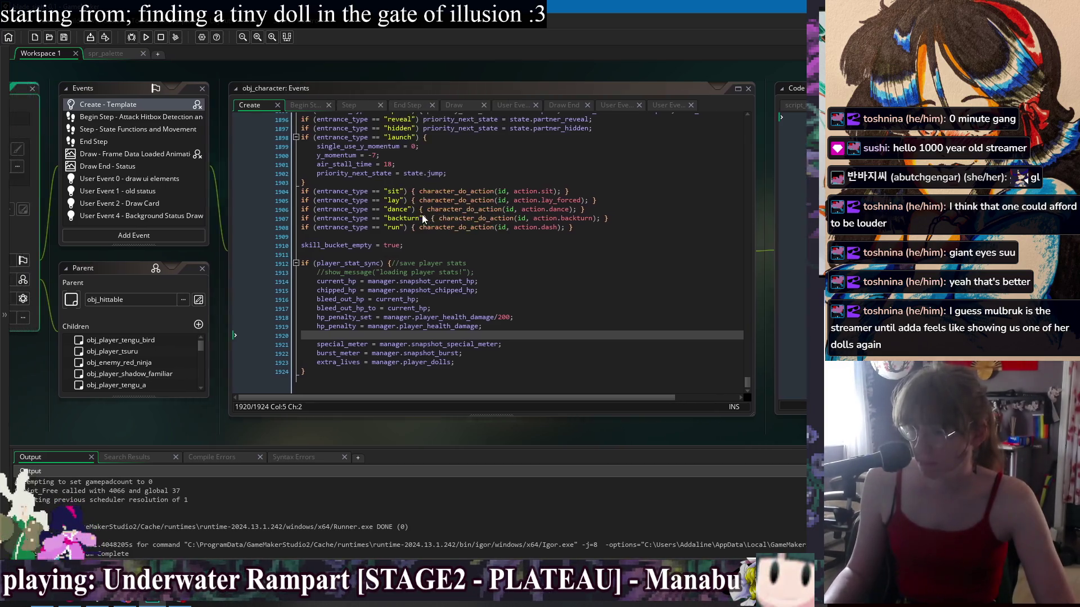
{"action": "right_click", "coordinate": [390, 77]}
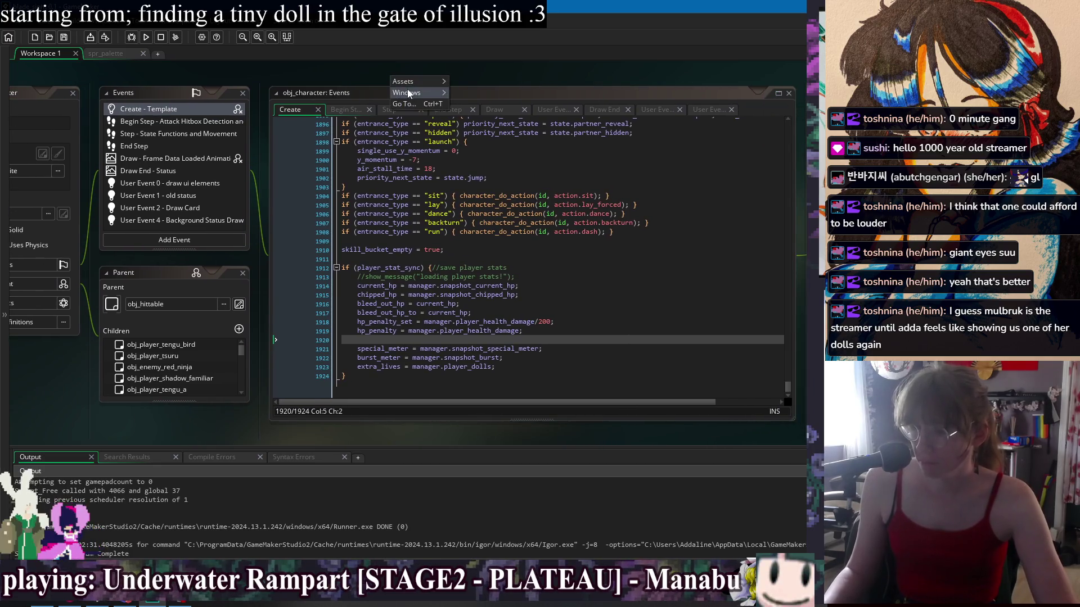
{"action": "mouse_move", "coordinate": [407, 91]}
{"action": "left_click", "coordinate": [520, 206]}
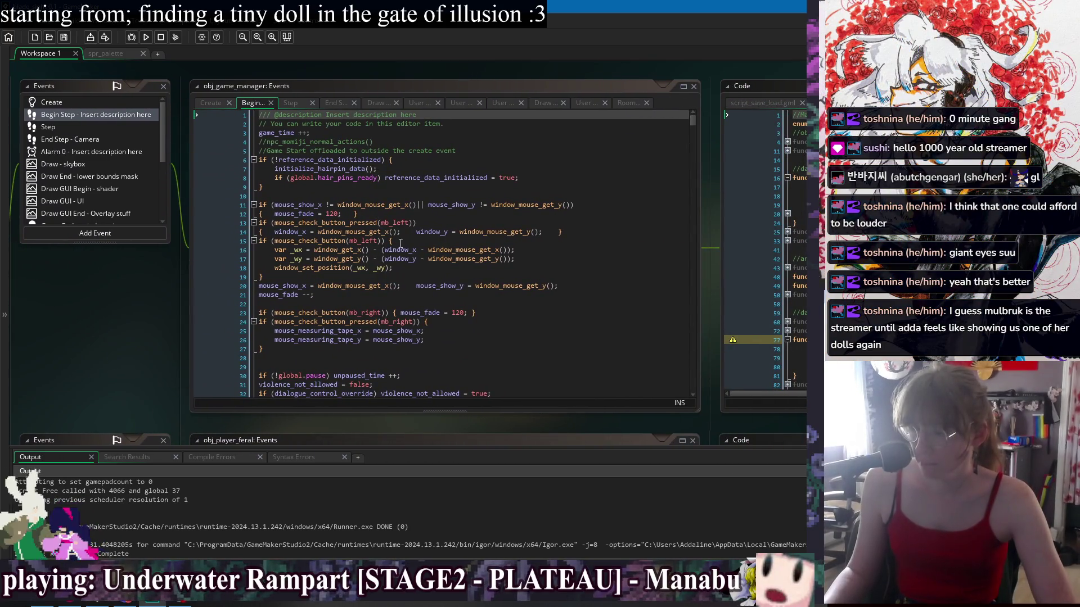
{"action": "left_click", "coordinate": [414, 216]}
{"action": "scroll", "coordinate": [545, 211], "scroll_direction": "down", "scroll_amount": 2}
{"action": "left_click", "coordinate": [545, 211]}
{"action": "scroll", "coordinate": [546, 211], "scroll_direction": "down", "scroll_amount": 4}
{"action": "key", "text": "ctrl+f"}
{"action": "type", "text": "play"}
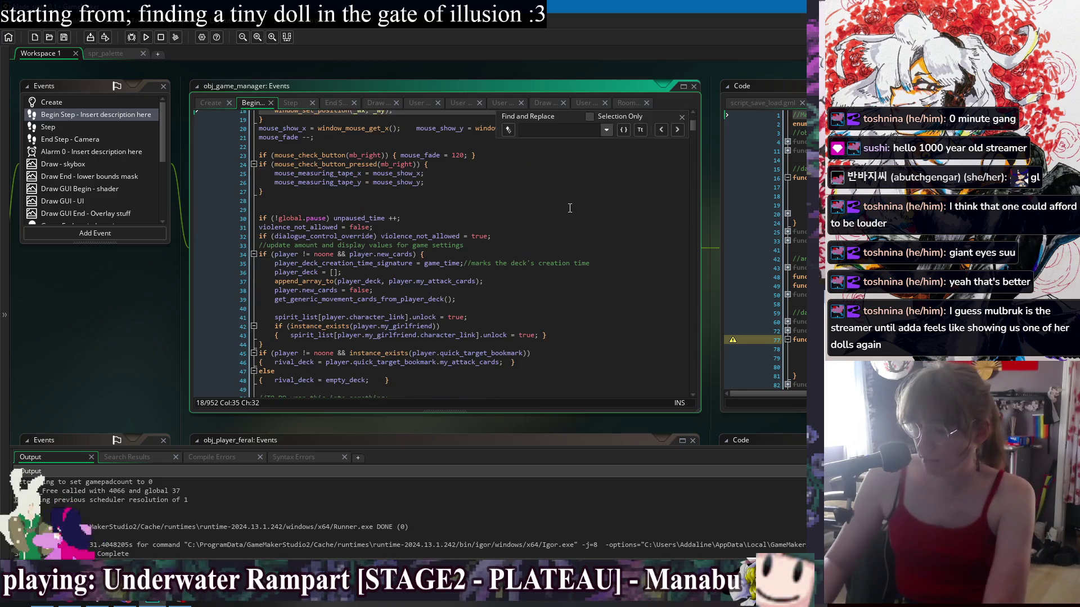
{"action": "type", "text": "er != "}
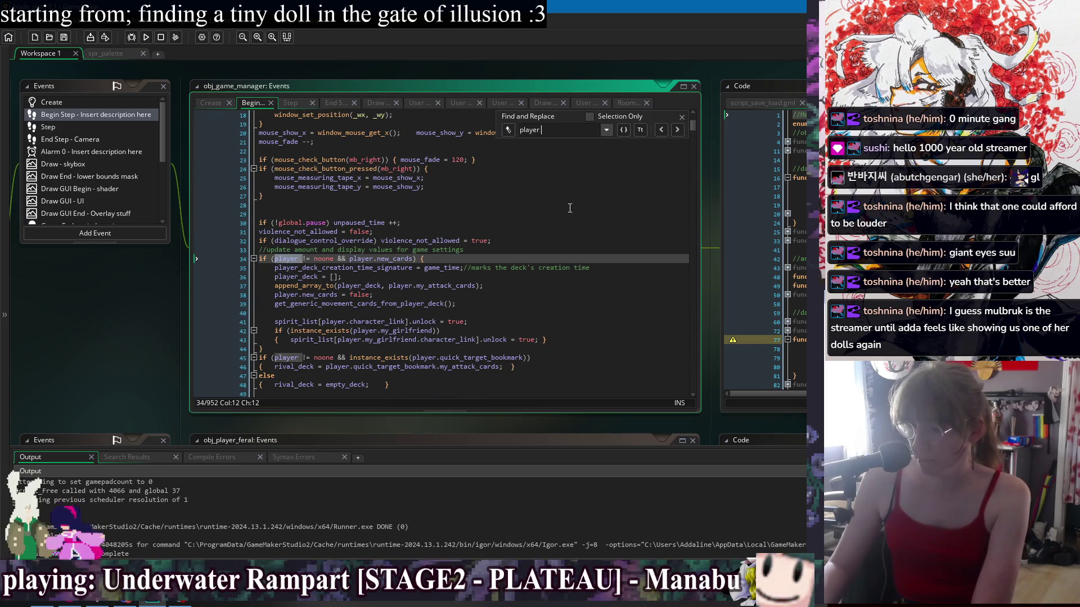
{"action": "type", "text": "noone"}
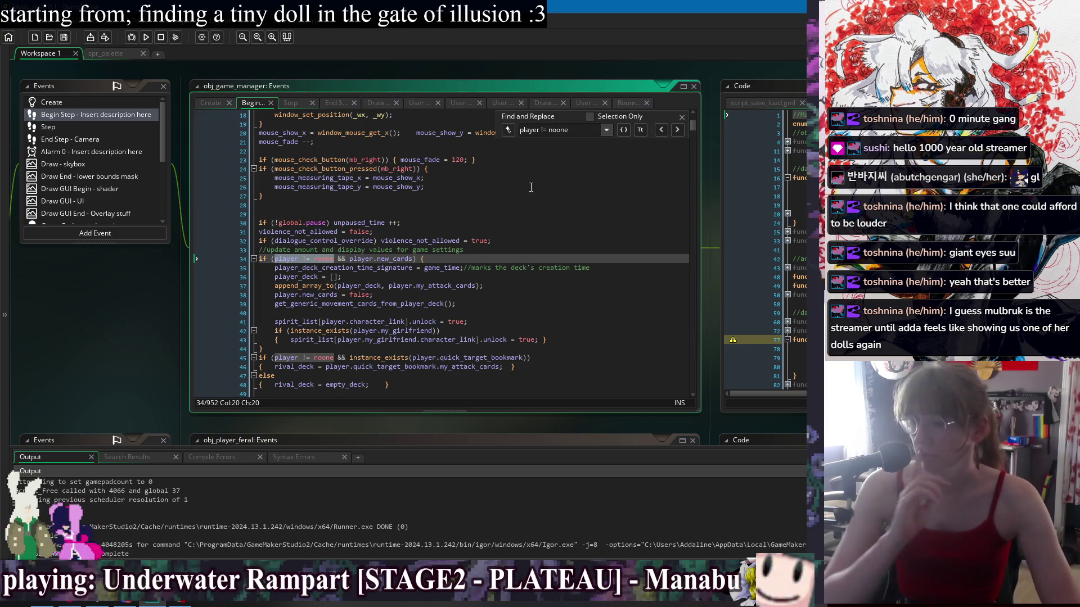
{"action": "left_click", "coordinate": [678, 130]}
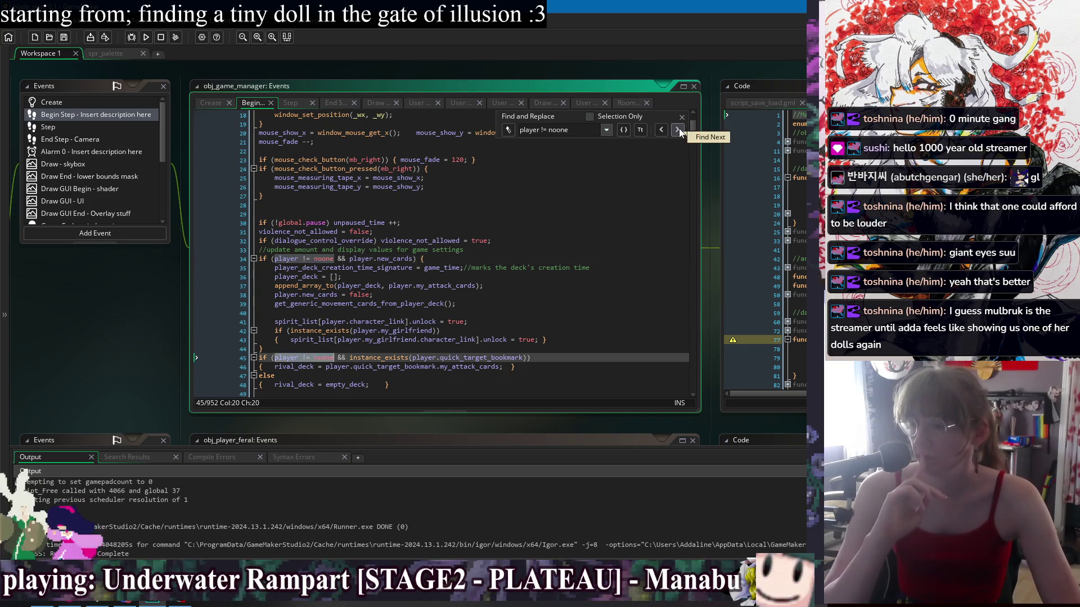
{"action": "left_click", "coordinate": [678, 130]}
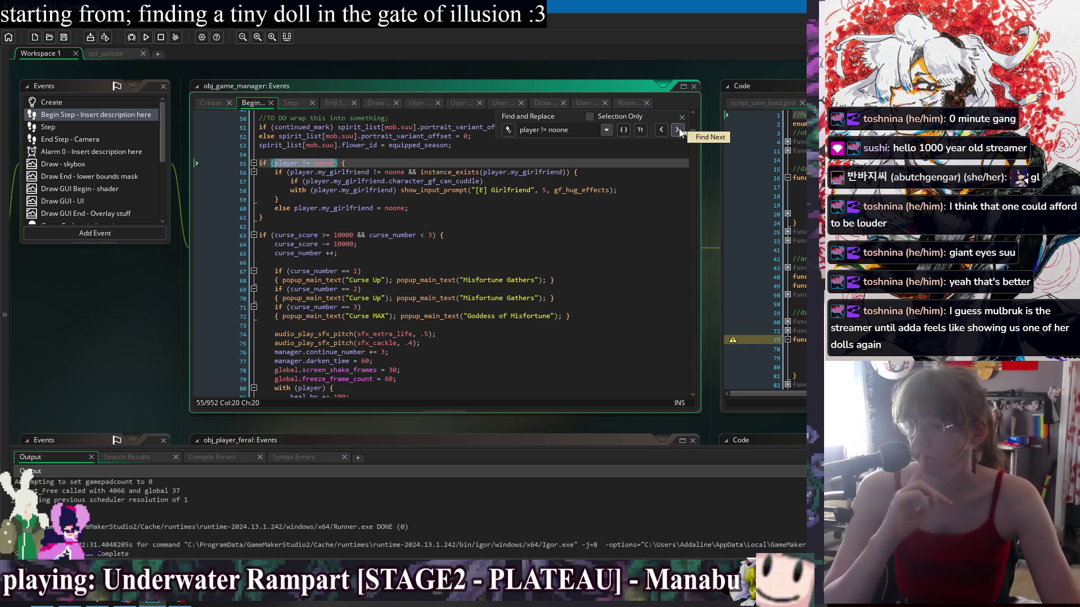
{"action": "left_click", "coordinate": [678, 129]}
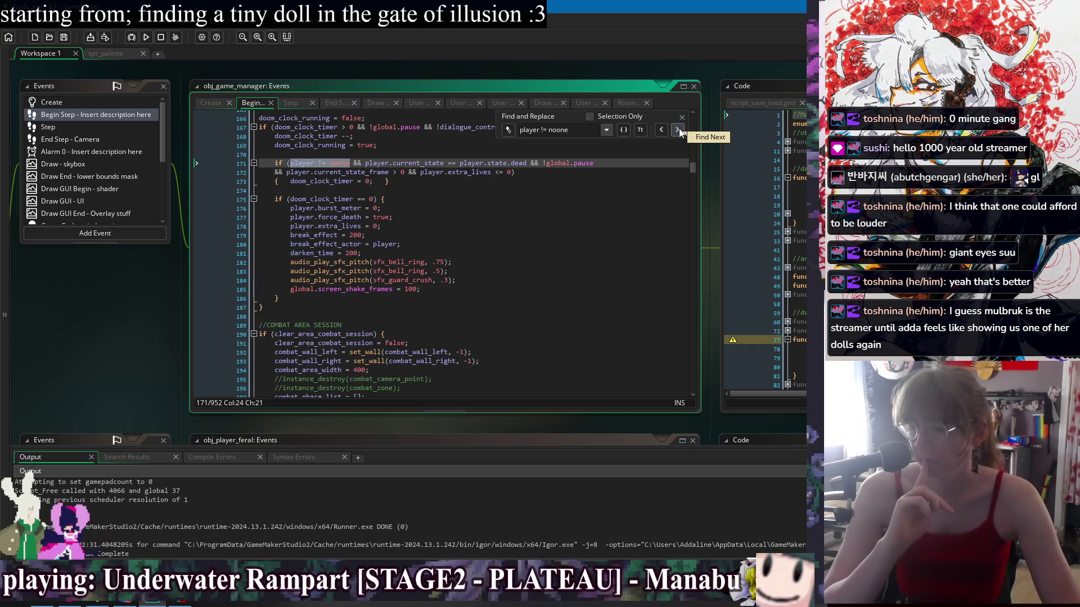
{"action": "left_click", "coordinate": [678, 130]}
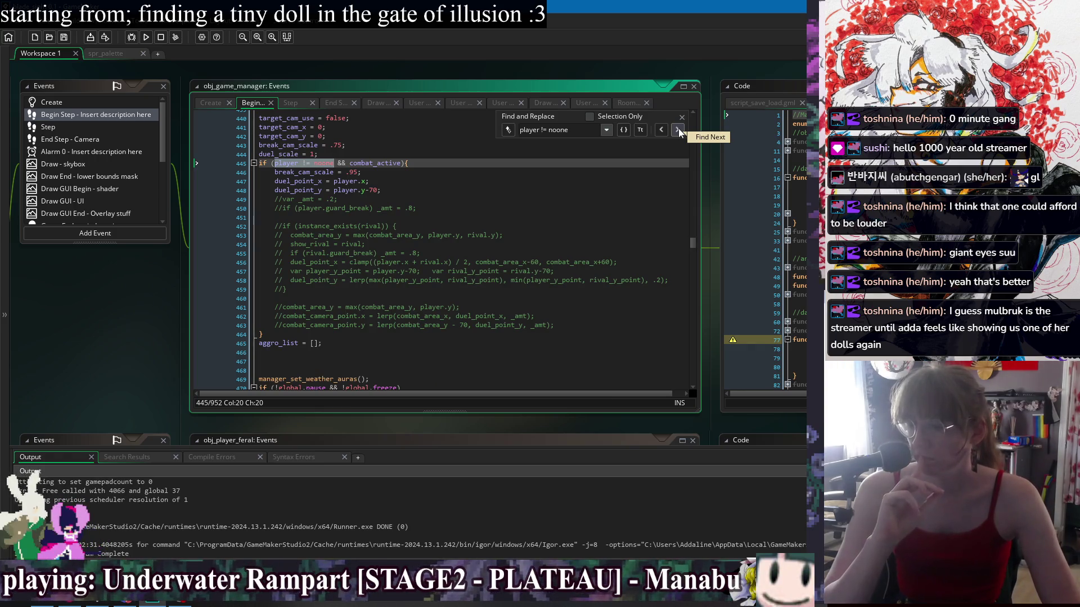
{"action": "left_click", "coordinate": [570, 326]}
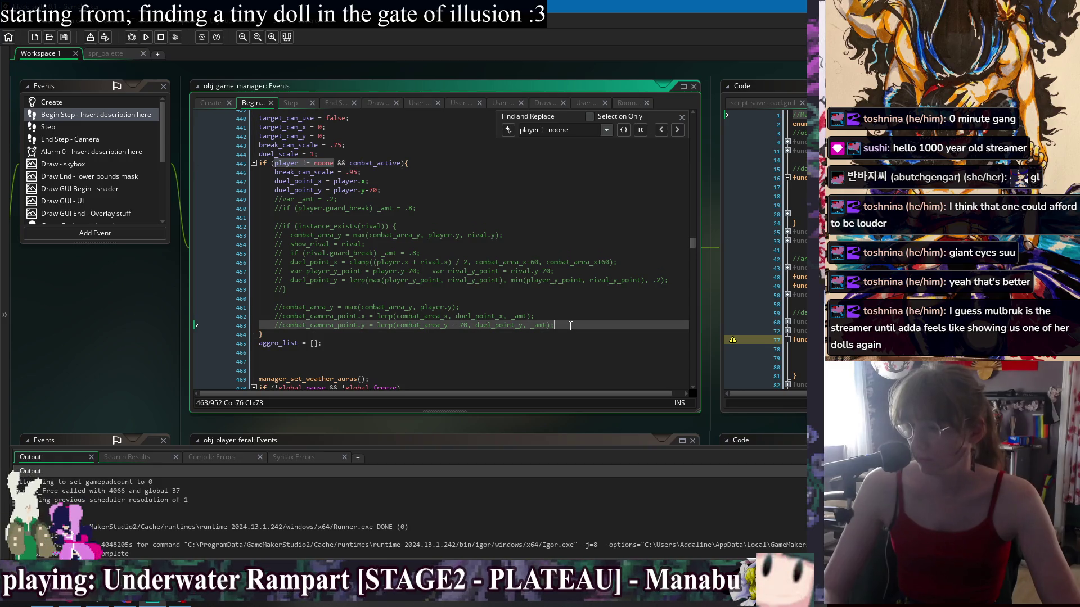
{"action": "left_click", "coordinate": [678, 130]}
{"action": "left_click", "coordinate": [494, 310]}
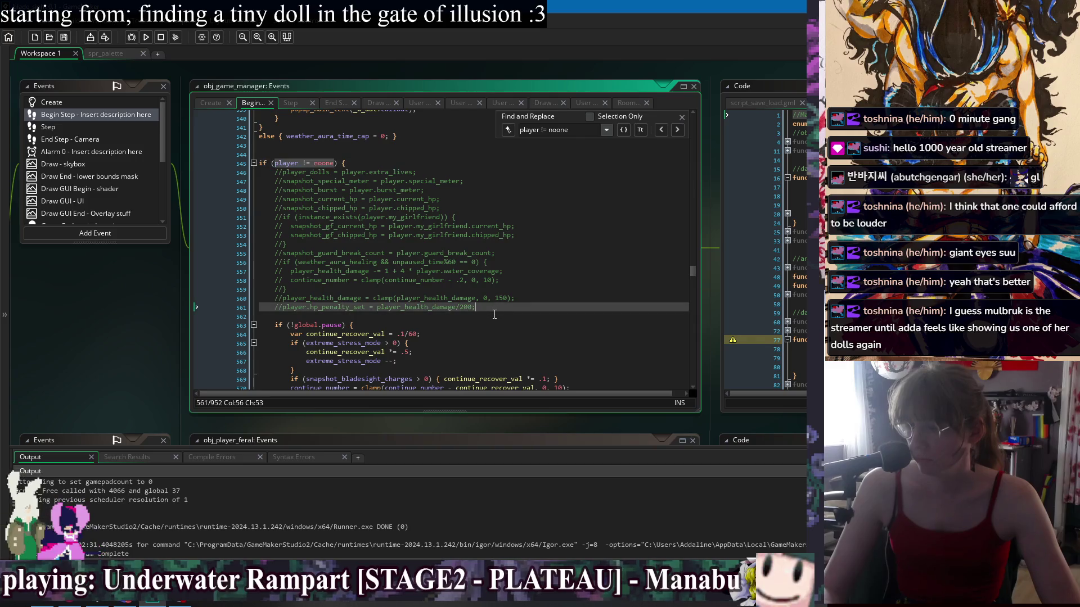
{"action": "scroll", "coordinate": [494, 313], "scroll_direction": "down", "scroll_amount": 2}
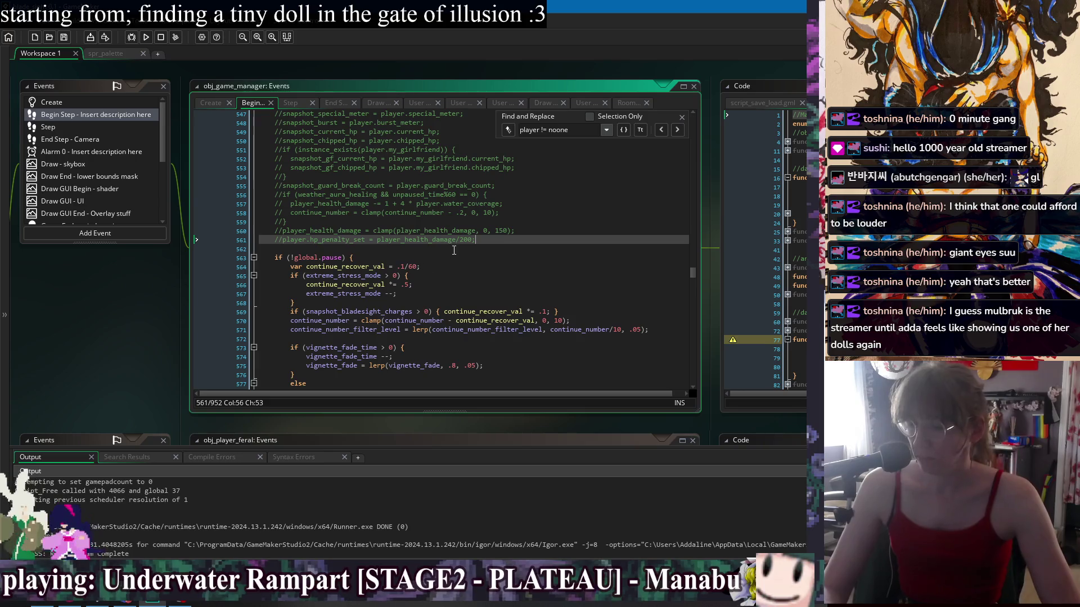
{"action": "scroll", "coordinate": [455, 251], "scroll_direction": "down", "scroll_amount": 6}
{"action": "scroll", "coordinate": [456, 259], "scroll_direction": "up", "scroll_amount": 6}
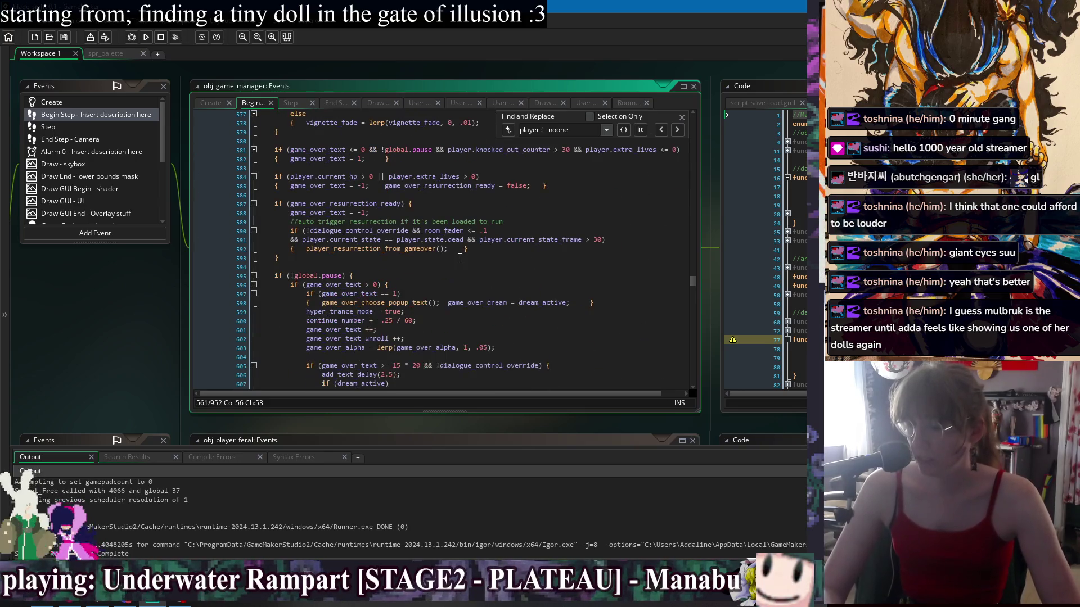
{"action": "scroll", "coordinate": [463, 289], "scroll_direction": "up", "scroll_amount": 3}
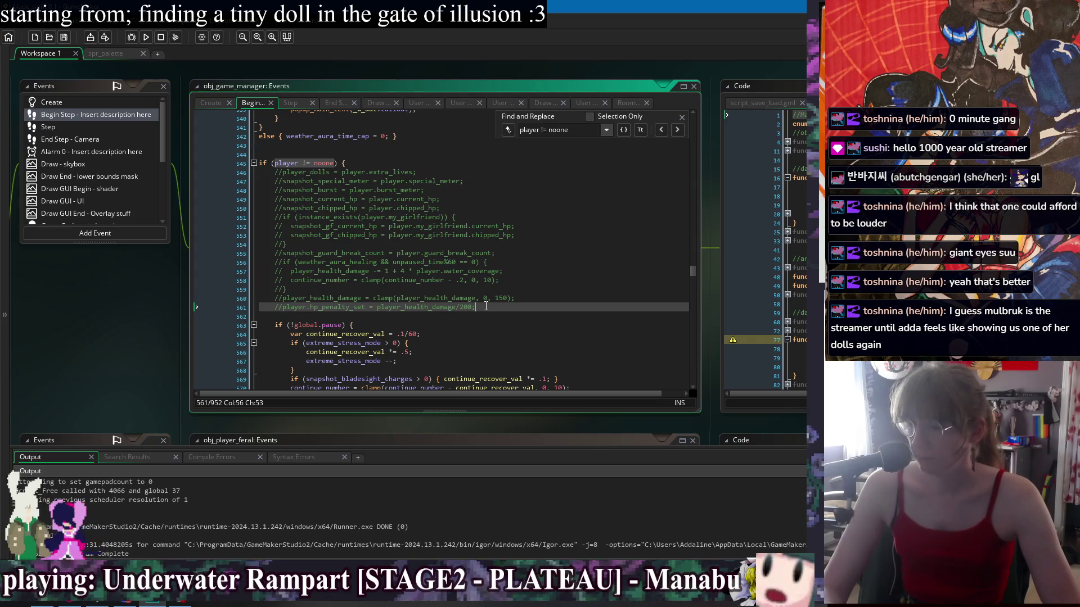
Bring obj_character's Create code into view from the workspace Windows list, at the extra_lives line
{"action": "right_click", "coordinate": [113, 311]}
{"action": "mouse_move", "coordinate": [146, 312]}
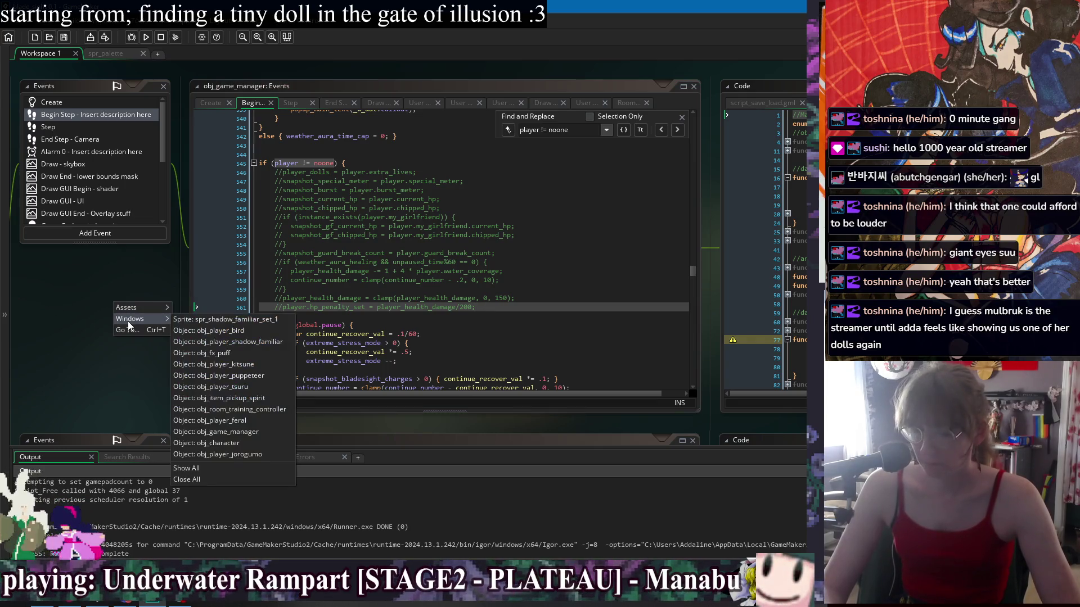
{"action": "left_click", "coordinate": [245, 446]}
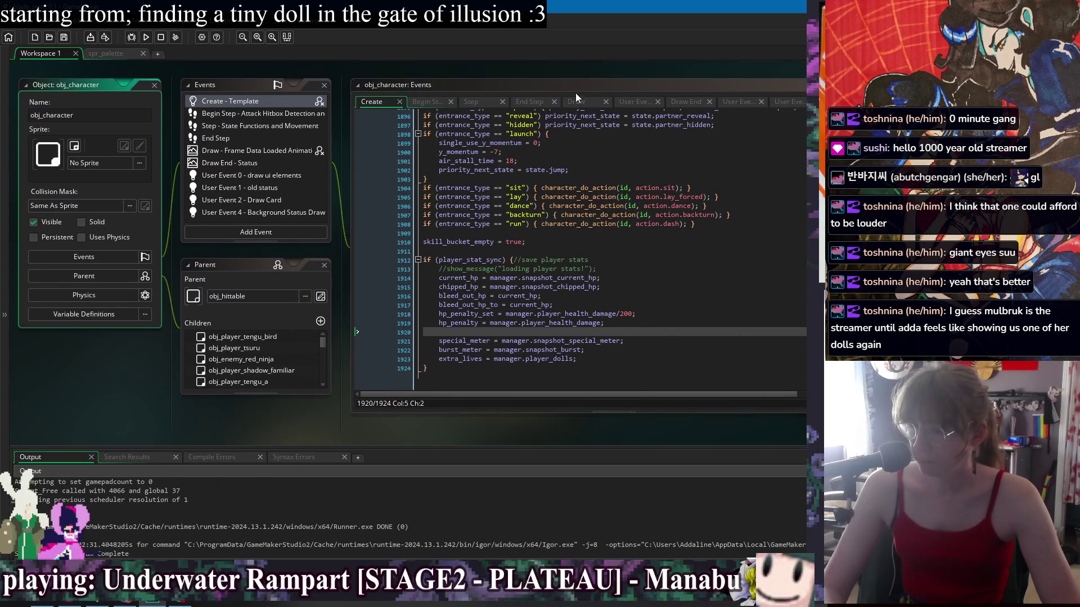
{"action": "left_click_drag", "start_coordinate": [582, 69], "coordinate": [430, 76]}
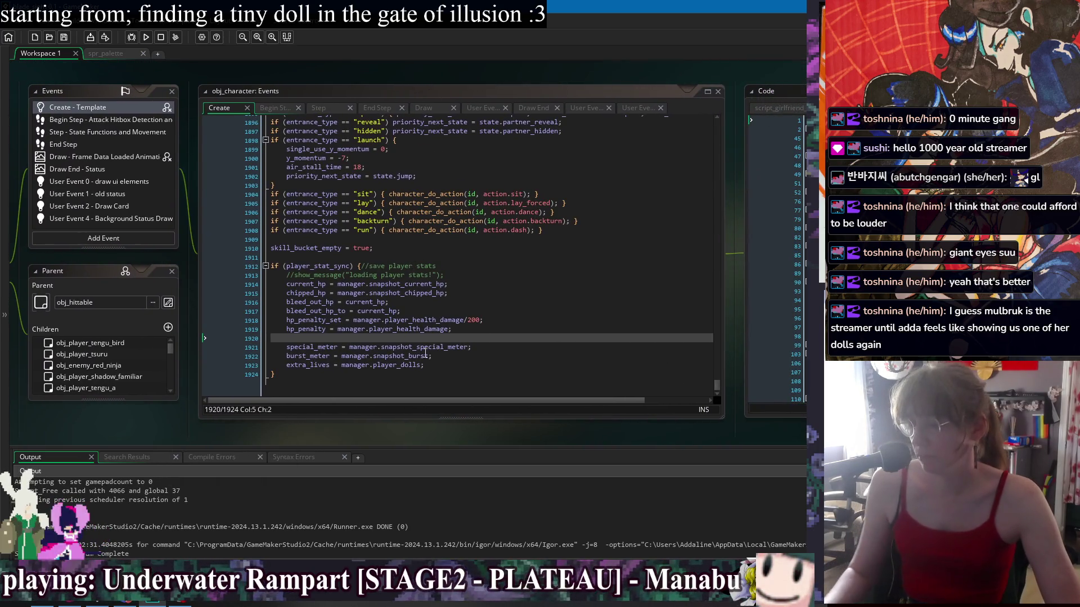
{"action": "left_click", "coordinate": [454, 370]}
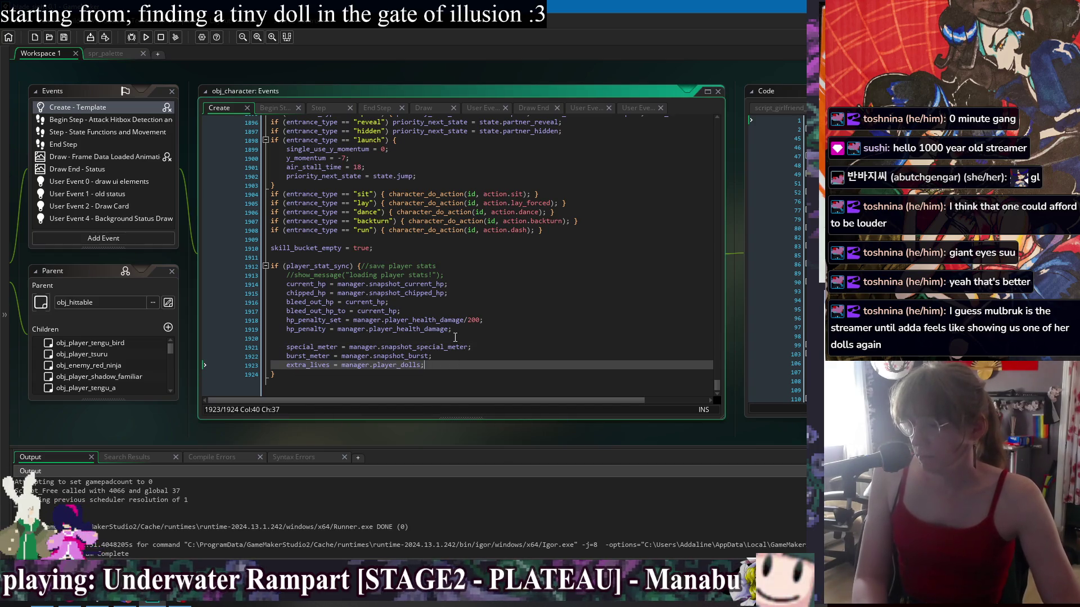
Add an empty if (instance_exists(my_girlfriend)) { } block below the loaded stats
{"action": "key", "text": "Return"}
{"action": "key", "text": "Return"}
{"action": "type", "text": "if (m"}
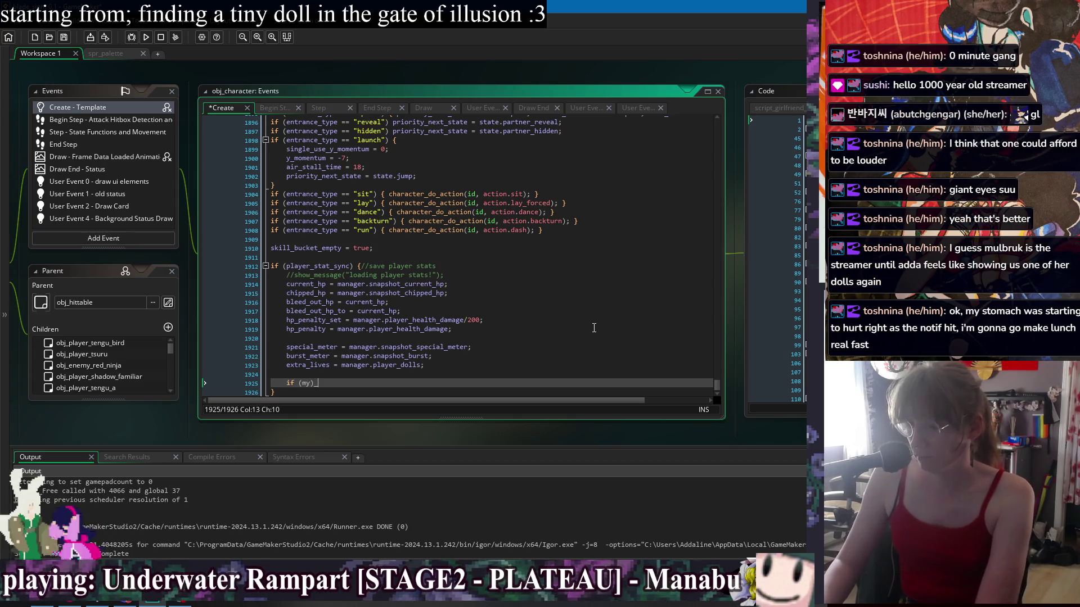
{"action": "type", "text": "y_girlfriend !="}
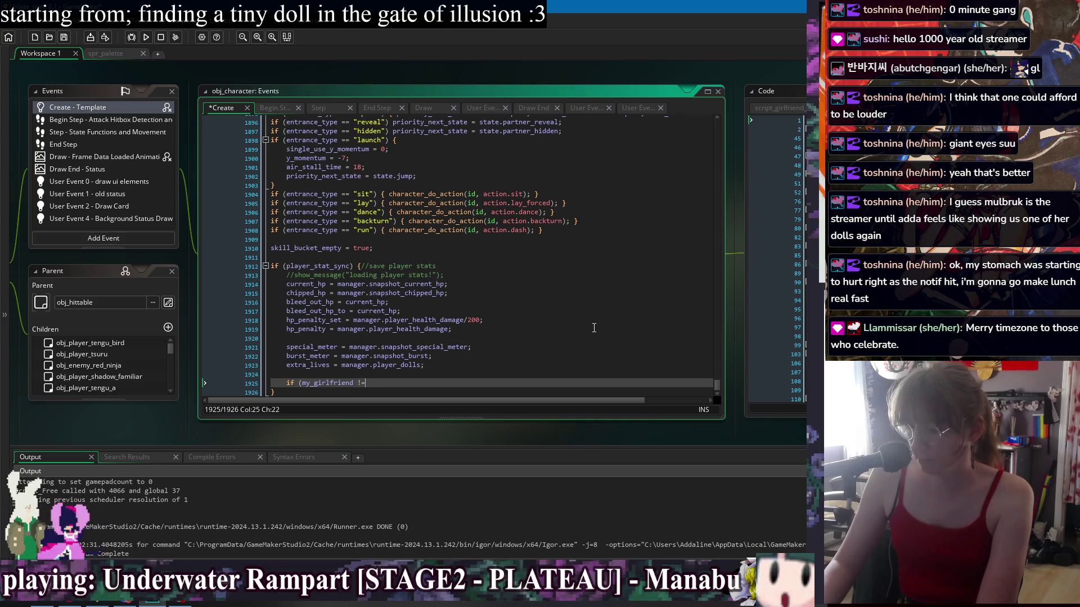
{"action": "key", "text": "BackSpace"}
{"action": "key", "text": "BackSpace"}
{"action": "key", "text": "BackSpace"}
{"action": "type", "text": "instance_exists"}
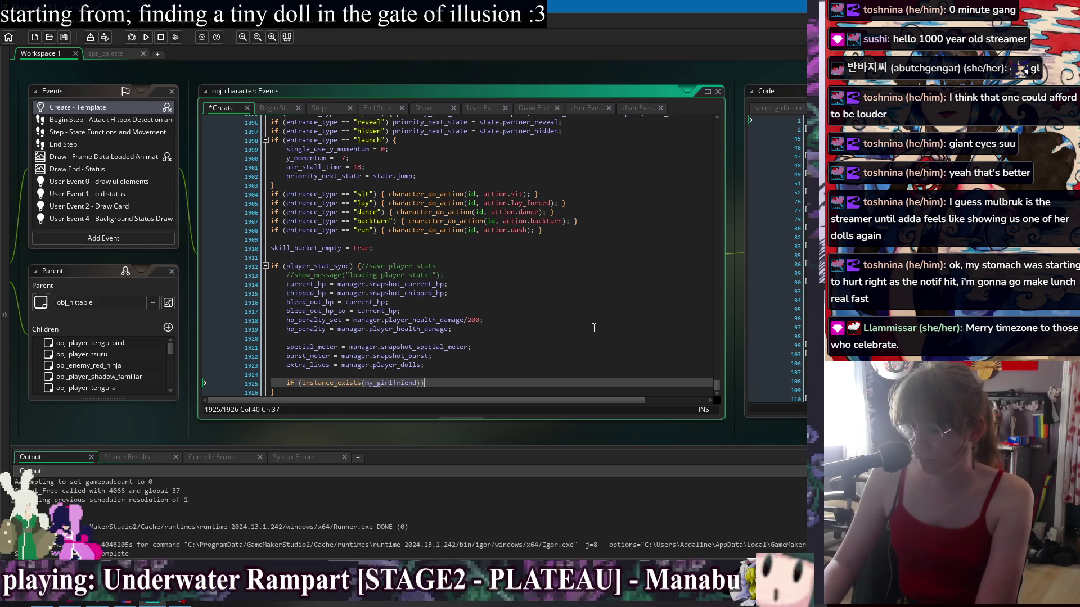
{"action": "type", "text": "{"}
{"action": "key", "text": "Return"}
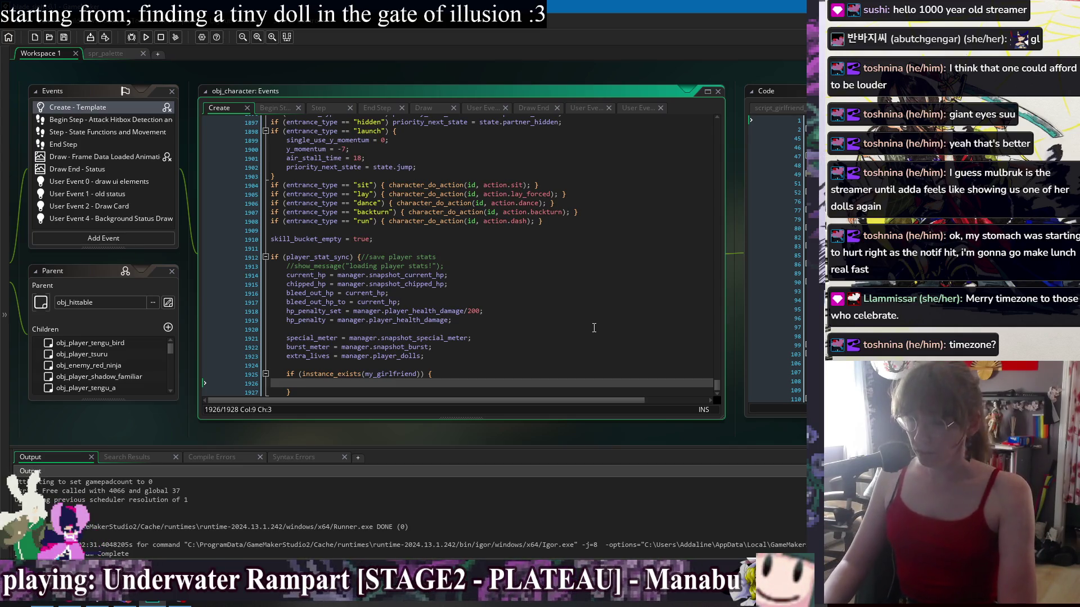
{"action": "key", "text": "Return"}
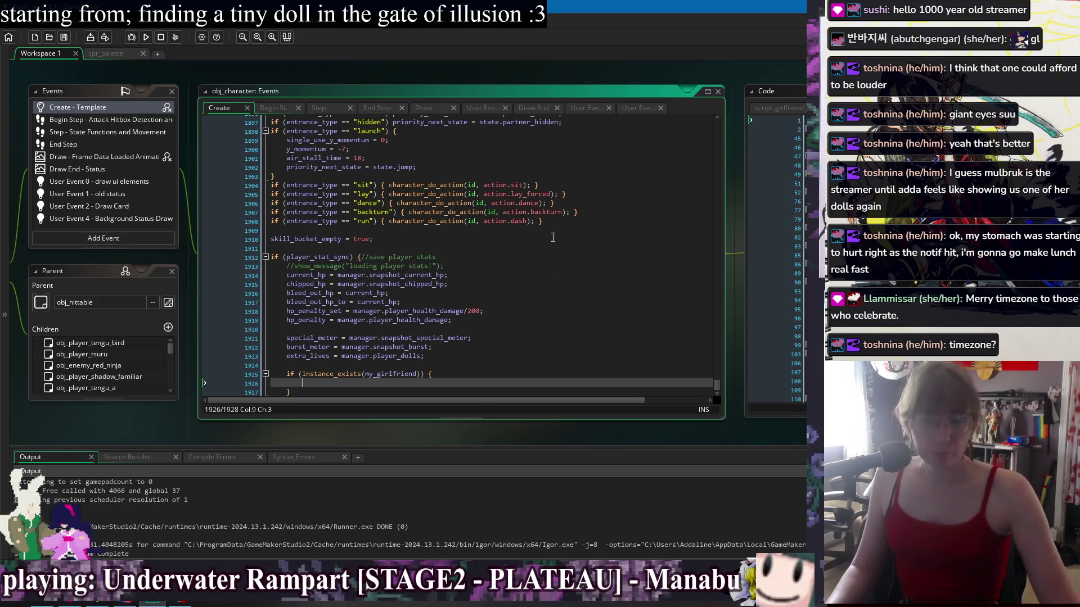
{"action": "key", "text": "ctrl+z"}
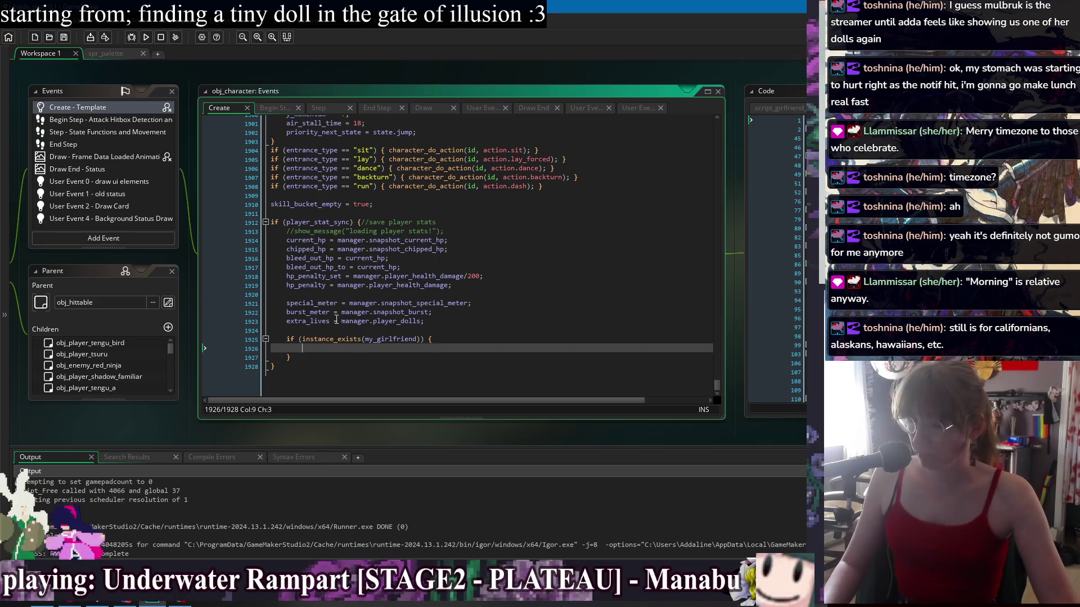
Write manager.snapshot_gf_chipped_hp = my_girlfriend.chipped_hp; inside the girlfriend block
{"action": "type", "text": "manag"}
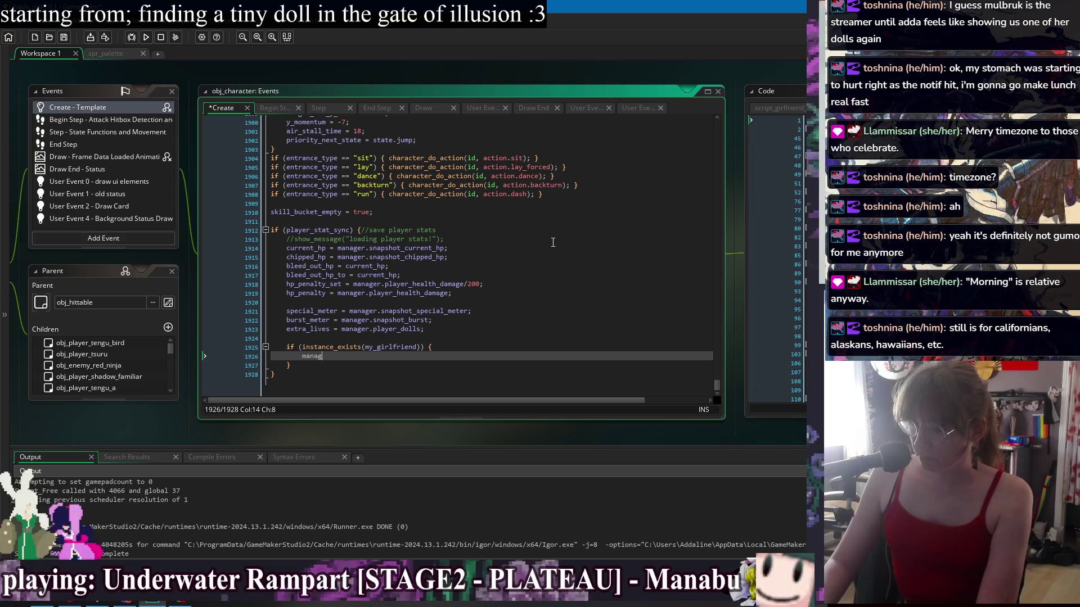
{"action": "type", "text": "_"}
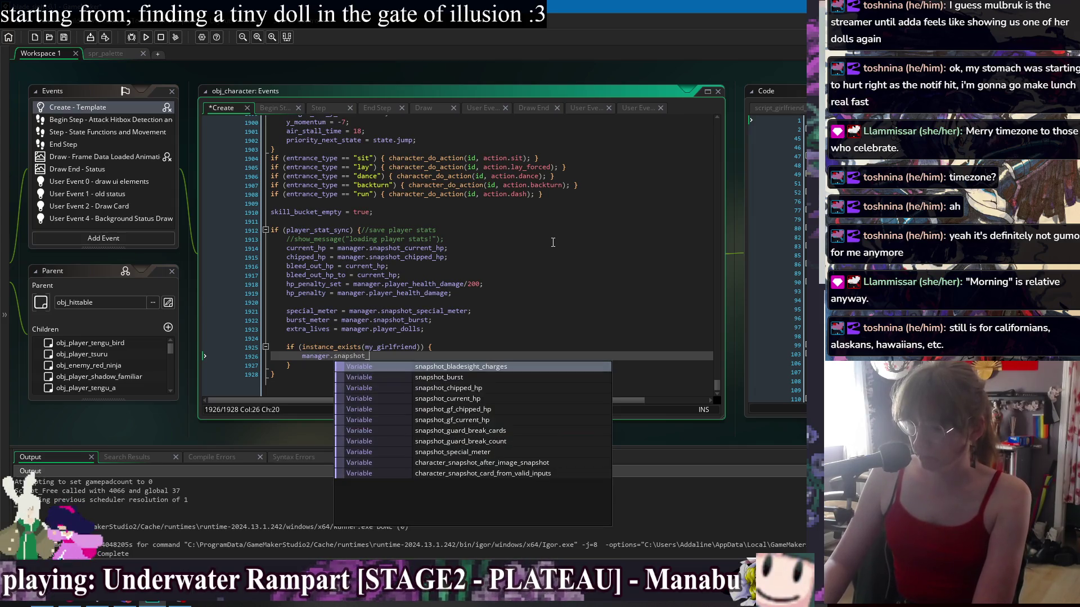
{"action": "key", "text": "Down"}
{"action": "key", "text": "Down"}
{"action": "key", "text": "Down"}
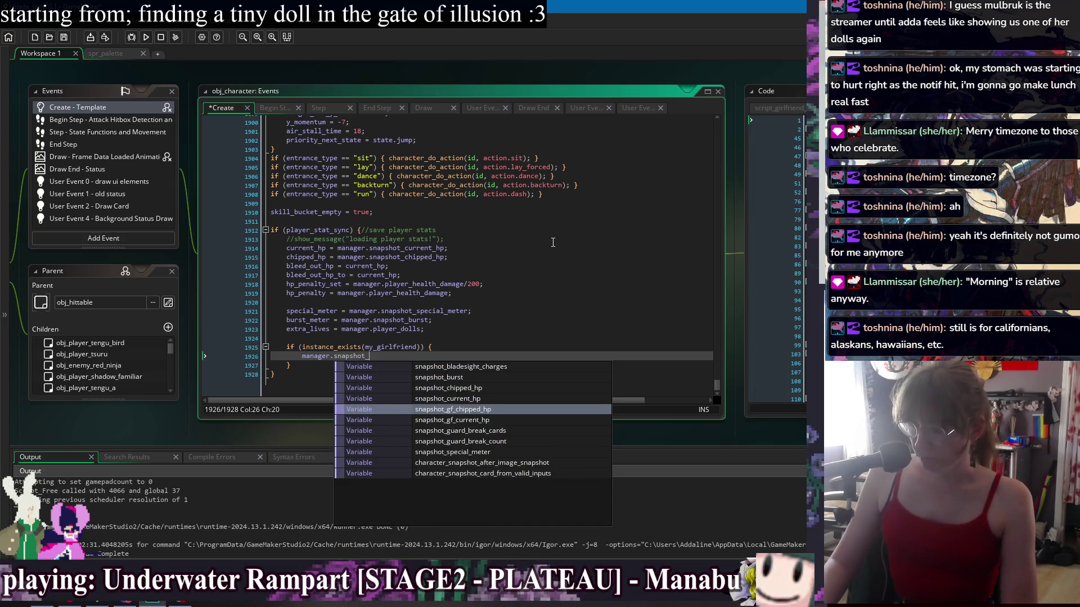
{"action": "key", "text": "Return"}
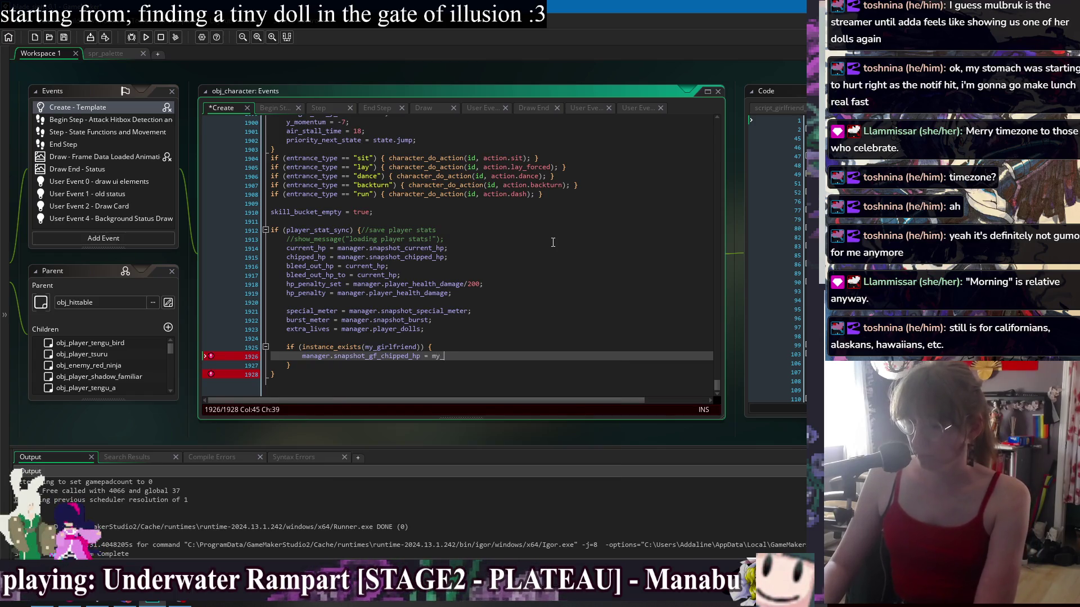
{"action": "type", "text": "girlfriend.chipped_"}
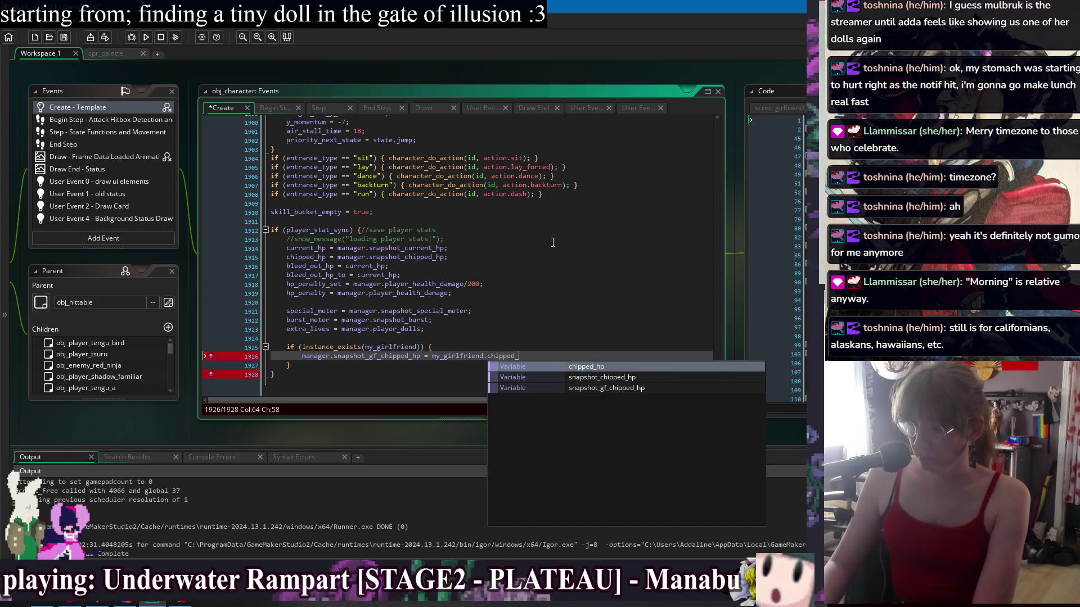
{"action": "type", "text": "hp;"}
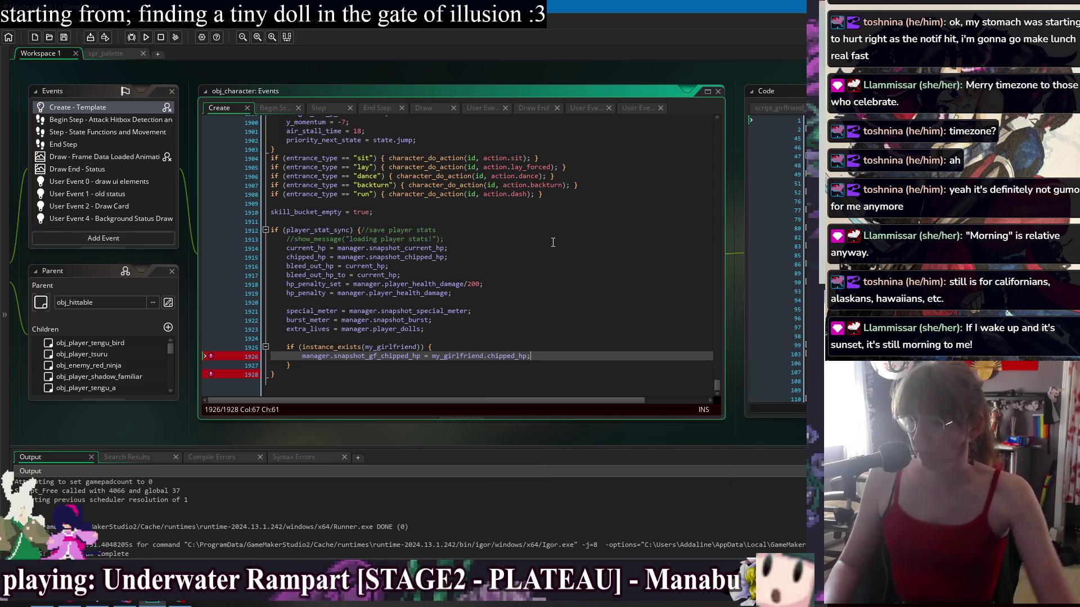
Remove the whole girlfriend if-block from the Create code
{"action": "left_click", "coordinate": [469, 366]}
{"action": "left_click_drag", "start_coordinate": [470, 366], "coordinate": [496, 326]}
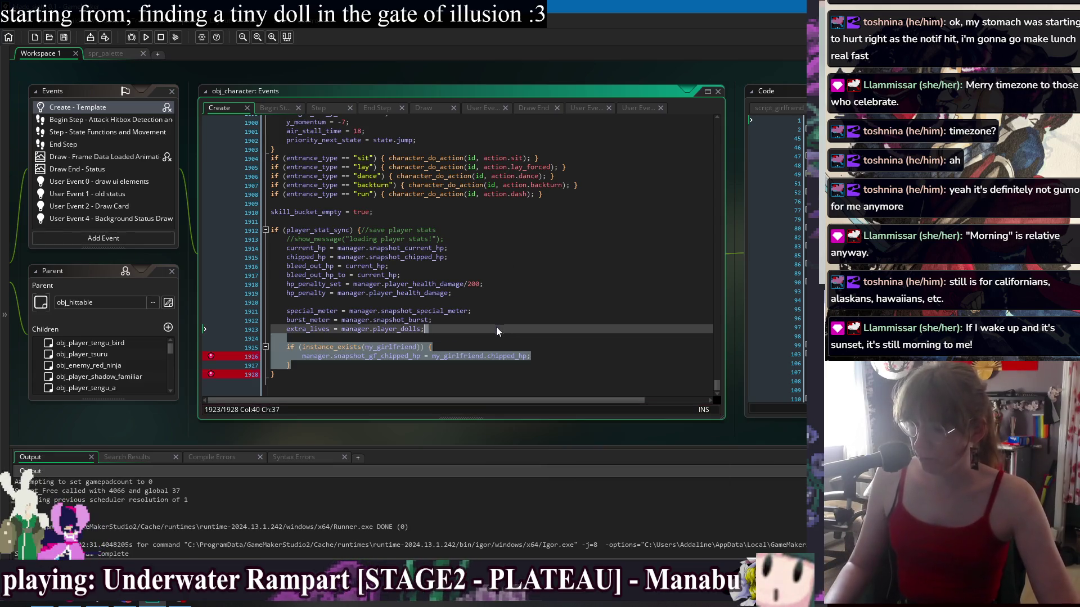
{"action": "key", "text": "BackSpace"}
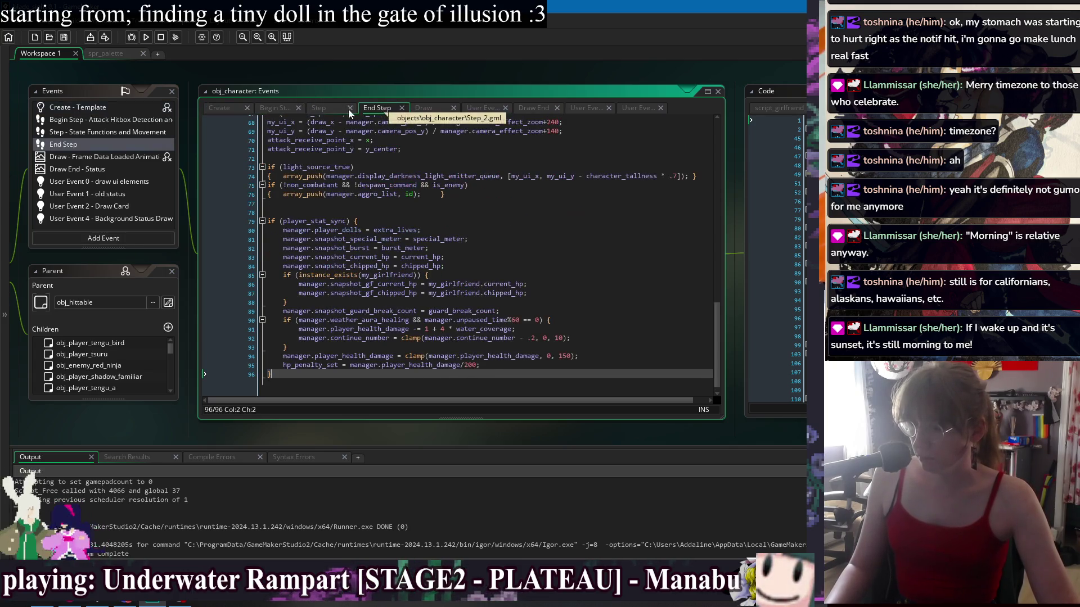
Reword the Create comment from 'save' to load, extend End Step's line 79 comment with 'stats', and save
{"action": "scroll", "coordinate": [369, 257], "scroll_direction": "up", "scroll_amount": 1}
{"action": "double_click", "coordinate": [383, 265]}
{"action": "type", "text": "LOAD player stats"}
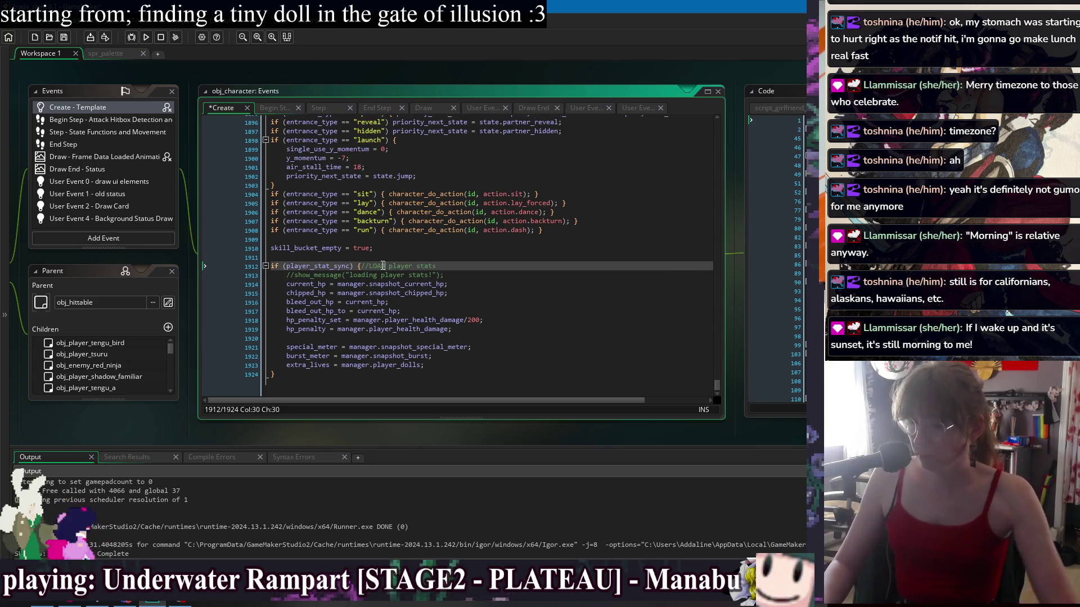
{"action": "left_click", "coordinate": [377, 107]}
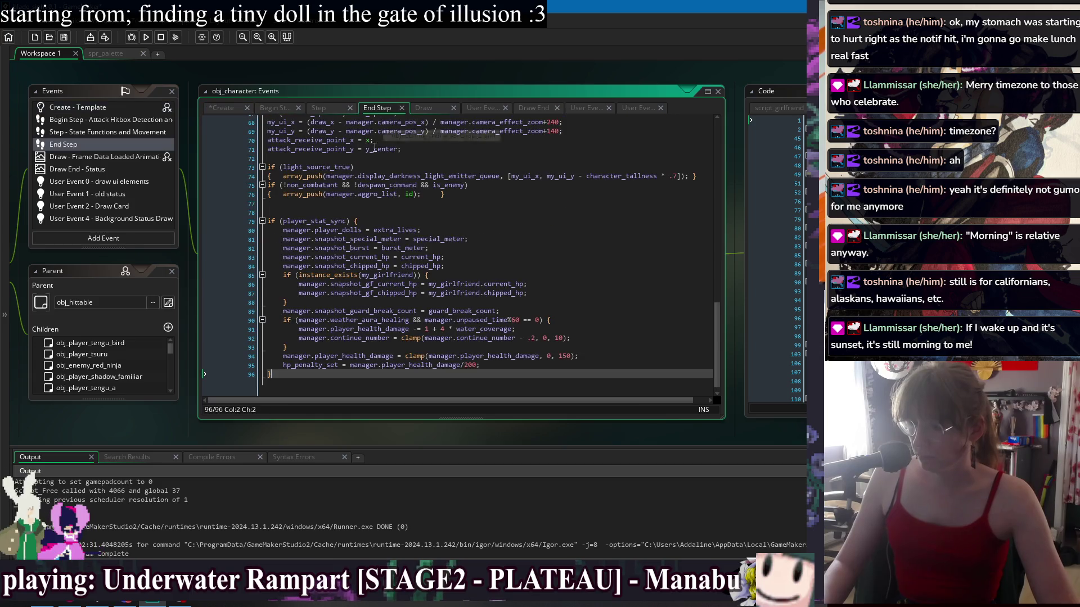
{"action": "left_click", "coordinate": [383, 219]}
{"action": "type", "text": "//update"}
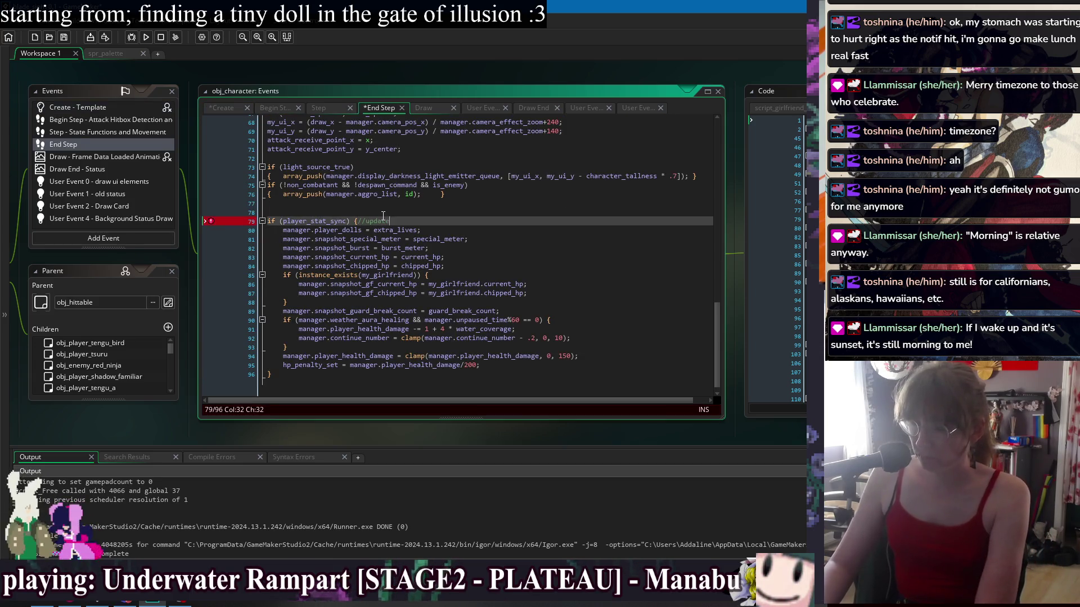
{"action": "type", "text": " playerstats"}
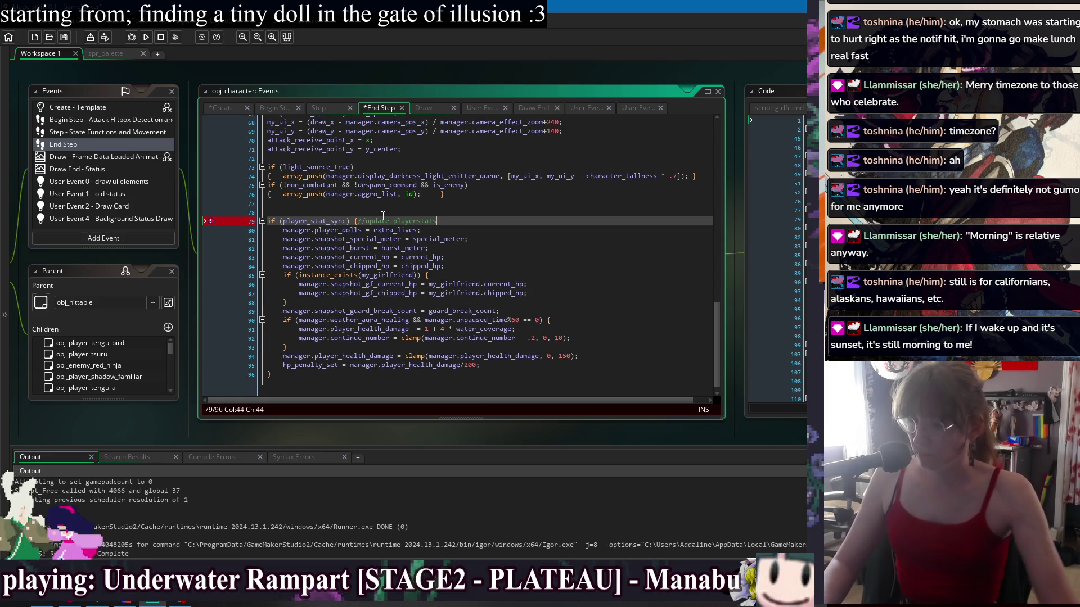
{"action": "key", "text": "ctrl+s"}
Paste the girlfriend chipped_hp snapshot block below hp_penalty_set in End Step and save
{"action": "left_click", "coordinate": [499, 366]}
{"action": "key", "text": "Return"}
{"action": "key", "text": "Return"}
{"action": "key", "text": "Return"}
{"action": "type", "text": "if (instance_exists(my_girlfriend)) {         manager.snapshot_gf_chipped_hp = my_girlfriend.chipped_hp;     }"}
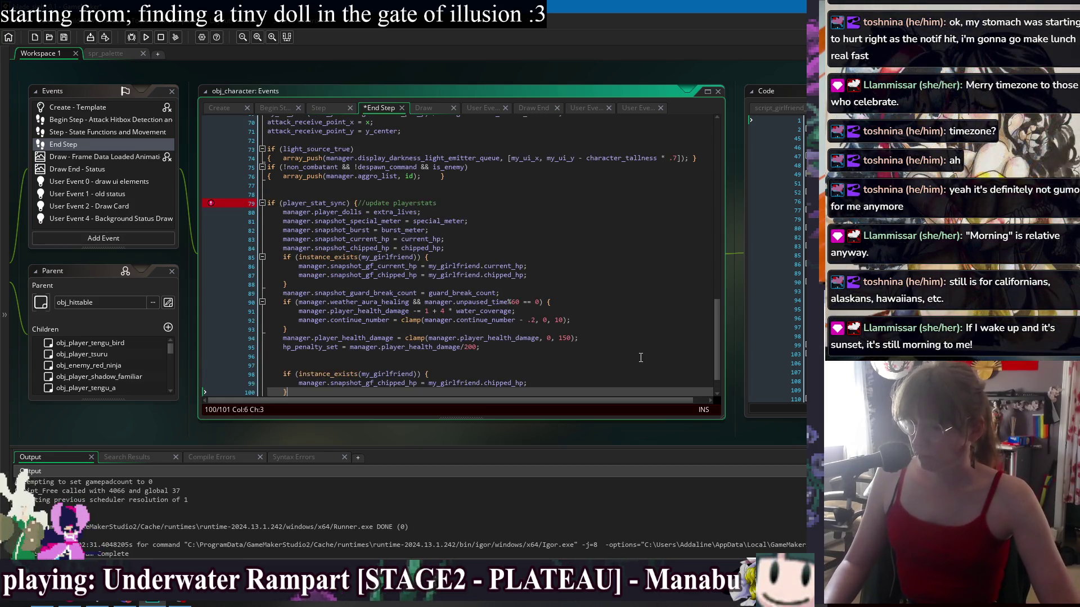
{"action": "scroll", "coordinate": [373, 293], "scroll_direction": "down", "scroll_amount": 2}
{"action": "left_click", "coordinate": [306, 330]}
{"action": "scroll", "coordinate": [307, 328], "scroll_direction": "up", "scroll_amount": 1}
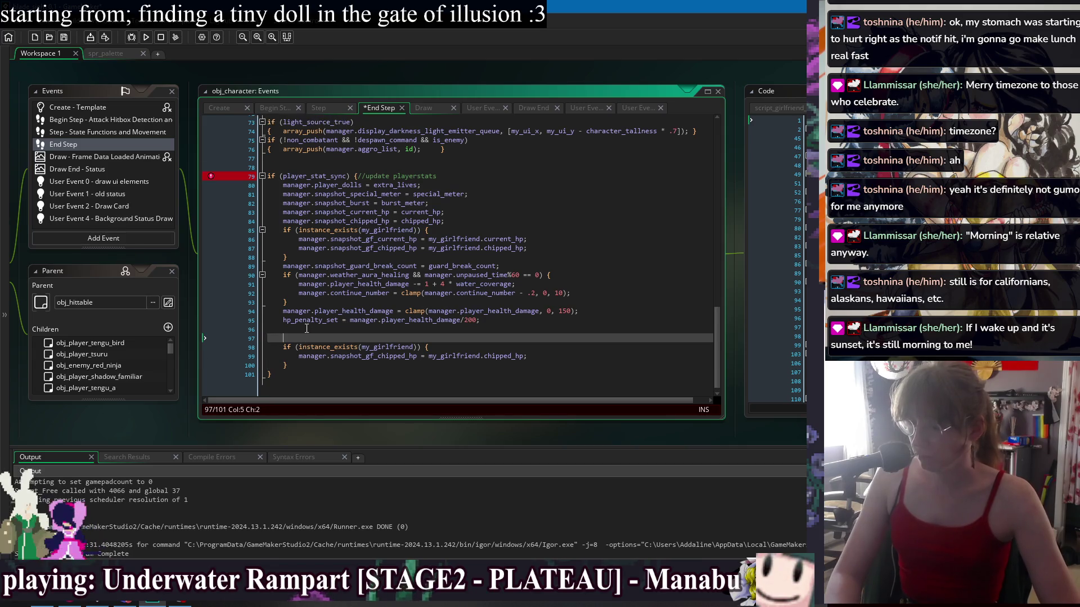
{"action": "key", "text": "BackSpace"}
{"action": "key", "text": "BackSpace"}
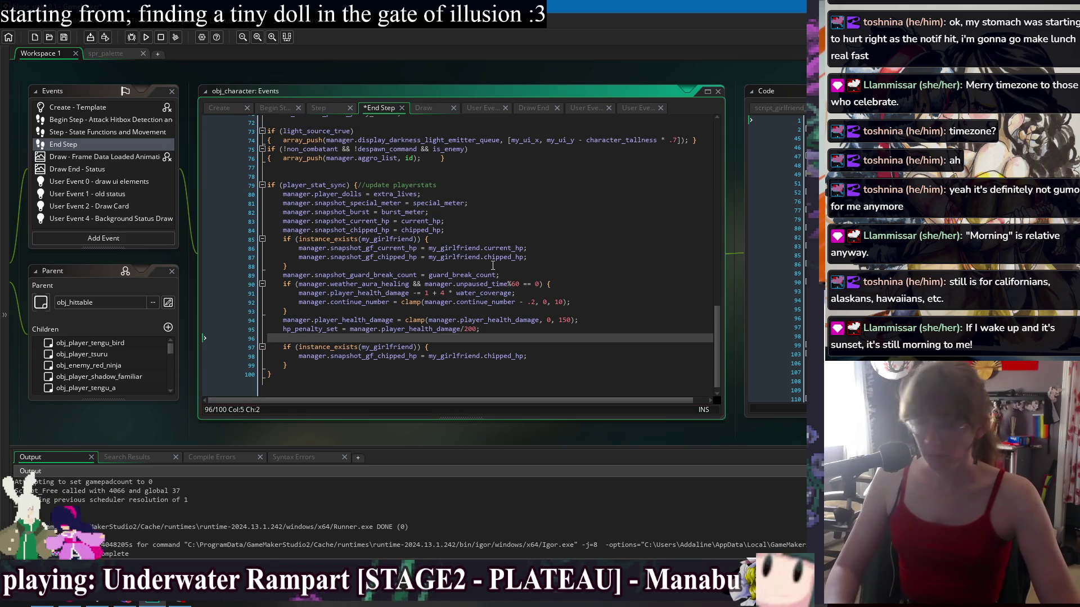
{"action": "key", "text": "ctrl+s"}
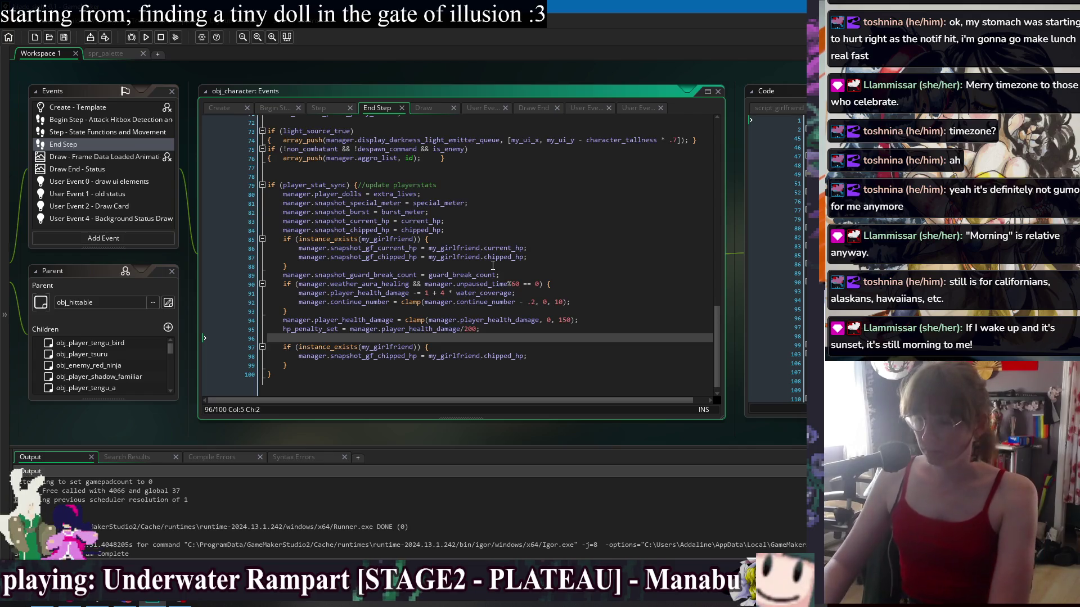
Add manager.snapshot_gf_current_hp = my_girlfriend.current_hp; above the chipped_hp snapshot line
{"action": "scroll", "coordinate": [493, 265], "scroll_direction": "down", "scroll_amount": 1}
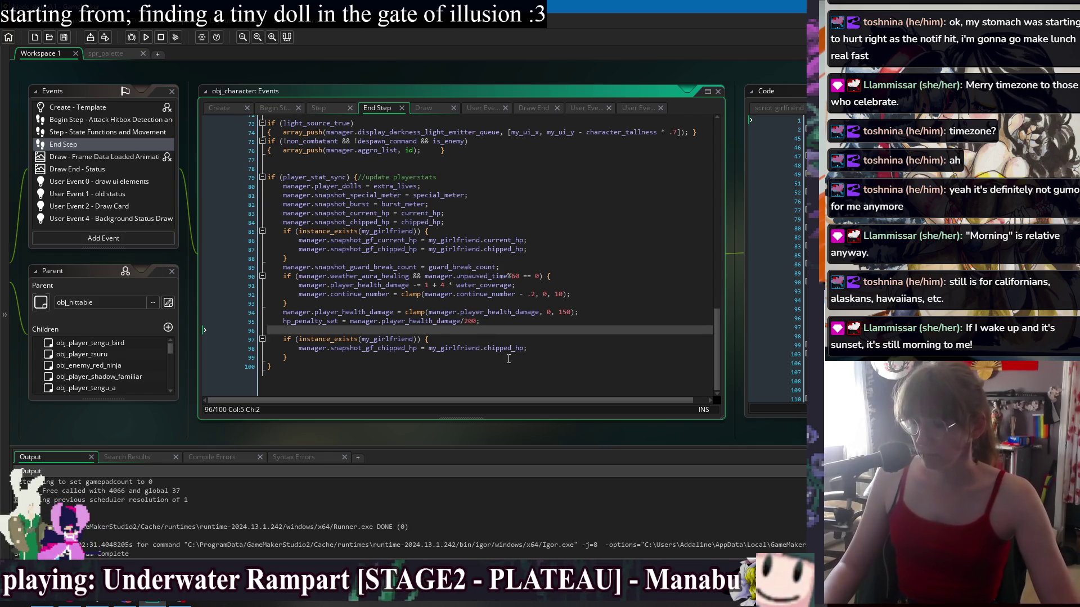
{"action": "scroll", "coordinate": [509, 359], "scroll_direction": "up", "scroll_amount": 1}
{"action": "left_click", "coordinate": [540, 356]}
{"action": "key", "text": "Return"}
{"action": "type", "text": "m"}
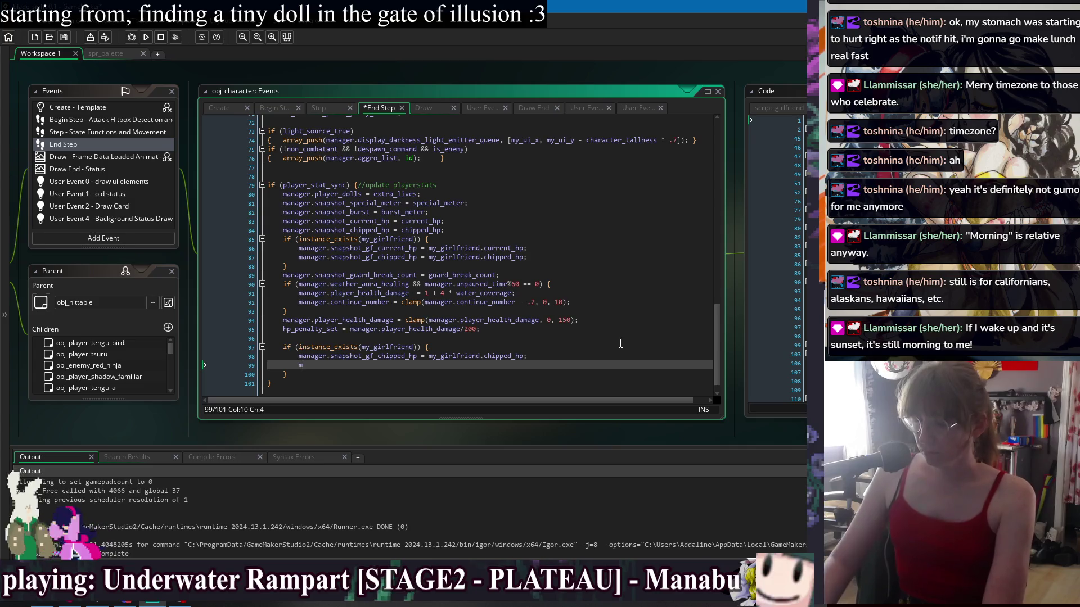
{"action": "type", "text": "anager."}
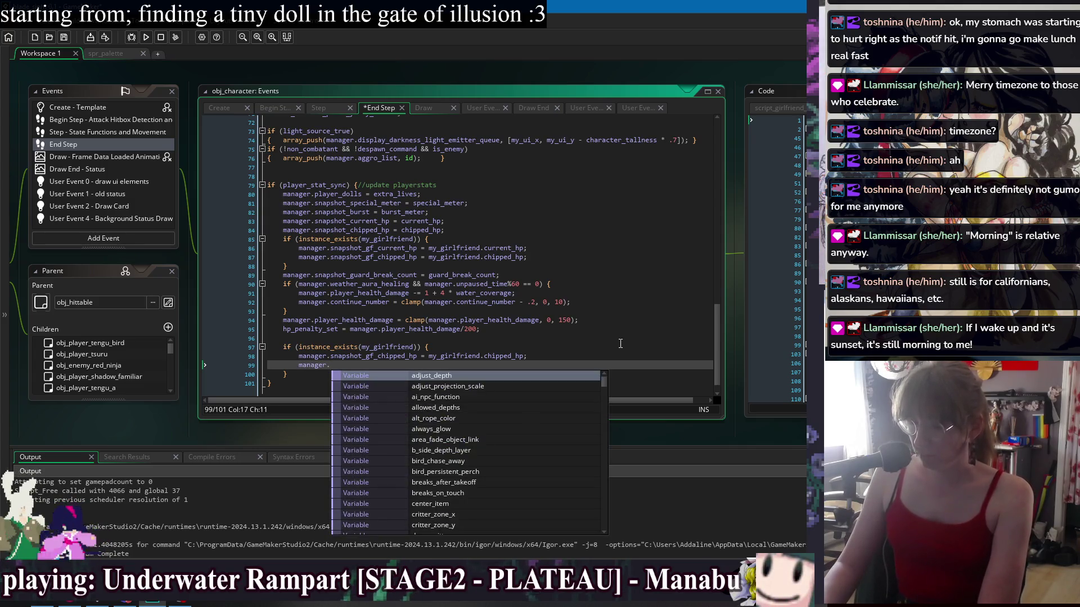
{"action": "type", "text": "snapshot_gf"}
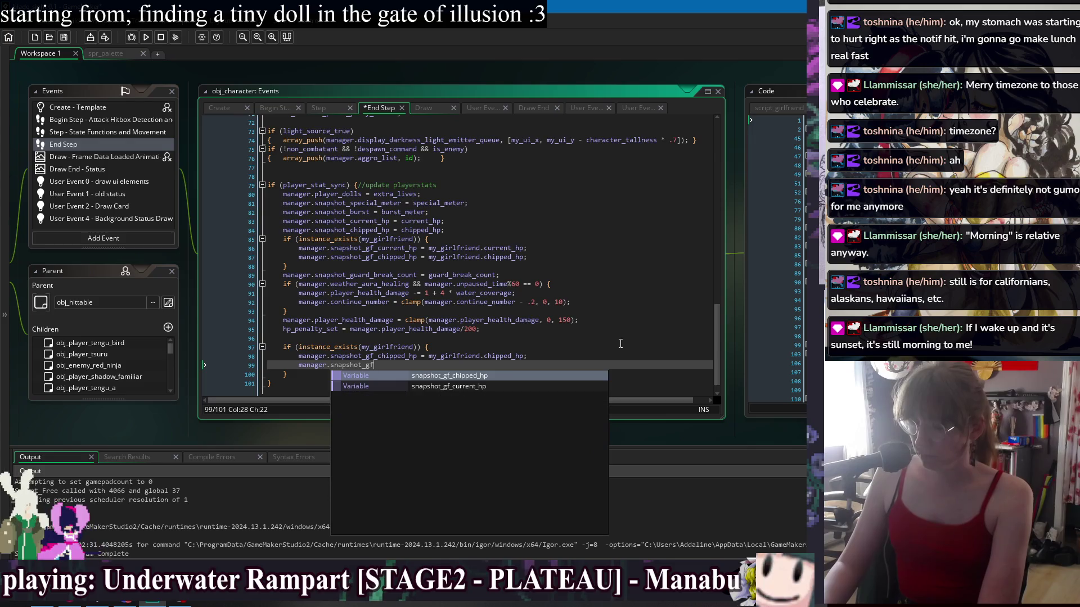
{"action": "type", "text": "_cu"}
{"action": "key", "text": "Return"}
{"action": "type", "text": "= my_gi"}
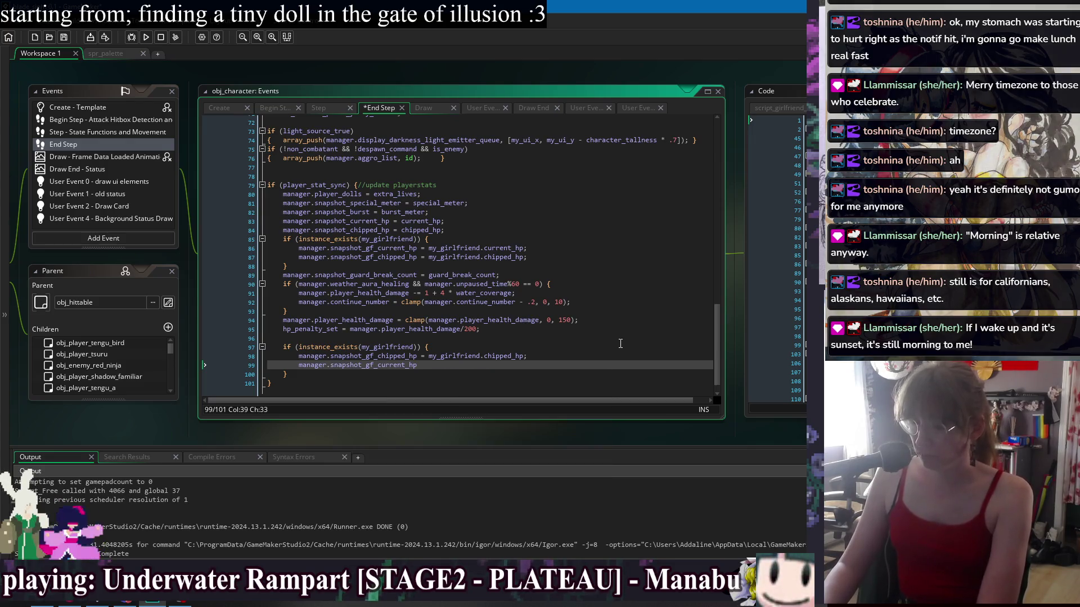
{"action": "type", "text": "rlfriend"}
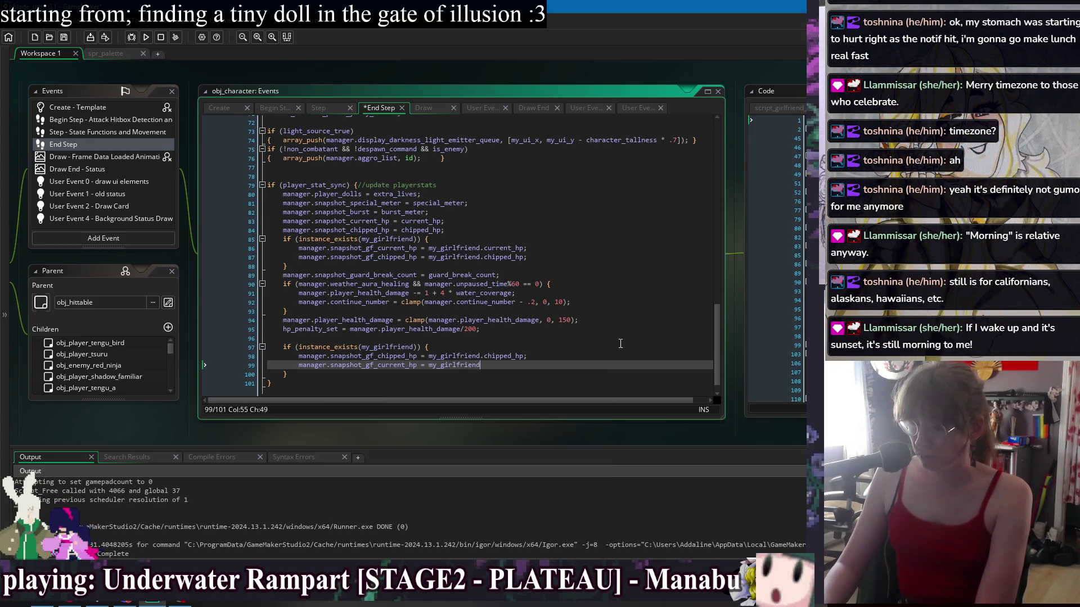
{"action": "type", "text": ".current_hp;"}
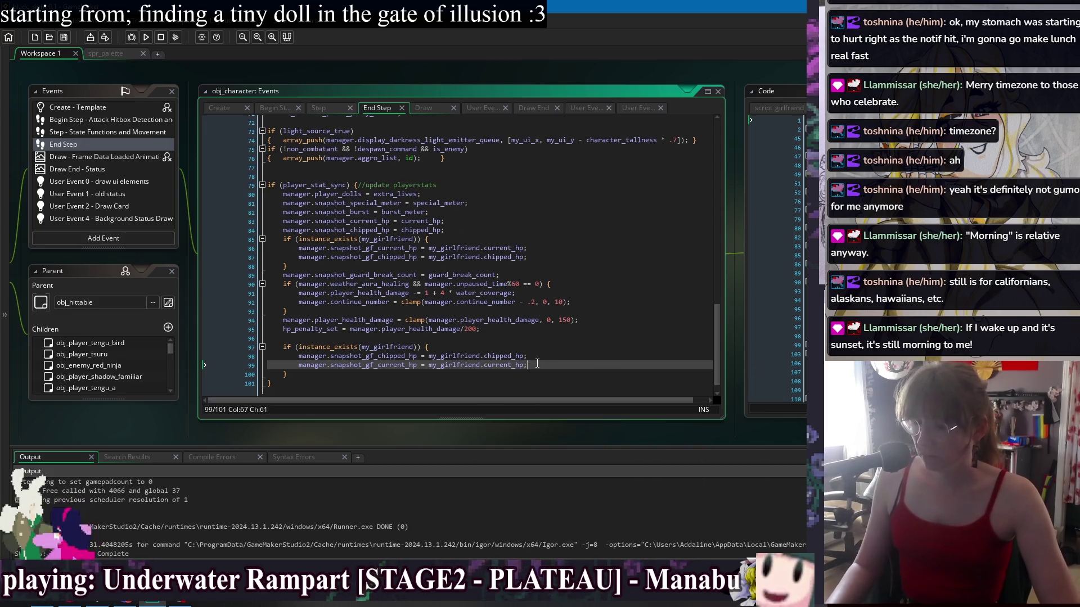
{"action": "key", "text": "Up"}
{"action": "key", "text": "alt+Down"}
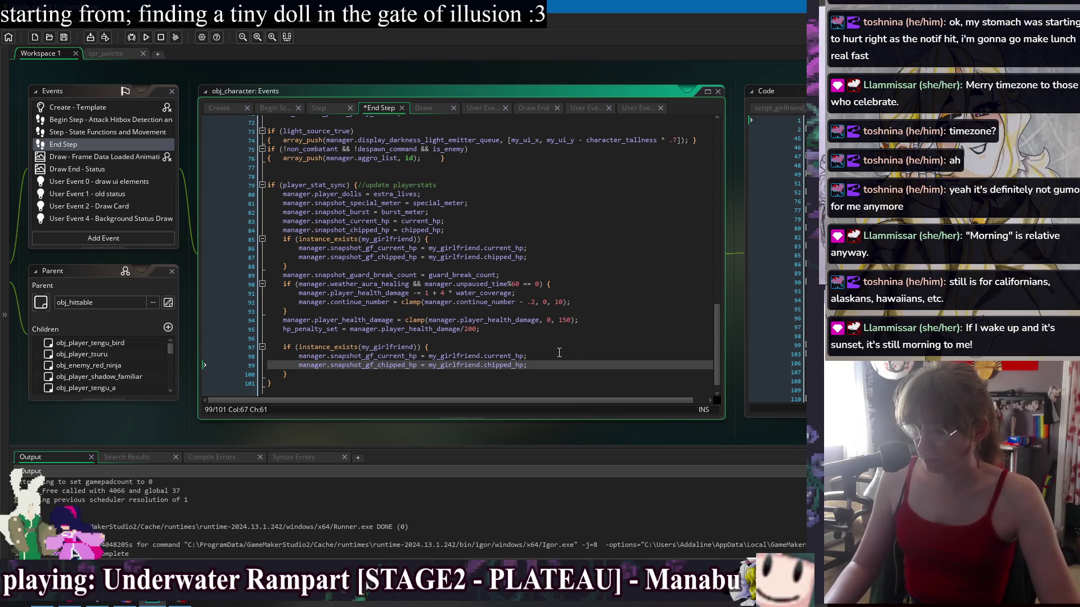
{"action": "key", "text": "Up"}
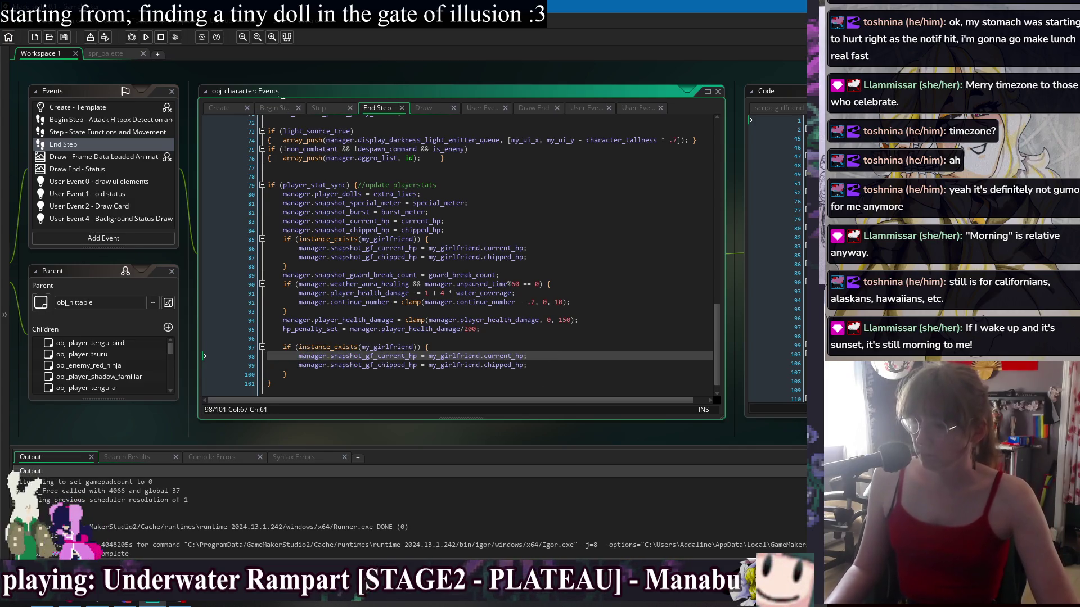
{"action": "left_click", "coordinate": [276, 108]}
{"action": "left_click", "coordinate": [485, 223]}
Open an if (player_stat_sync) { block right after the girlfriend's instance_create spawn
{"action": "key", "text": "ctrl+f"}
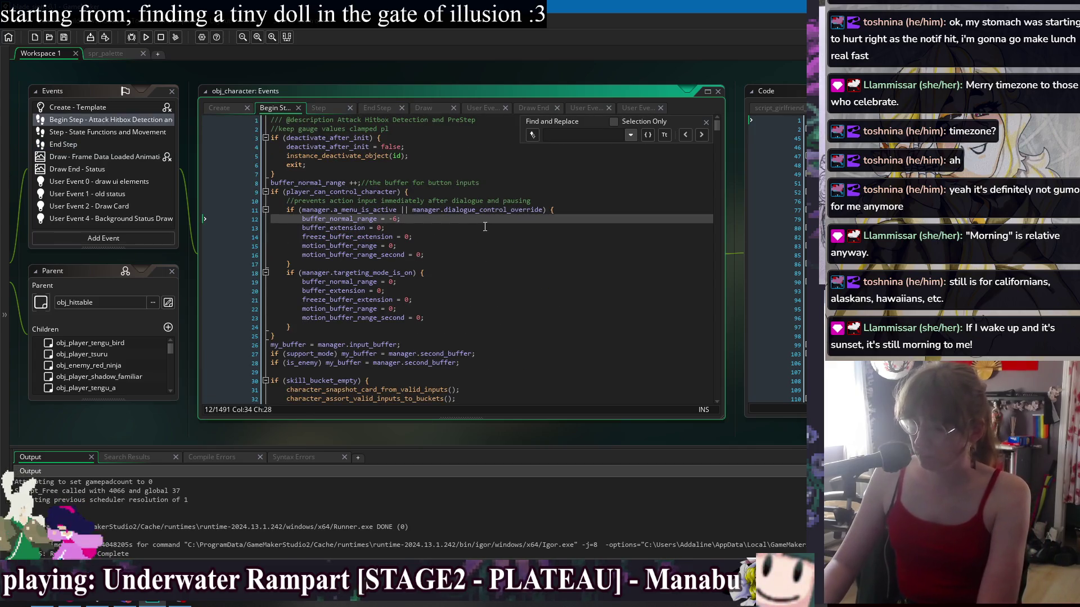
{"action": "type", "text": "instance_crea"}
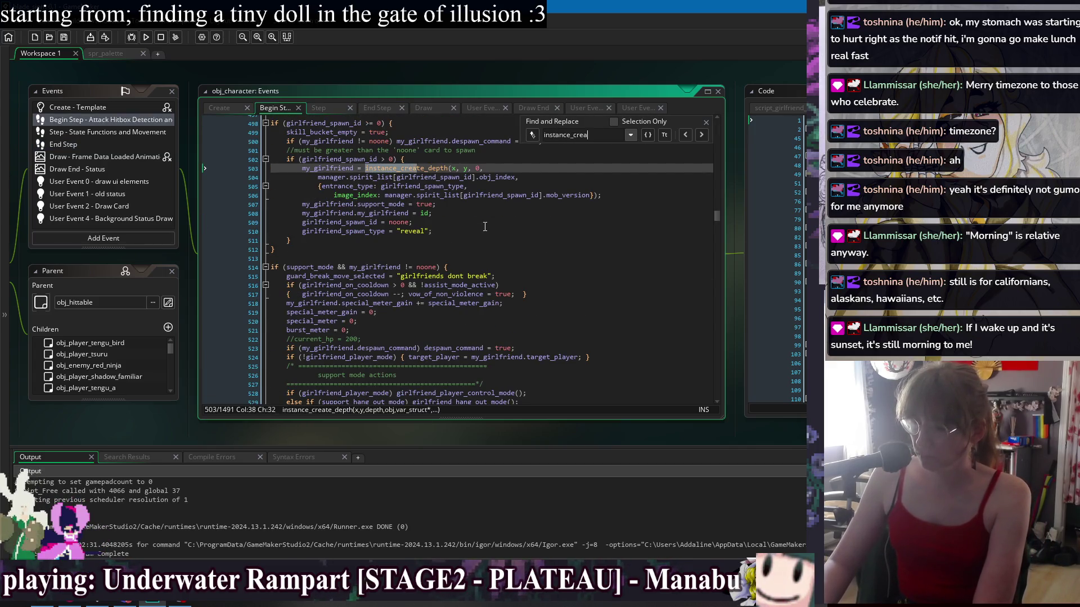
{"action": "type", "text": "te"}
{"action": "left_click", "coordinate": [485, 229]}
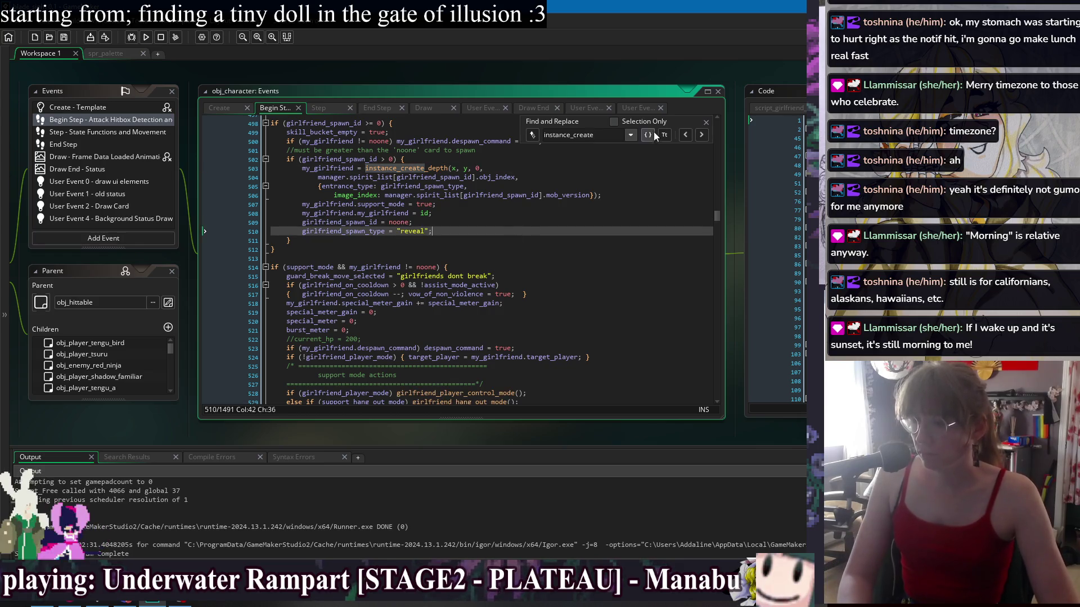
{"action": "left_click", "coordinate": [705, 122]}
{"action": "key", "text": "Return"}
{"action": "key", "text": "Return"}
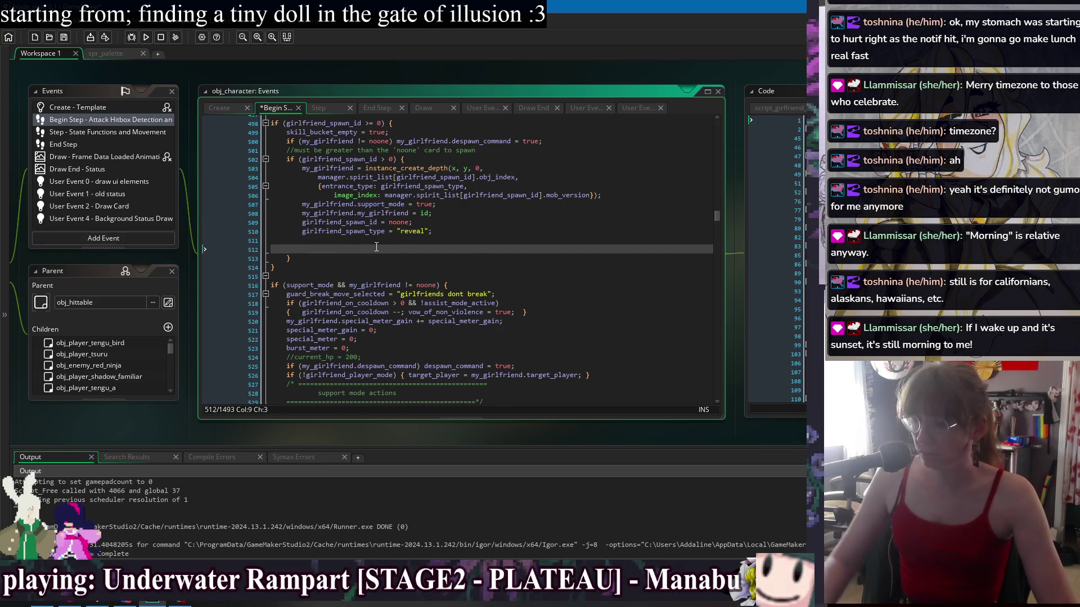
{"action": "left_click", "coordinate": [324, 112]}
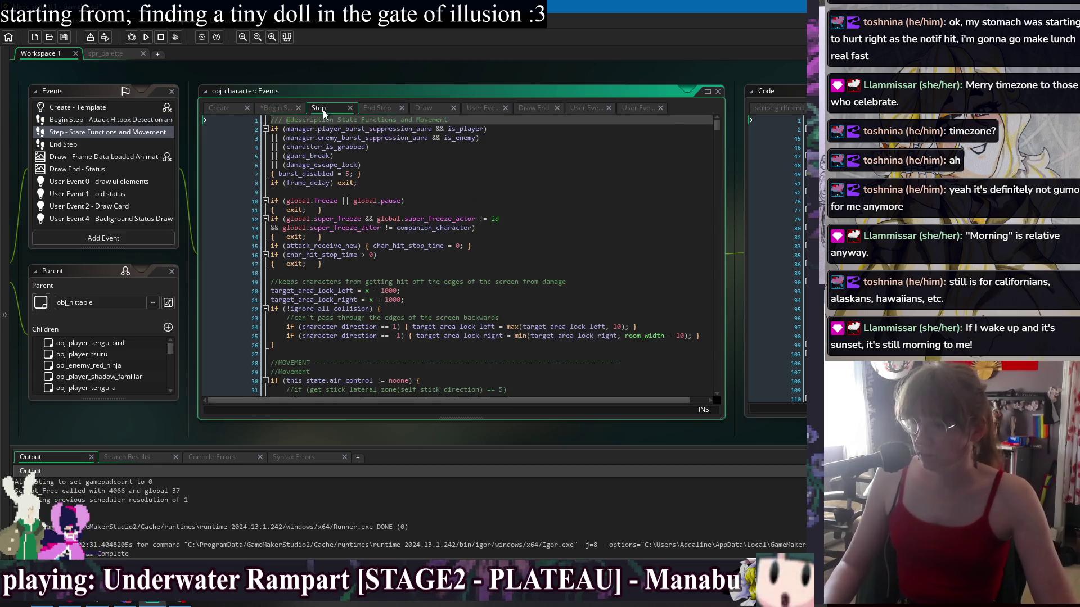
{"action": "left_click", "coordinate": [380, 112]}
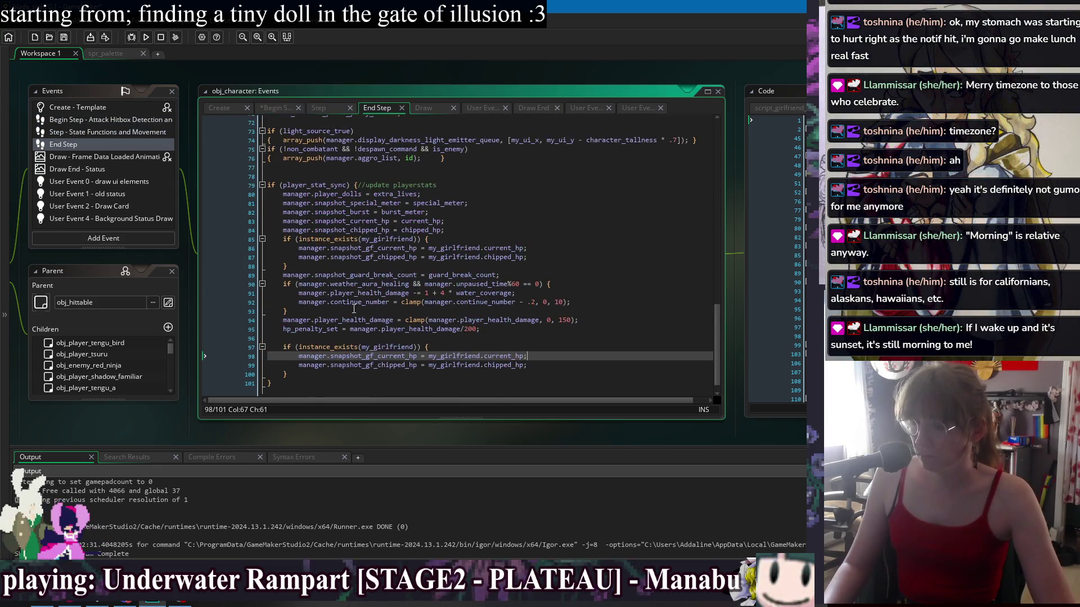
{"action": "double_click", "coordinate": [306, 186]}
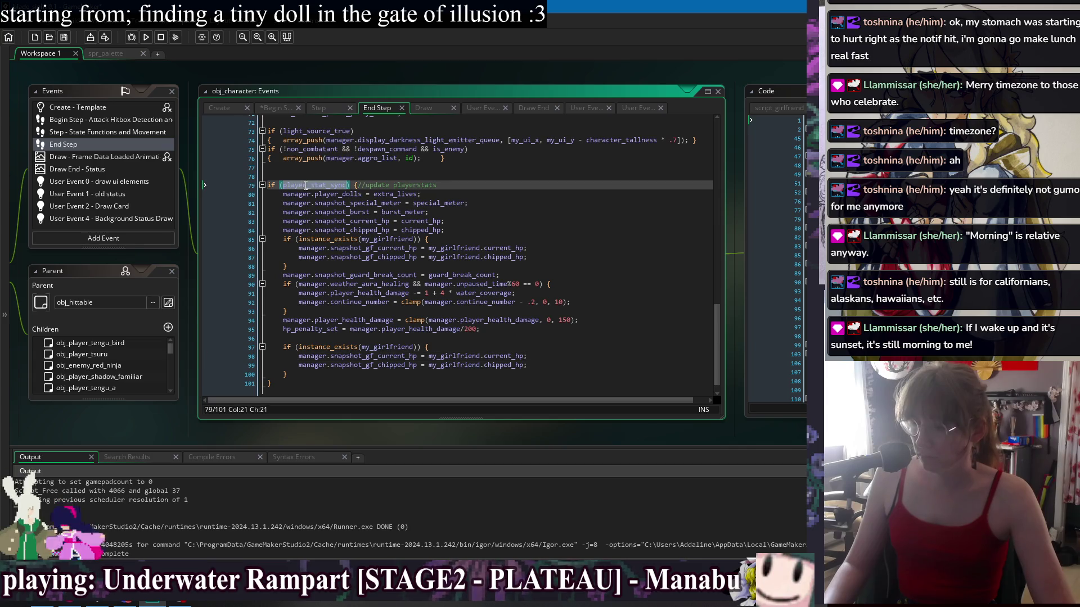
{"action": "left_click", "coordinate": [284, 112]}
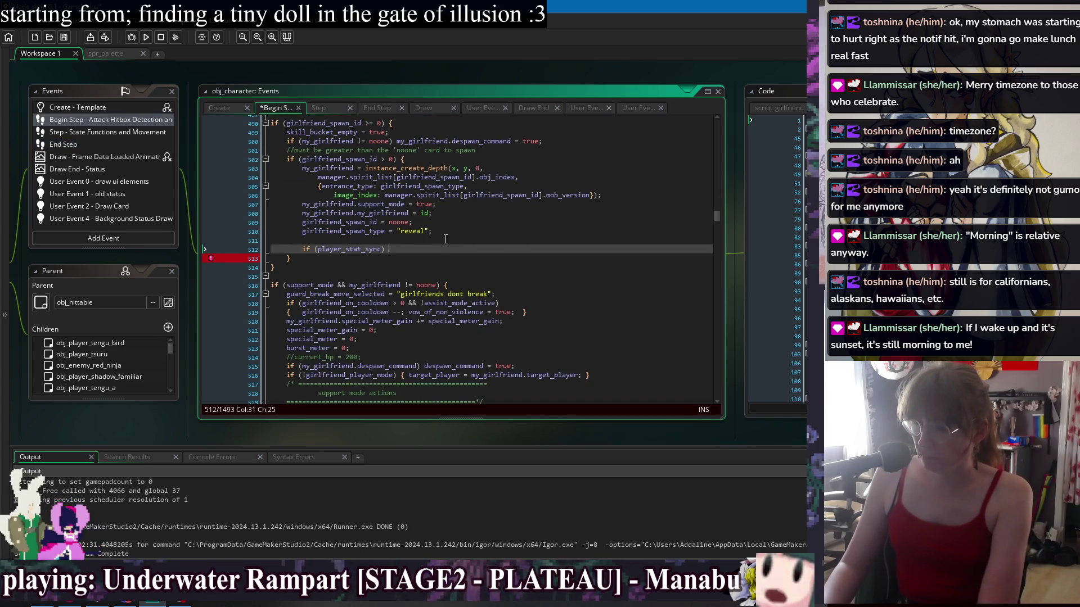
{"action": "type", "text": "{"}
{"action": "key", "text": "Return"}
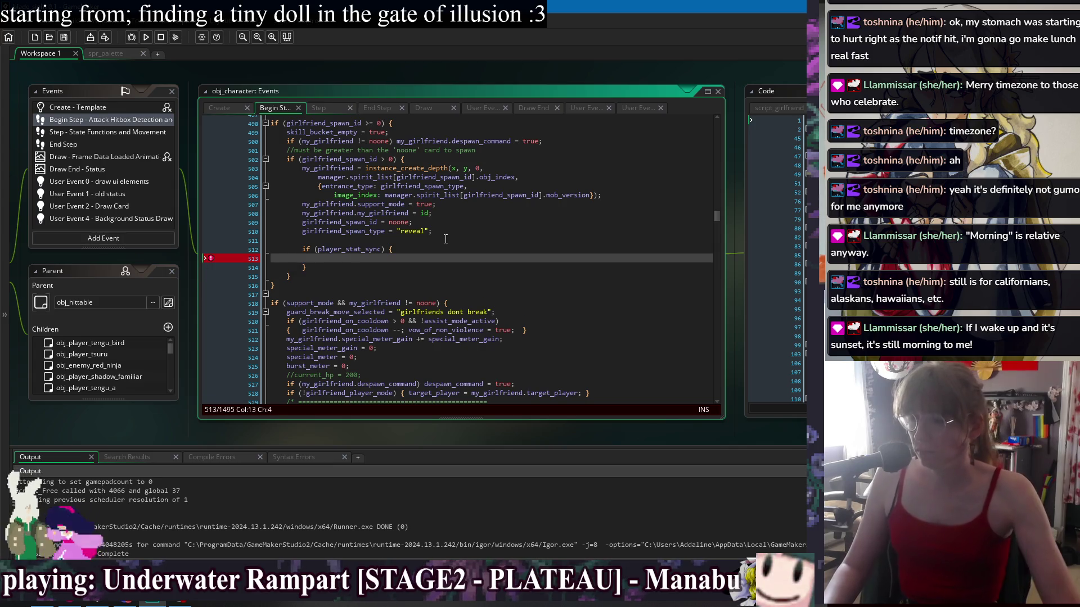
Copy End Step's two girlfriend snapshot lines into the new block, indented, and save
{"action": "left_click", "coordinate": [378, 107]}
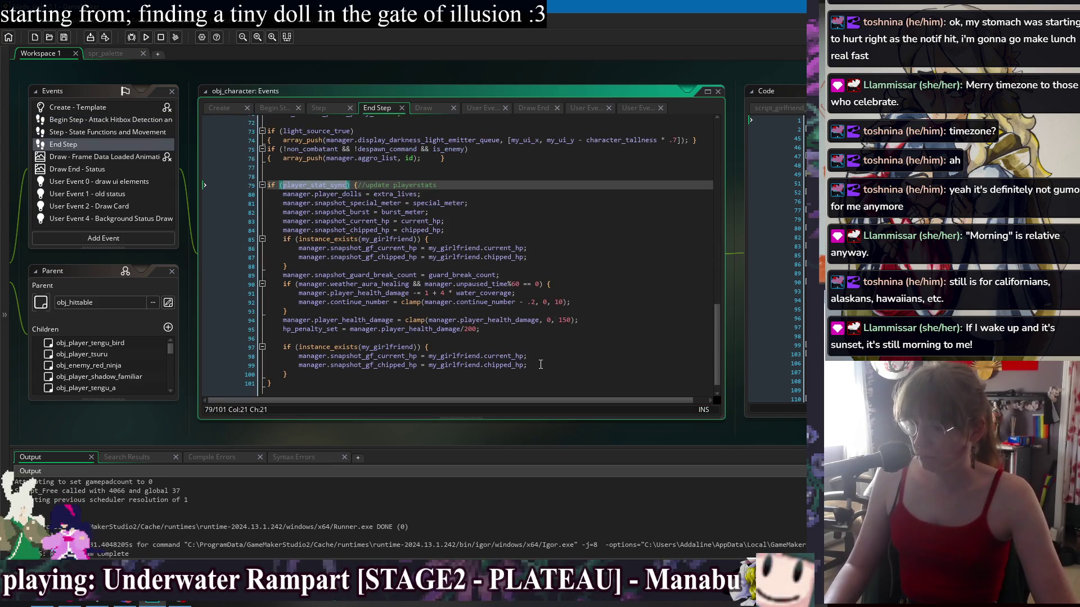
{"action": "mouse_move", "coordinate": [541, 346]}
{"action": "left_mouse_down"}
{"action": "mouse_move", "coordinate": [536, 362]}
{"action": "mouse_move", "coordinate": [532, 345]}
{"action": "left_mouse_up"}
{"action": "key", "text": "ctrl+c"}
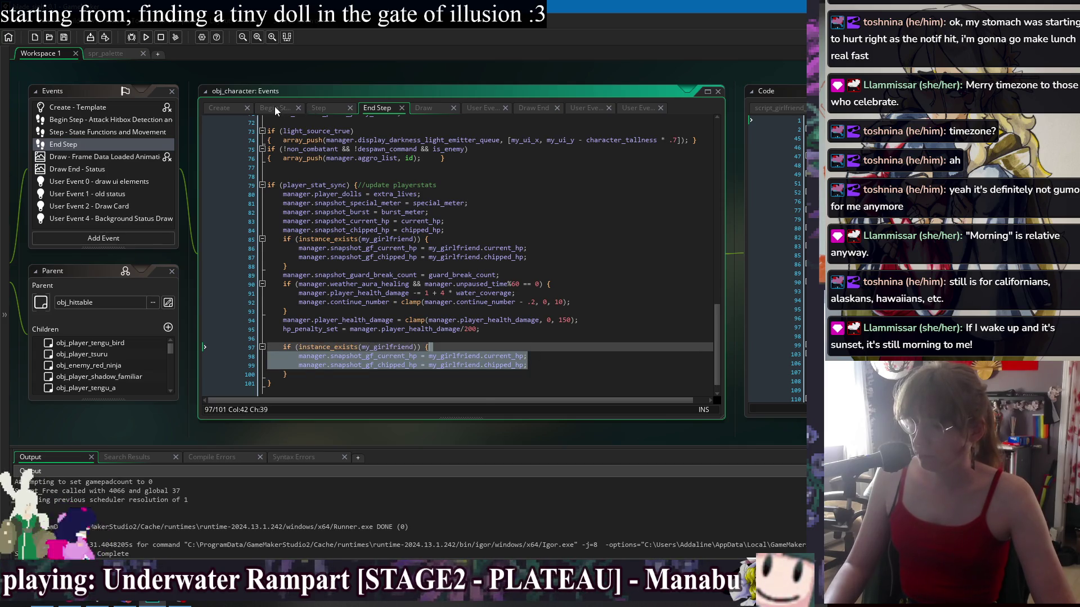
{"action": "left_click", "coordinate": [275, 108]}
{"action": "key", "text": "ctrl+v"}
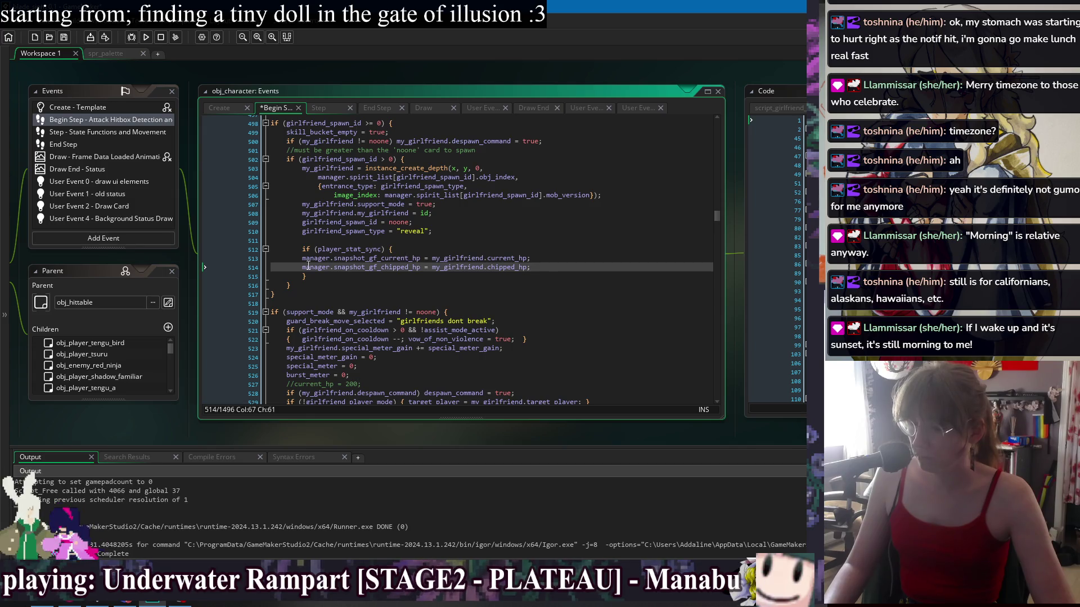
{"action": "key", "text": "shift+Up"}
{"action": "key", "text": "Tab"}
{"action": "key", "text": "Up"}
{"action": "key", "text": "ctrl+s"}
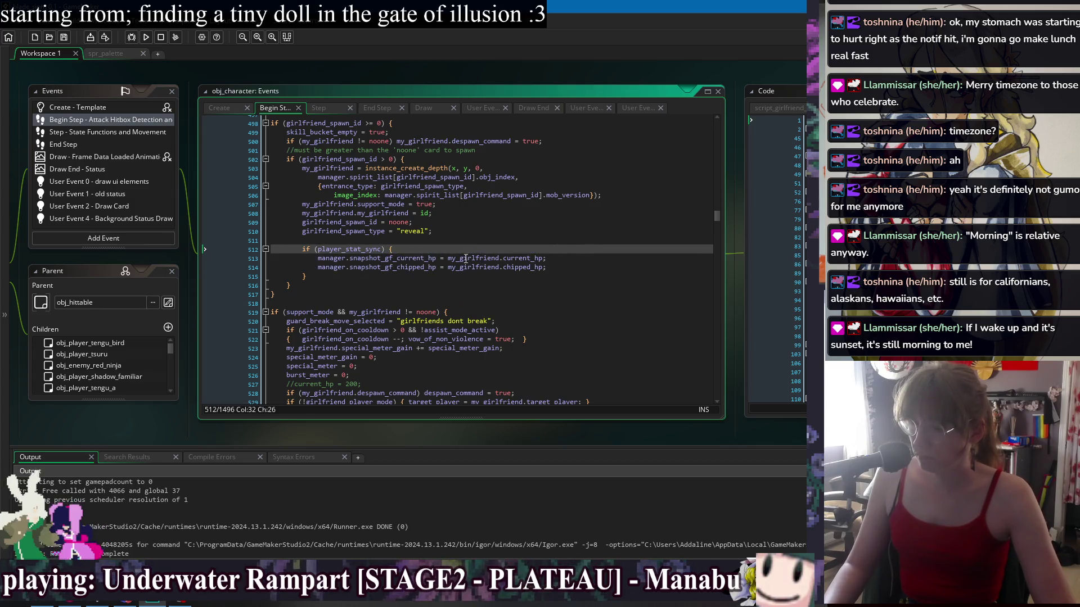
Swap line 513 so my_girlfriend.current_hp receives manager.snapshot_gf_current_hp
{"action": "left_click_drag", "start_coordinate": [448, 257], "coordinate": [544, 262]}
{"action": "key", "text": "ctrl+x"}
{"action": "key", "text": "Home"}
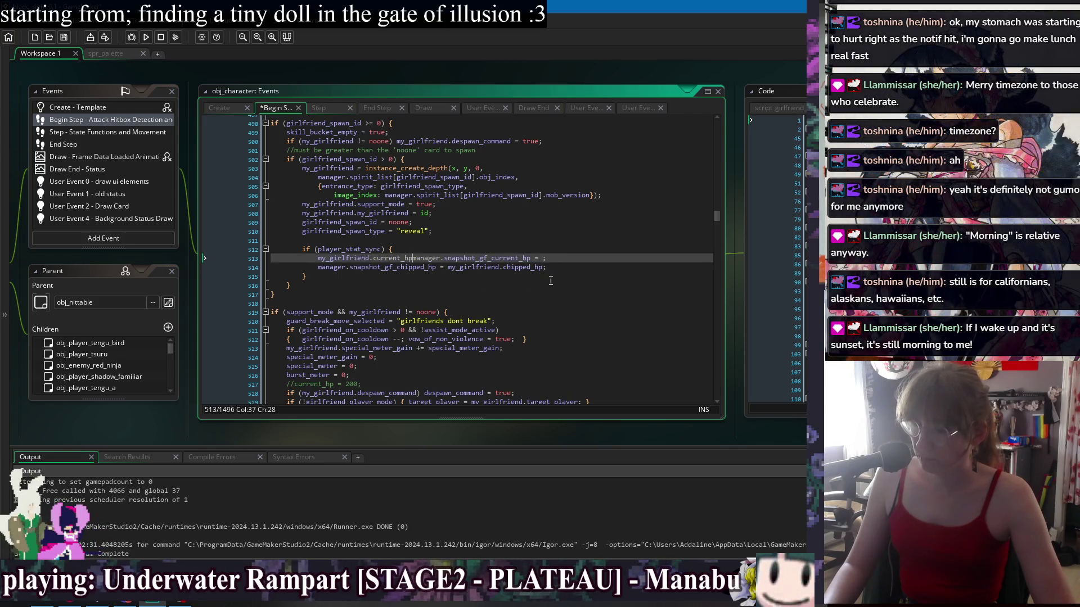
{"action": "key", "text": "ctrl+v"}
Swap line 514 so my_girlfriend.chipped_hp receives the snapshot, fixing equals signs and semicolons
{"action": "left_click_drag", "start_coordinate": [546, 269], "coordinate": [450, 271]}
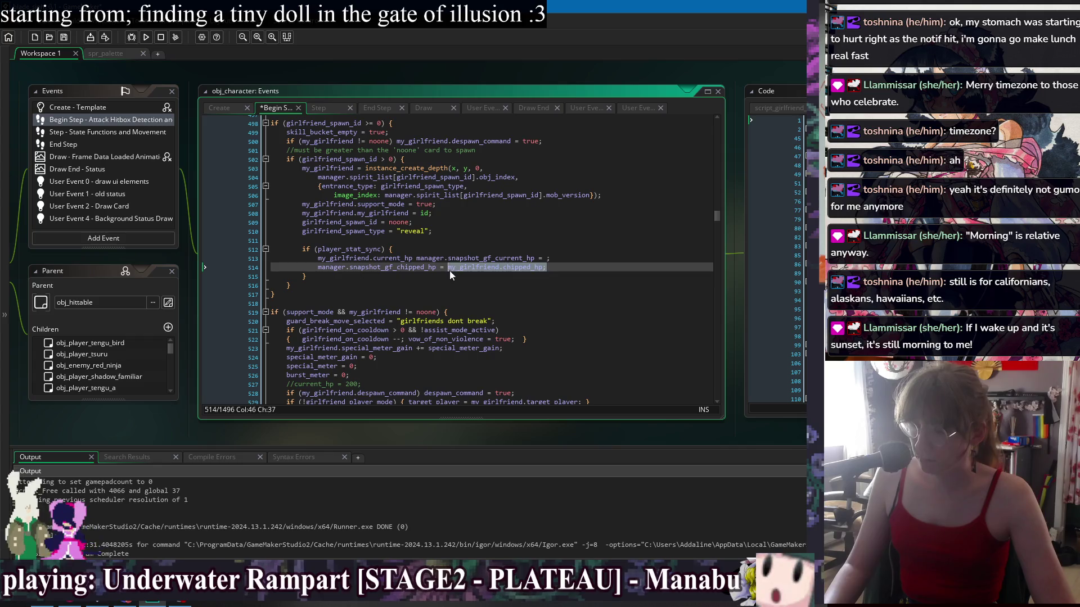
{"action": "key", "text": "ctrl+x"}
{"action": "left_click", "coordinate": [319, 268]}
{"action": "key", "text": "ctrl+v"}
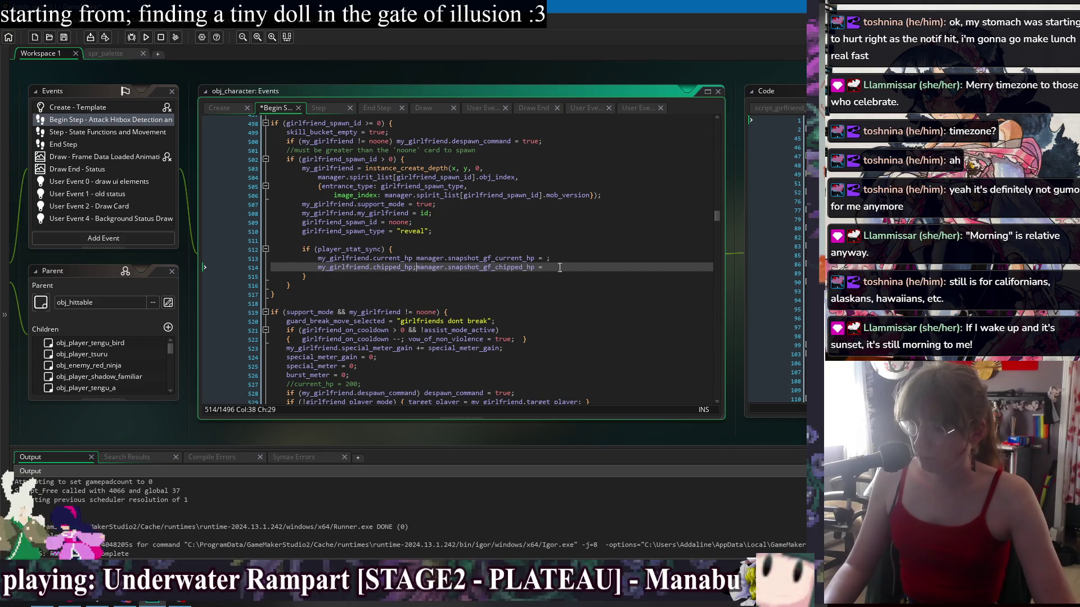
{"action": "type", "text": "="}
{"action": "left_click", "coordinate": [562, 258]}
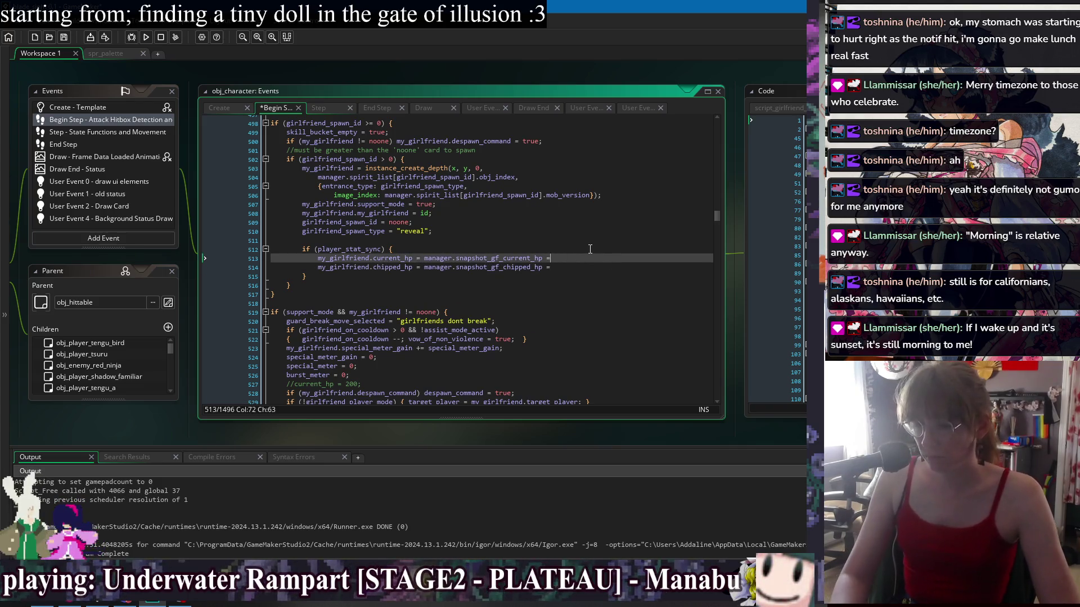
{"action": "key", "text": "ctrl+z"}
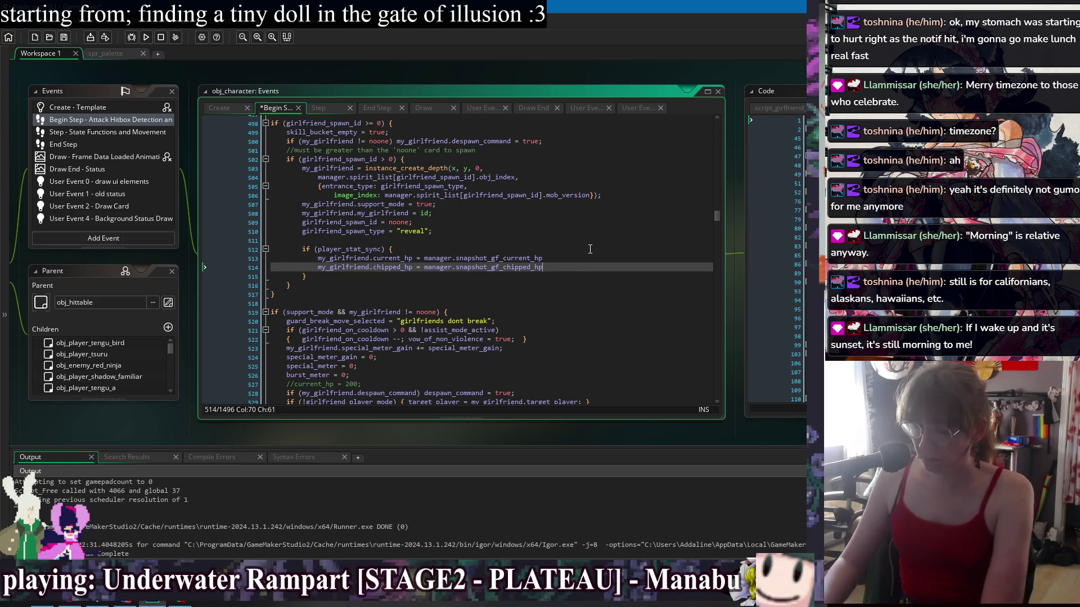
{"action": "type", "text": ";"}
{"action": "key", "text": "Up"}
{"action": "type", "text": ";"}
{"action": "key", "text": "Down"}
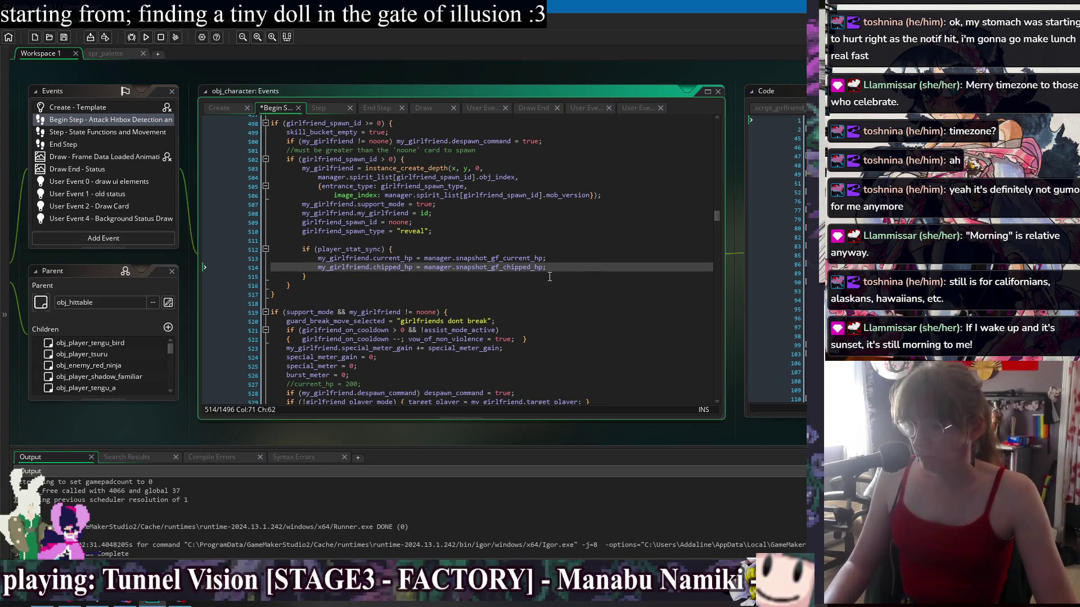
{"action": "left_click_drag", "start_coordinate": [412, 258], "coordinate": [319, 260]}
Add my_girlfriend.bleed_out_hp = my_girlfriend.current_hp; to the sync block
{"action": "left_click", "coordinate": [590, 264]}
{"action": "key", "text": "Return"}
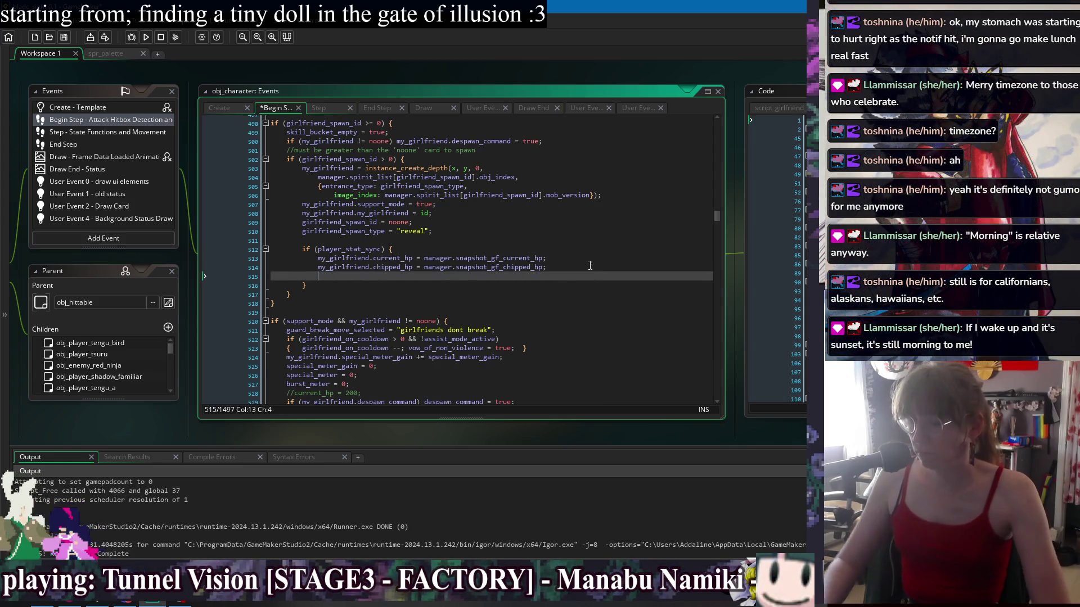
{"action": "type", "text": "my_gir"}
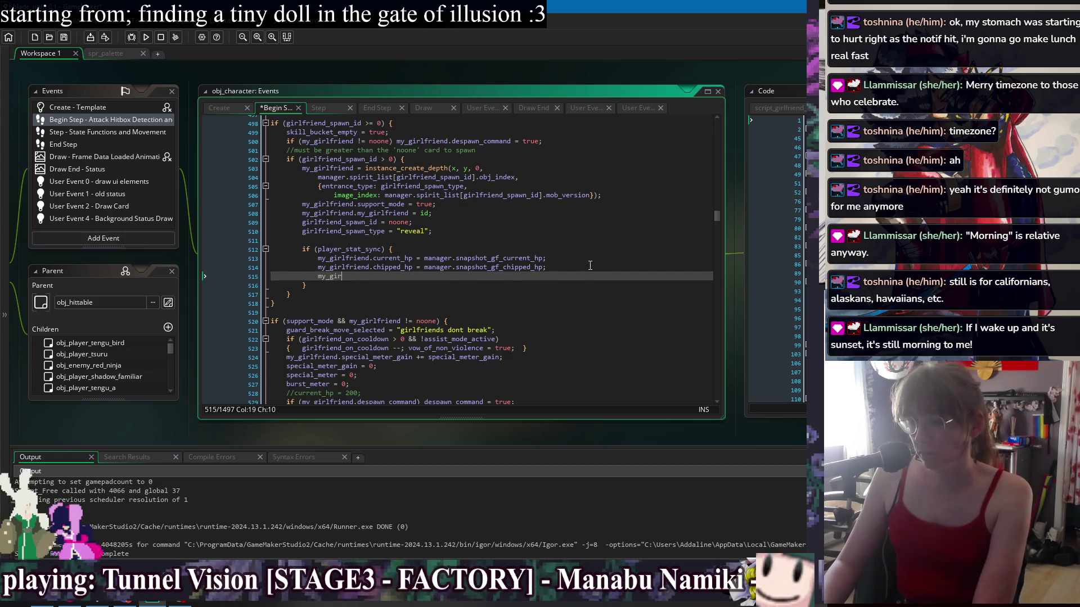
{"action": "type", "text": "lfriend.cu"}
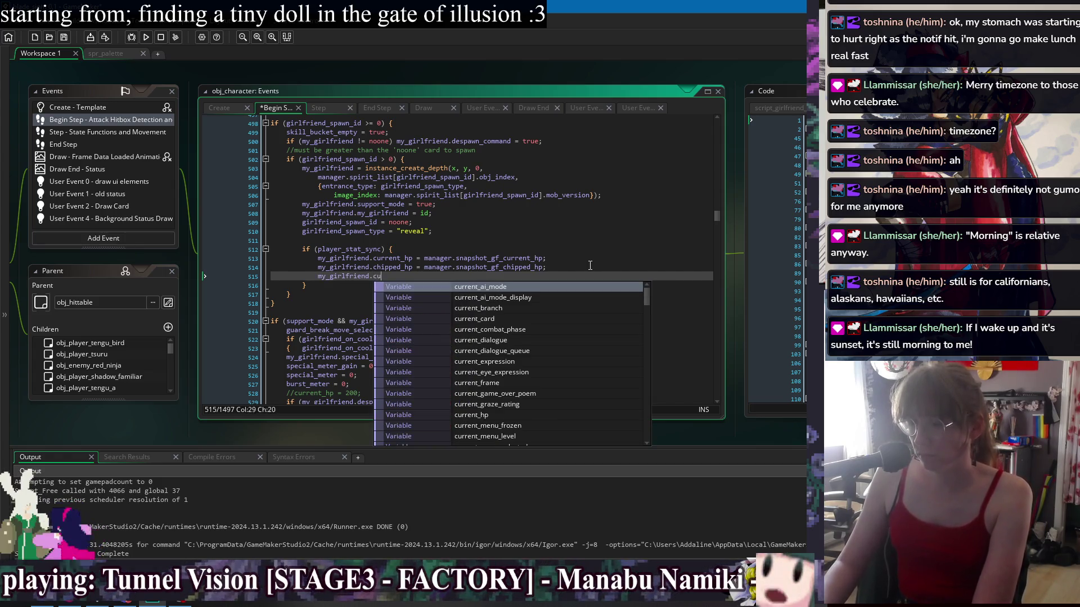
{"action": "key", "text": "BackSpace"}
{"action": "key", "text": "BackSpace"}
{"action": "type", "text": "bl"}
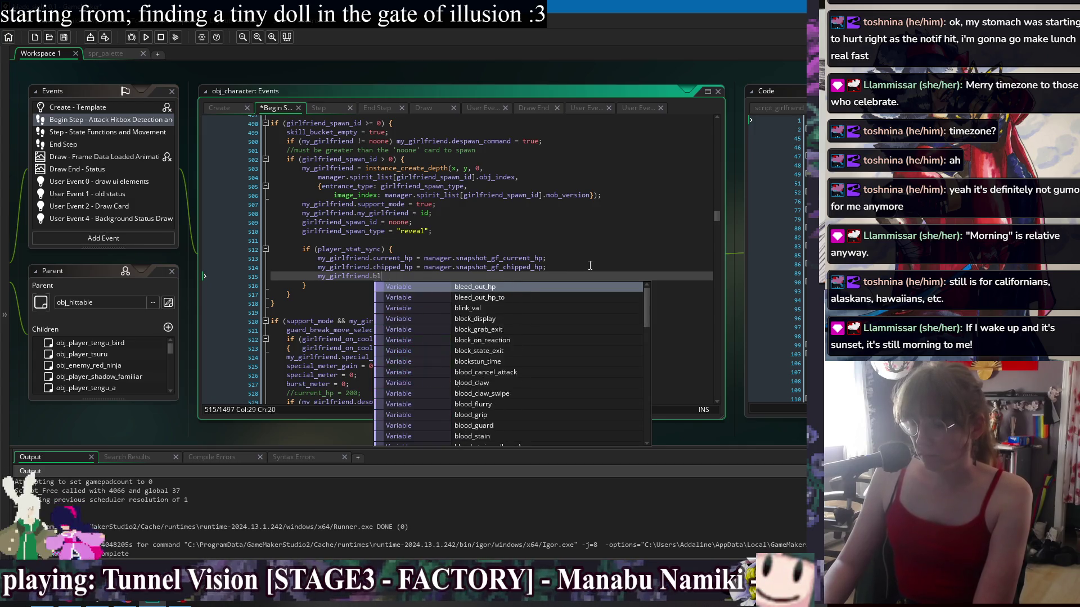
{"action": "type", "text": "eed_ou"}
{"action": "key", "text": "Return"}
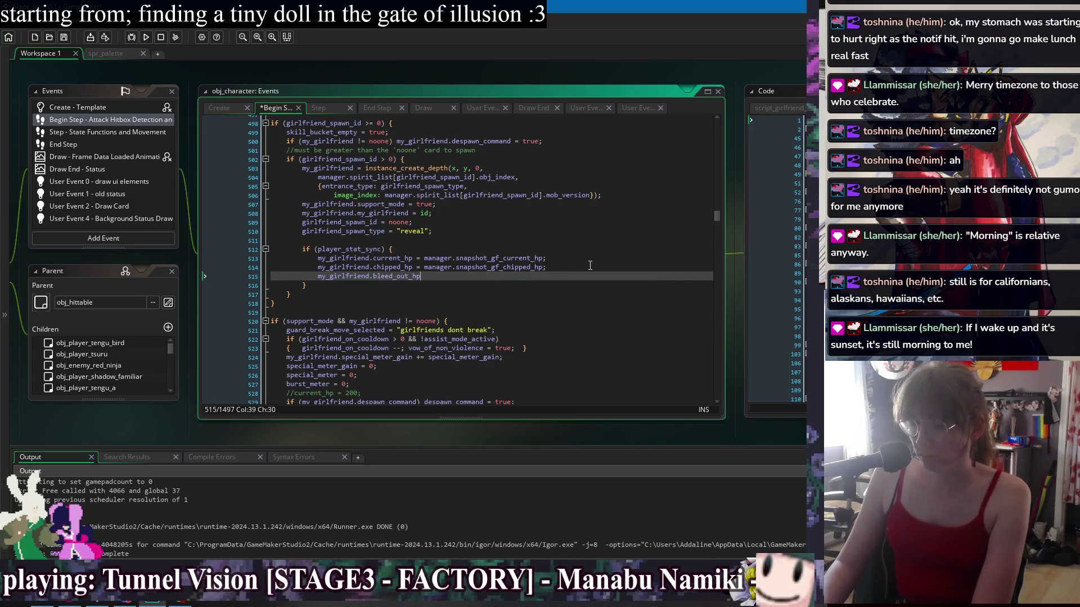
{"action": "type", "text": " = my_girlfriend.current_hp;"}
Add bleed_out_hp_to = my_girlfriend.current_hp, save, and launch the game
{"action": "key", "text": "Return"}
{"action": "type", "text": "my_girlfriend.bleed_out_hp"}
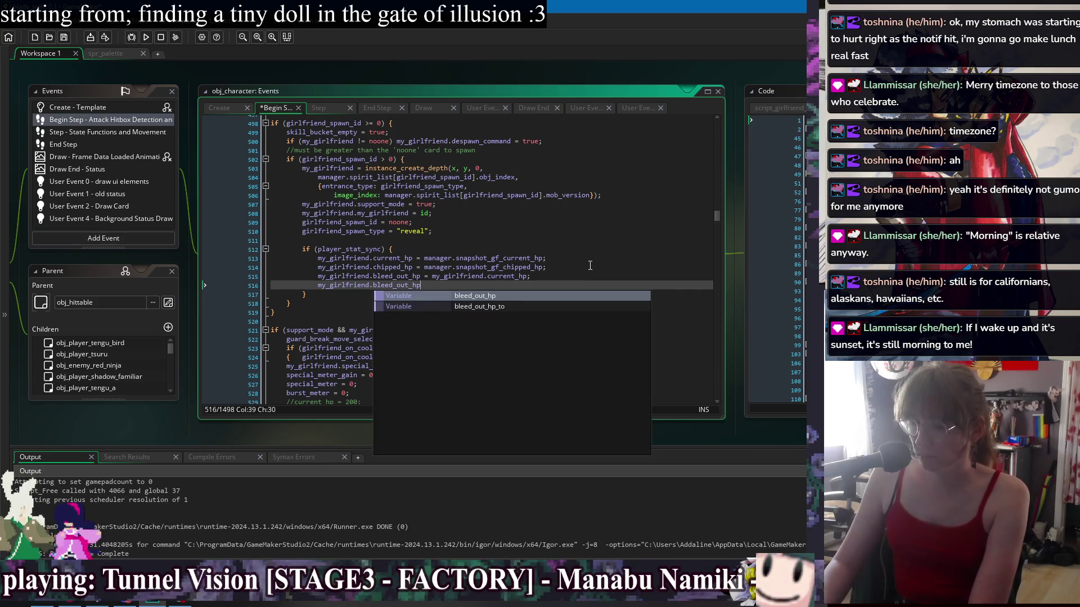
{"action": "key", "text": "Down"}
{"action": "key", "text": "Return"}
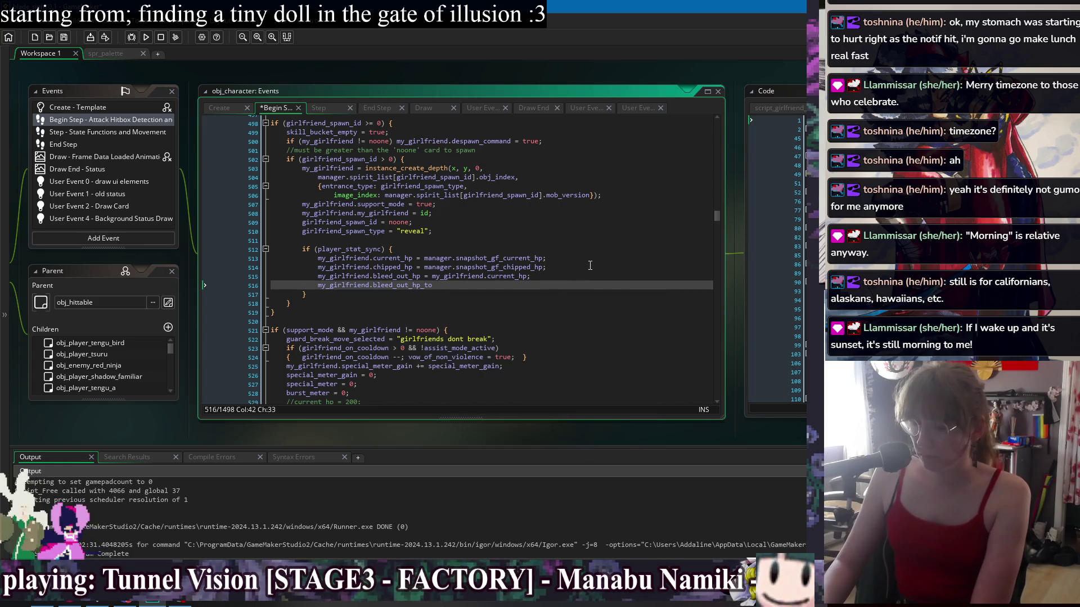
{"action": "type", "text": " = my_girlfriend.current_hp;"}
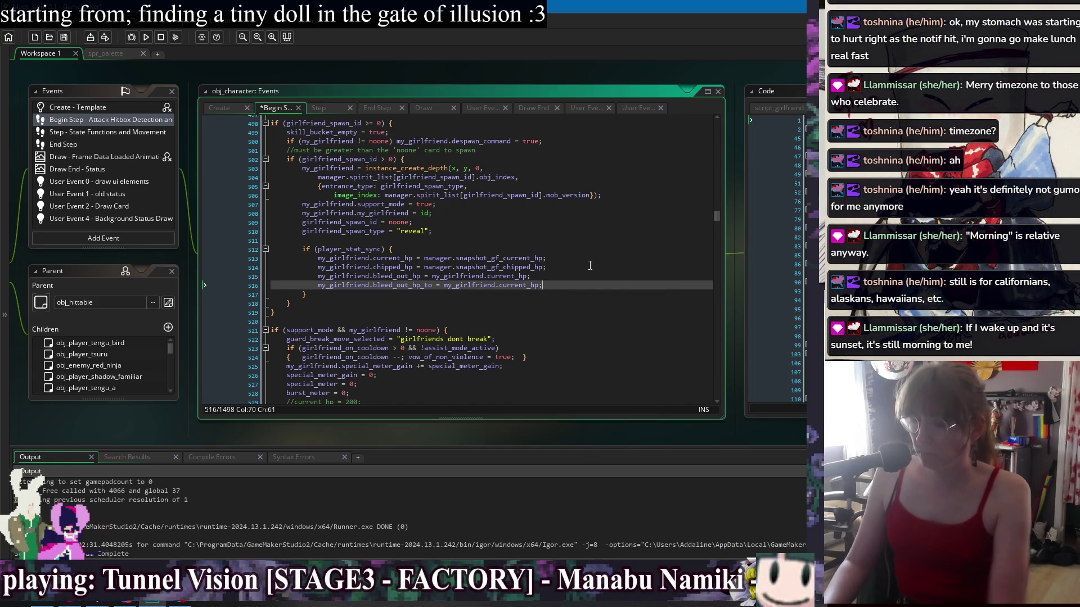
{"action": "key", "text": "ctrl+s"}
{"action": "left_click", "coordinate": [590, 266]}
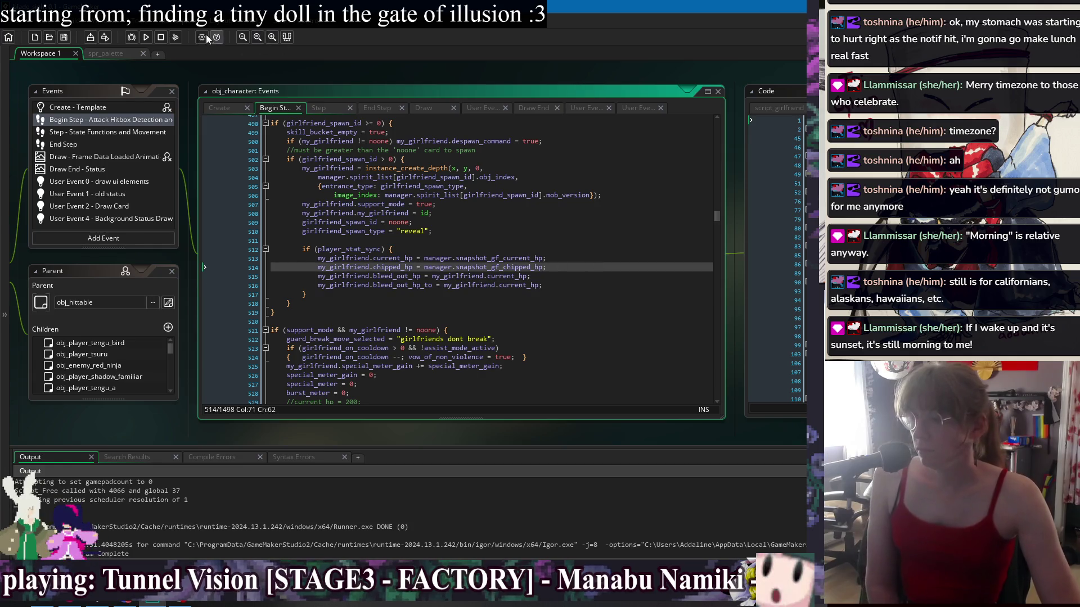
{"action": "left_click", "coordinate": [146, 37]}
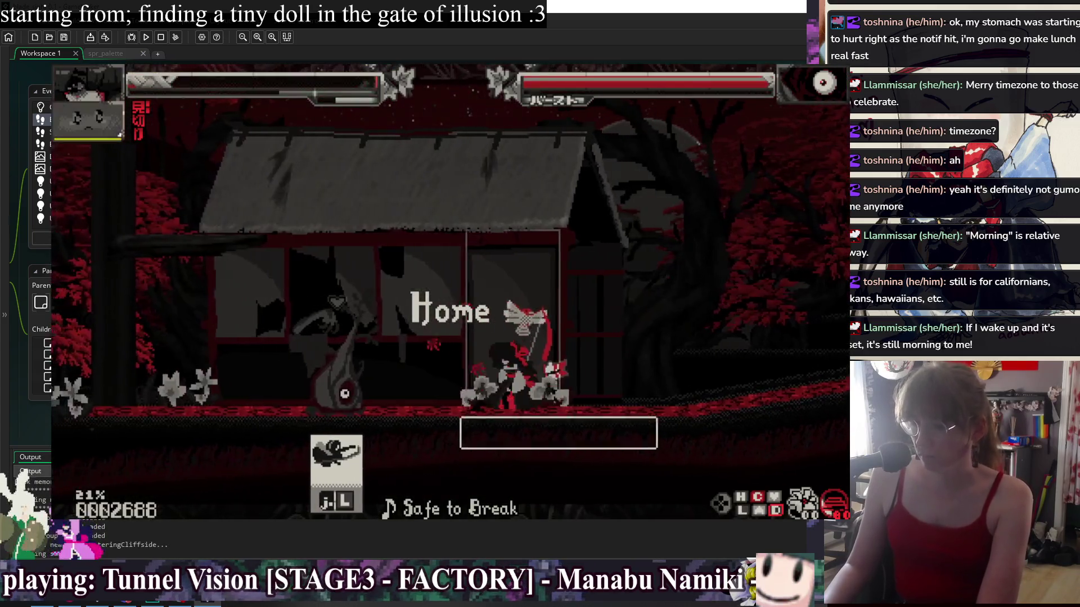
Walk right to the enemy and keep attacking until BREAK appears and a rush combo builds
{"action": "key", "text": "Right"}
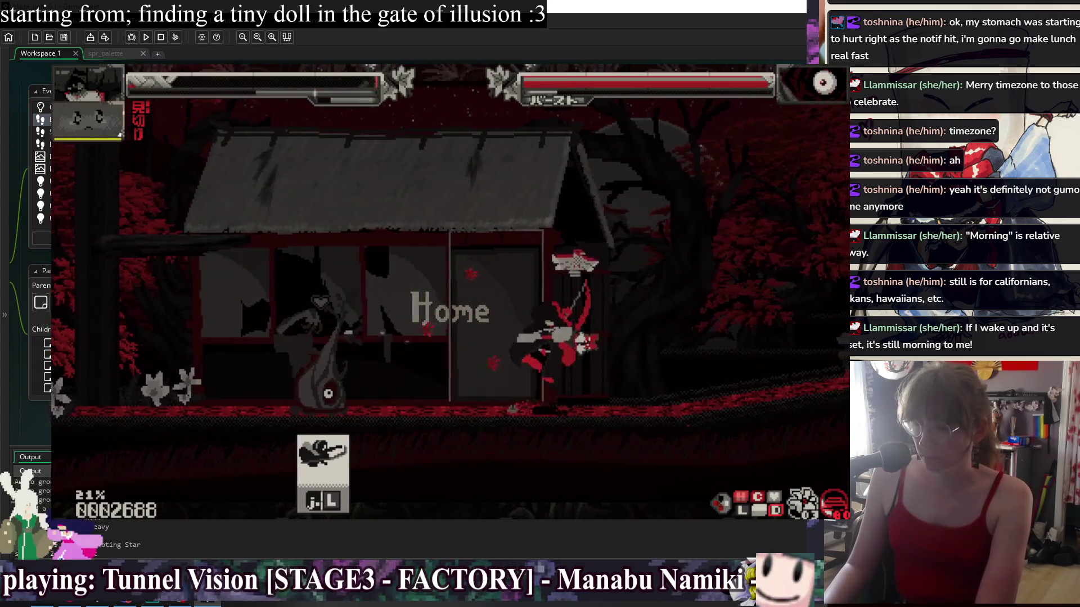
{"action": "key", "text": "Right"}
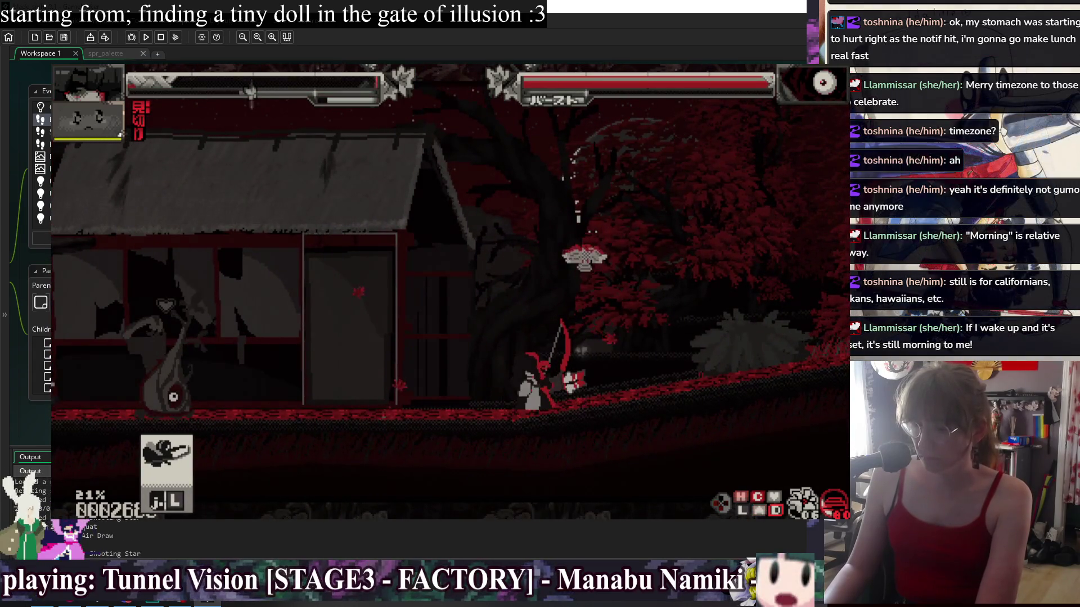
{"action": "key", "text": "space"}
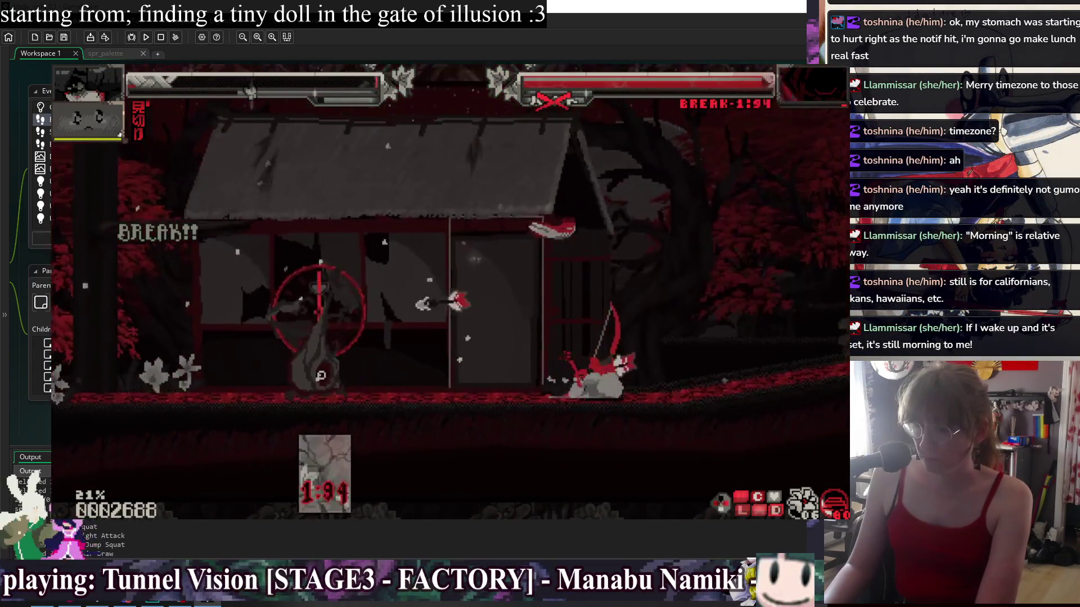
{"action": "key", "text": "space"}
{"action": "key", "text": "space"}
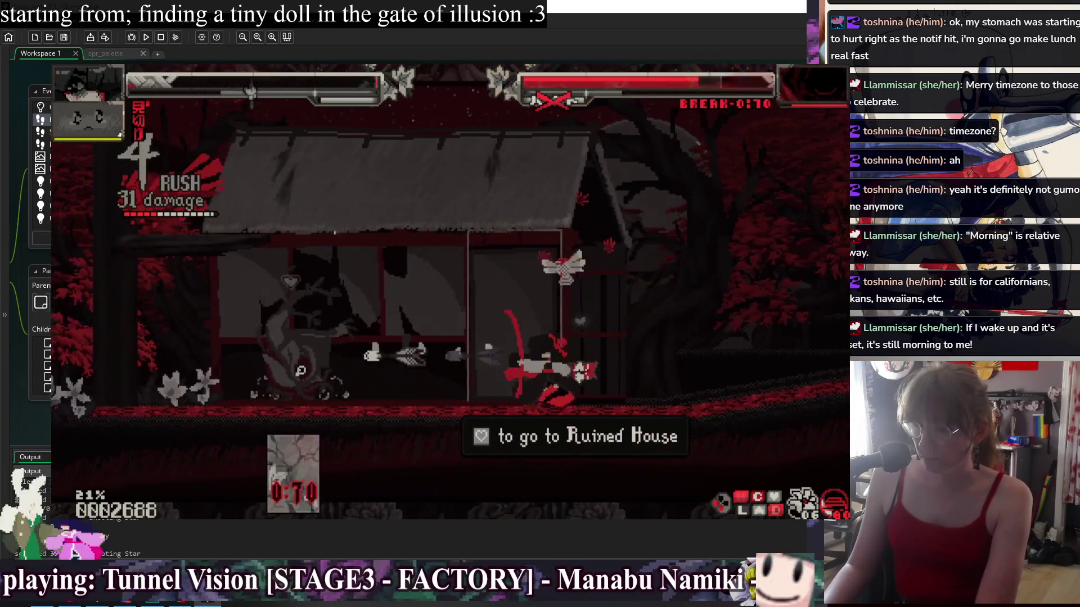
{"action": "key", "text": "Right"}
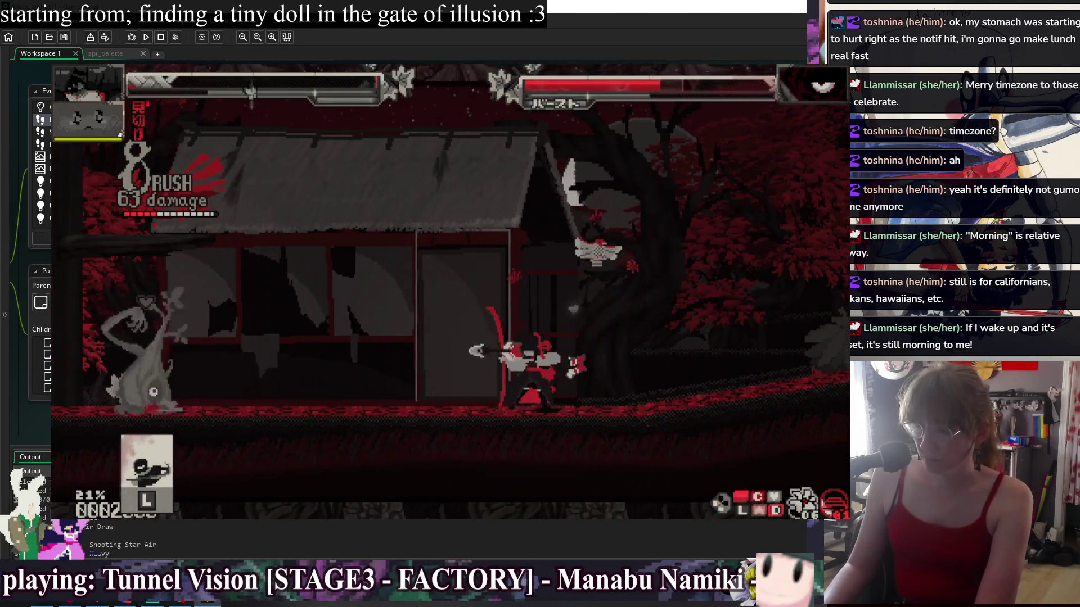
{"action": "key", "text": "space"}
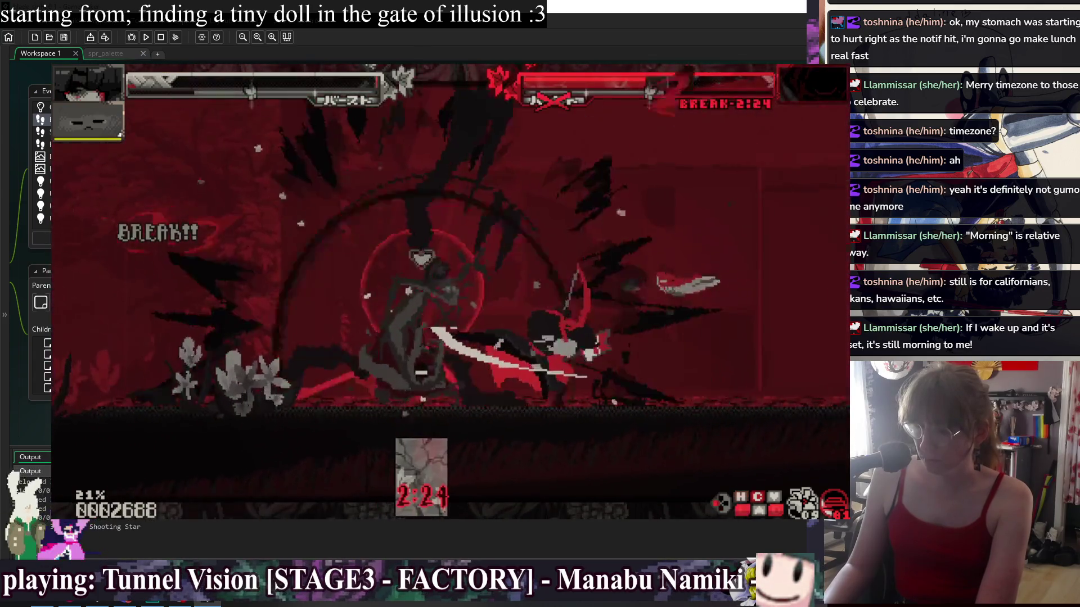
{"action": "key", "text": "space"}
{"action": "key", "text": "space"}
{"action": "key", "text": "space"}
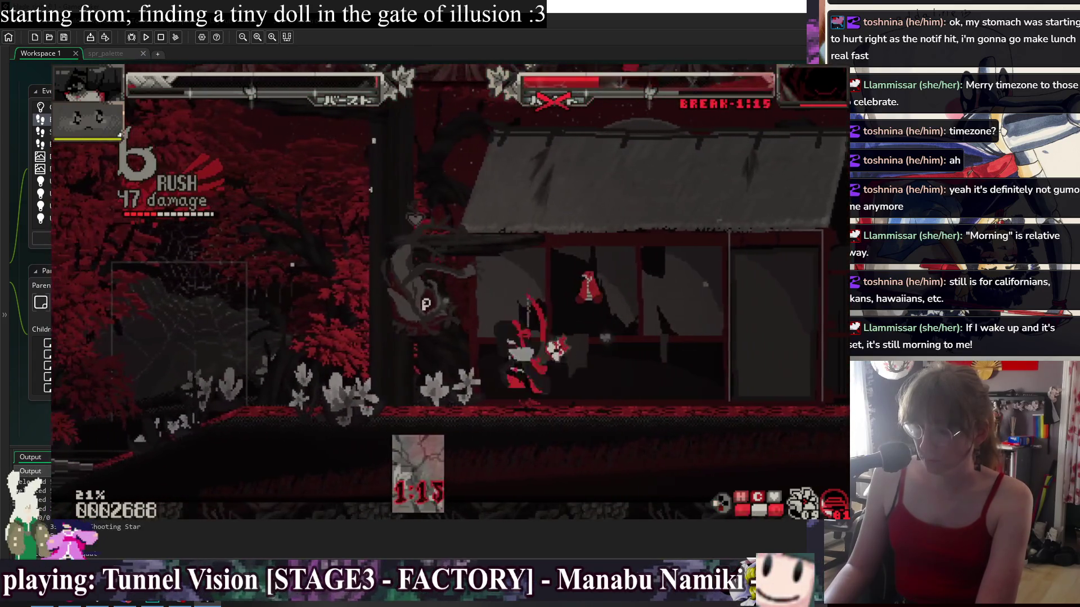
{"action": "key", "text": "space"}
{"action": "key", "text": "space"}
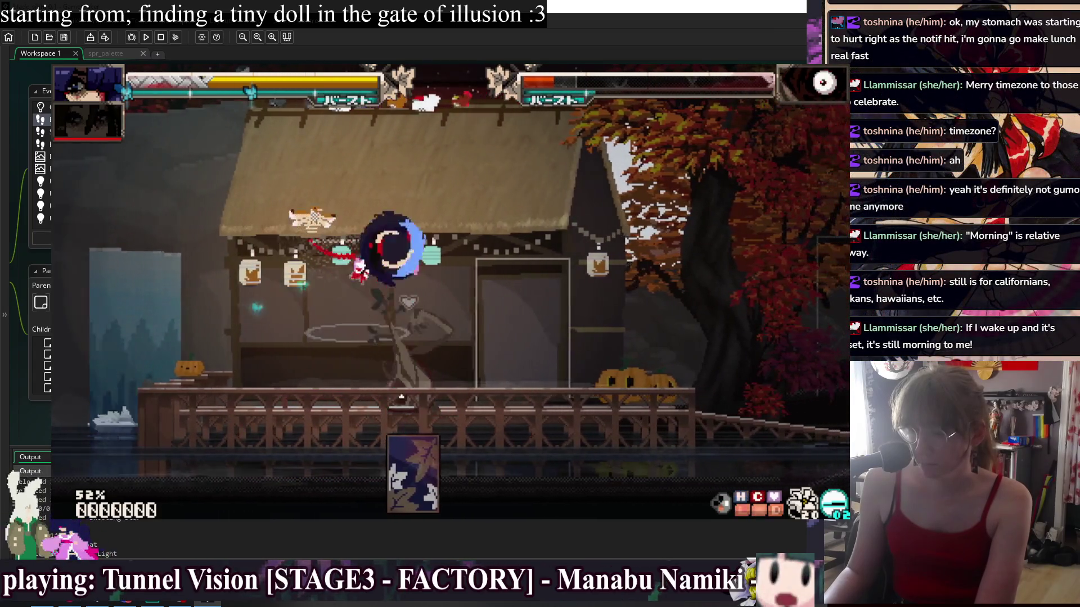
Close the running game after reaching the autumn balcony stage
{"action": "key", "text": "Escape"}
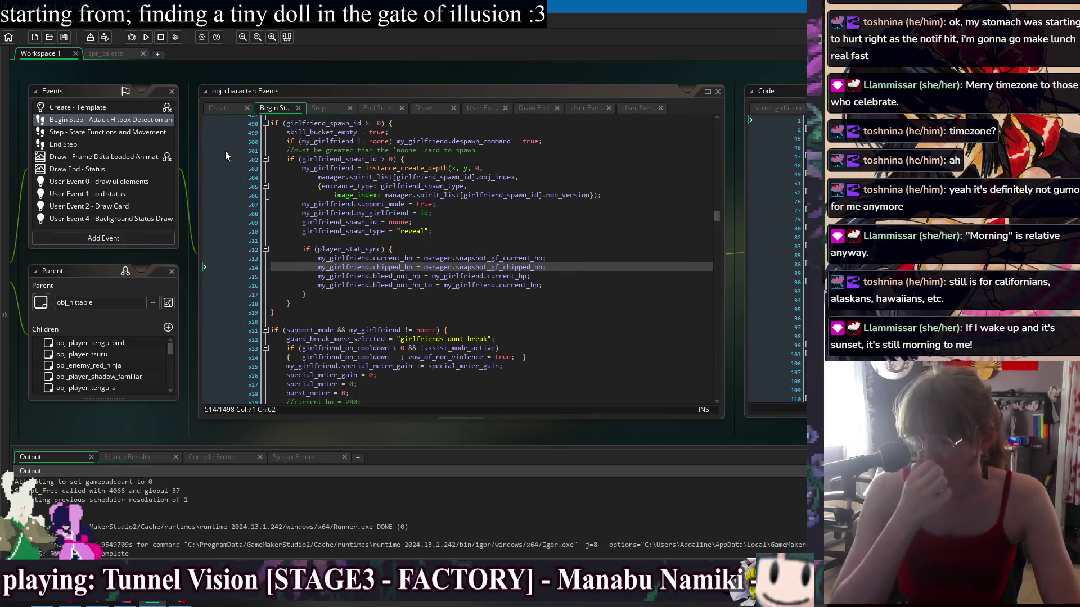
Browse obj_character's Step, Begin Step and End Step event code
{"action": "key", "text": "Up"}
{"action": "key", "text": "Up"}
{"action": "key", "text": "Up"}
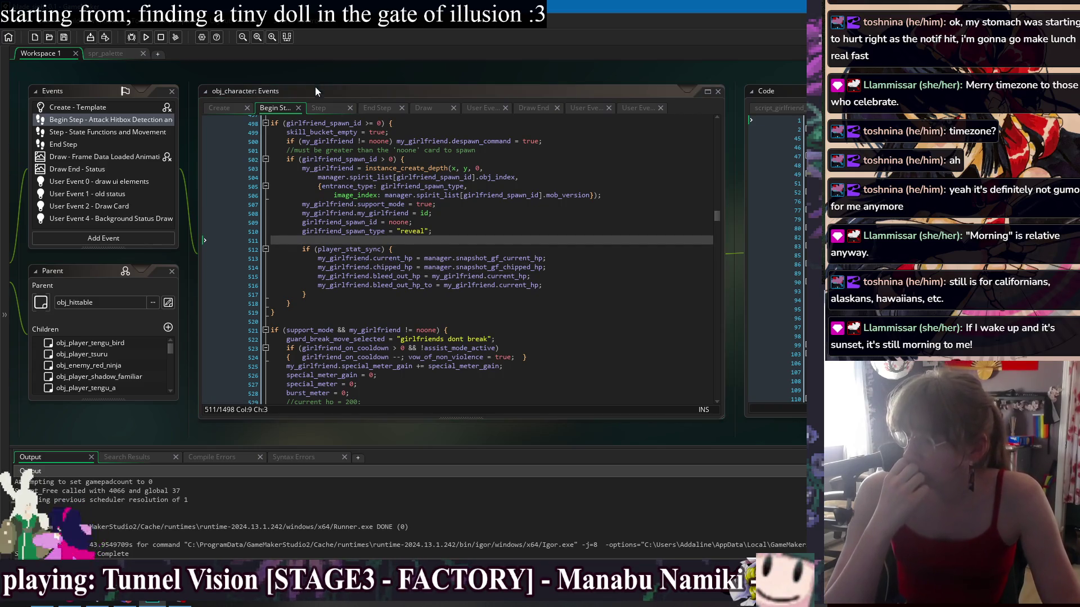
{"action": "left_click", "coordinate": [325, 105]}
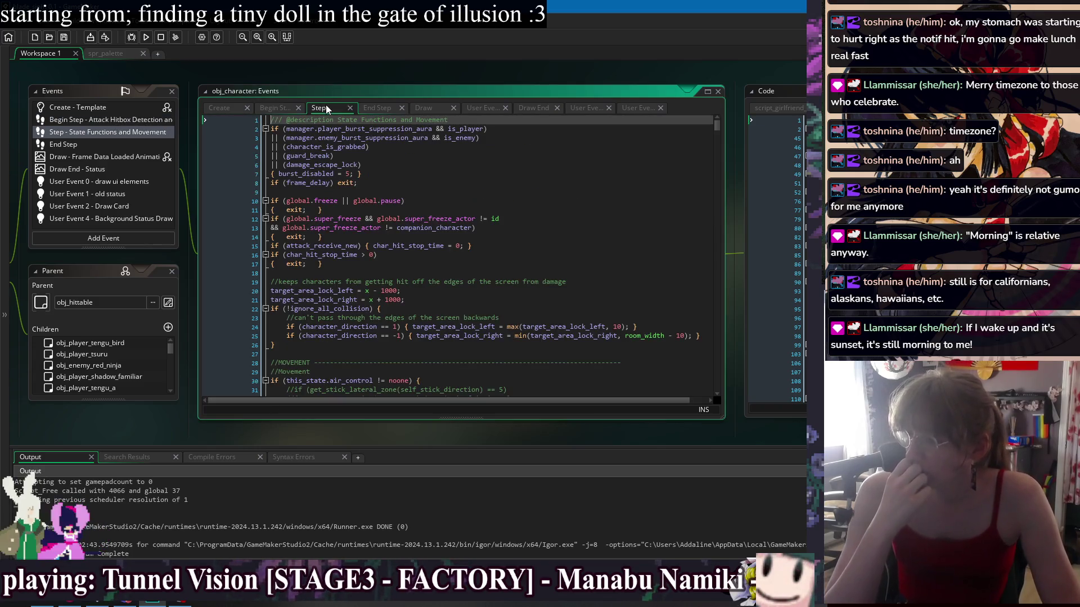
{"action": "left_click", "coordinate": [276, 107]}
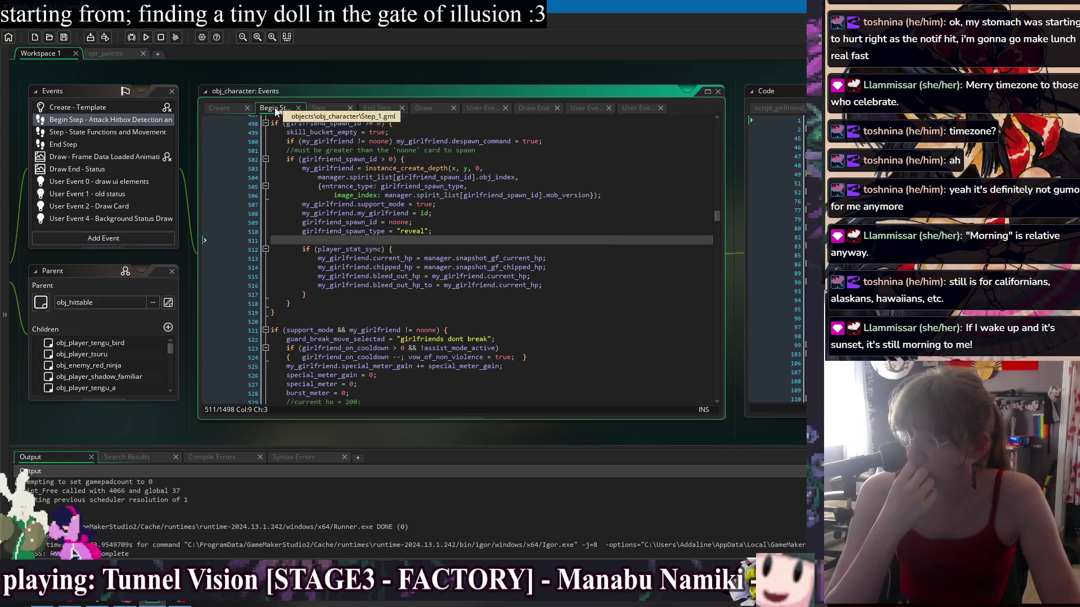
{"action": "left_click", "coordinate": [376, 107]}
{"action": "left_click", "coordinate": [323, 110]}
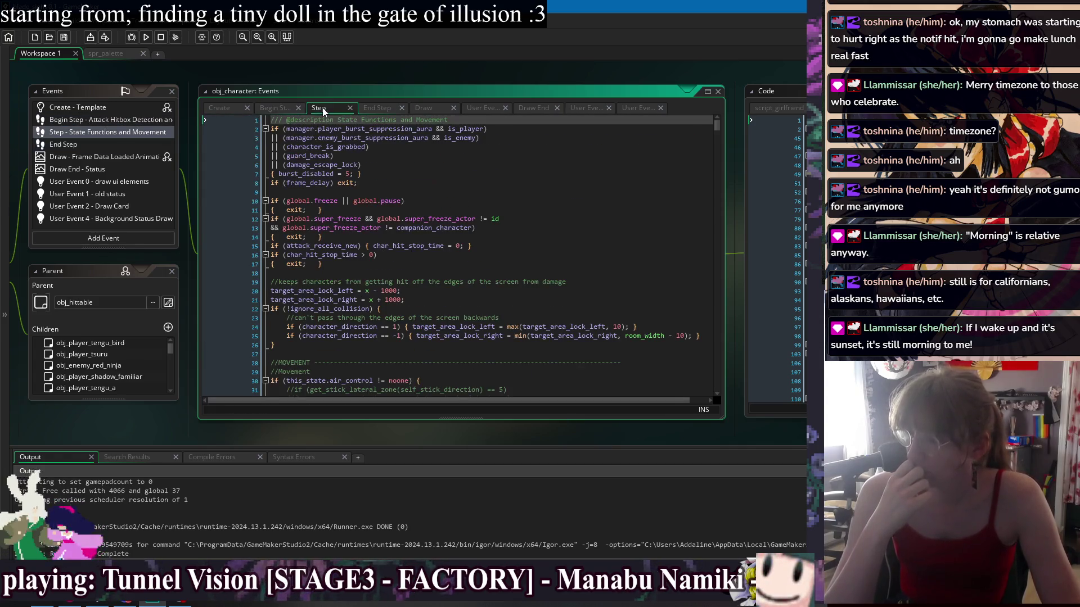
{"action": "left_click", "coordinate": [449, 191]}
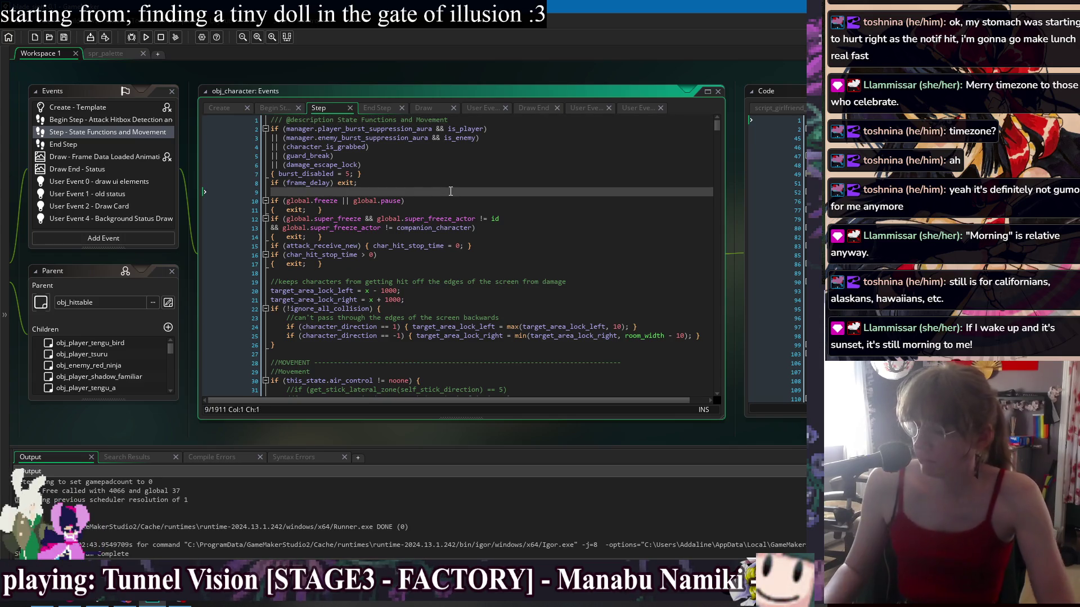
{"action": "left_click", "coordinate": [274, 109]}
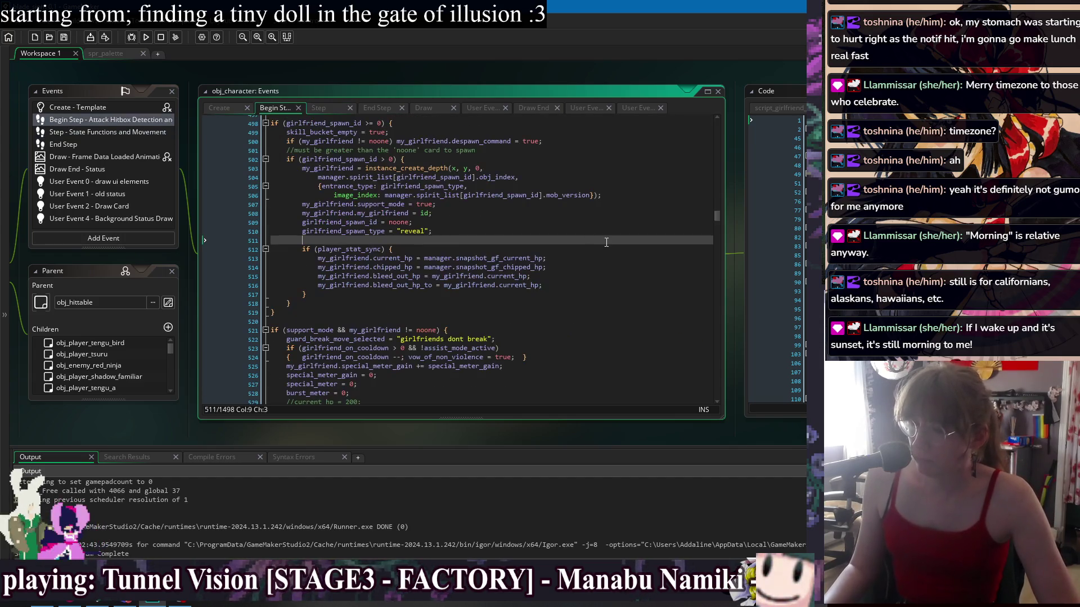
Search the Step event for "kiss" and inspect the kiss setup code around kiss_ready_time
{"action": "key", "text": "ctrl+f"}
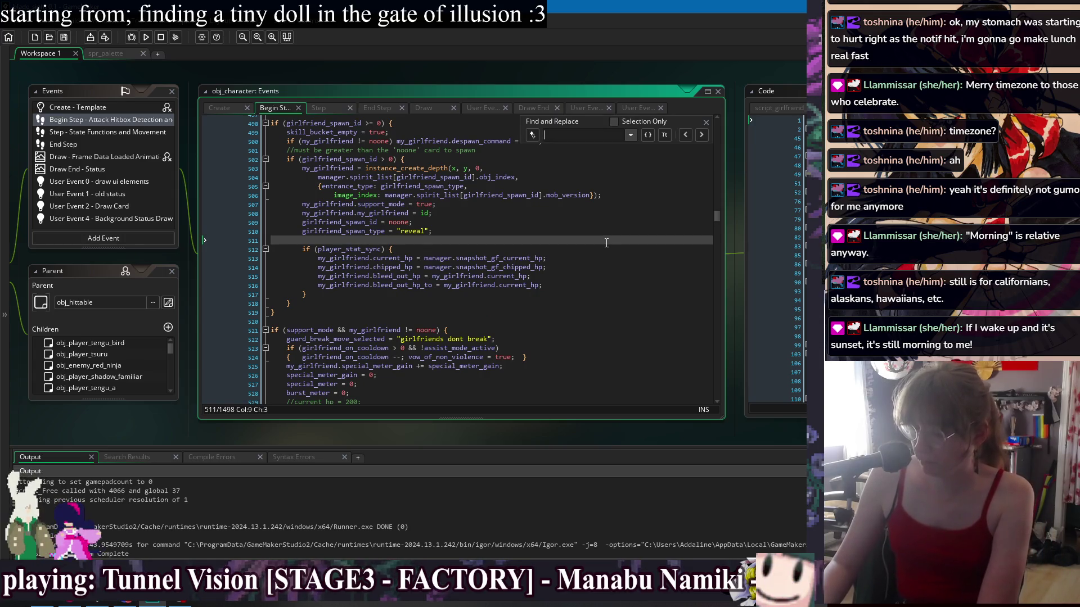
{"action": "type", "text": "kiss"}
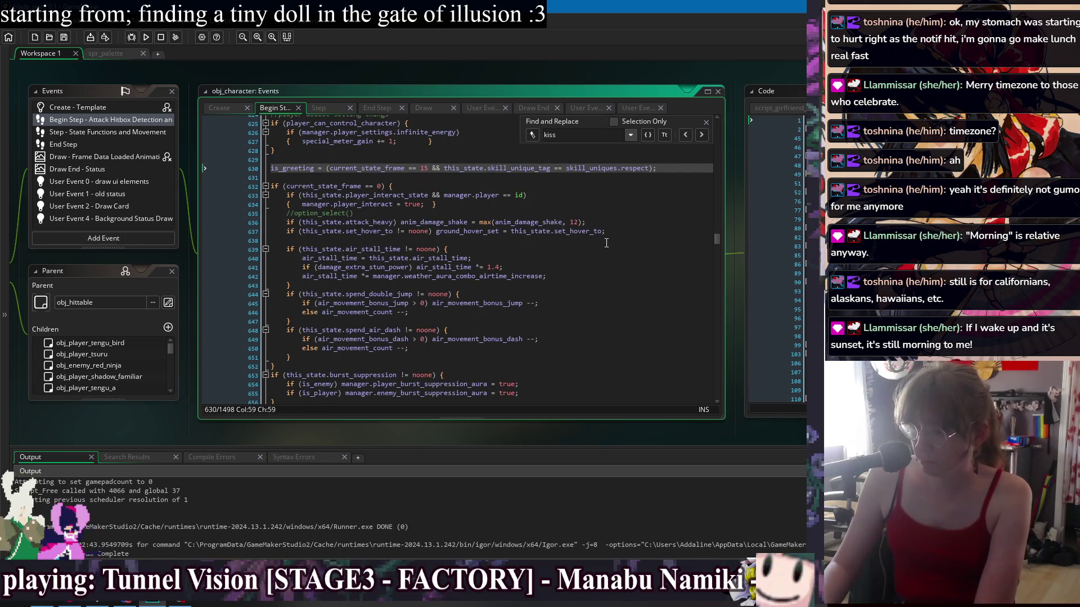
{"action": "left_click", "coordinate": [322, 109]}
{"action": "type", "text": "iss"}
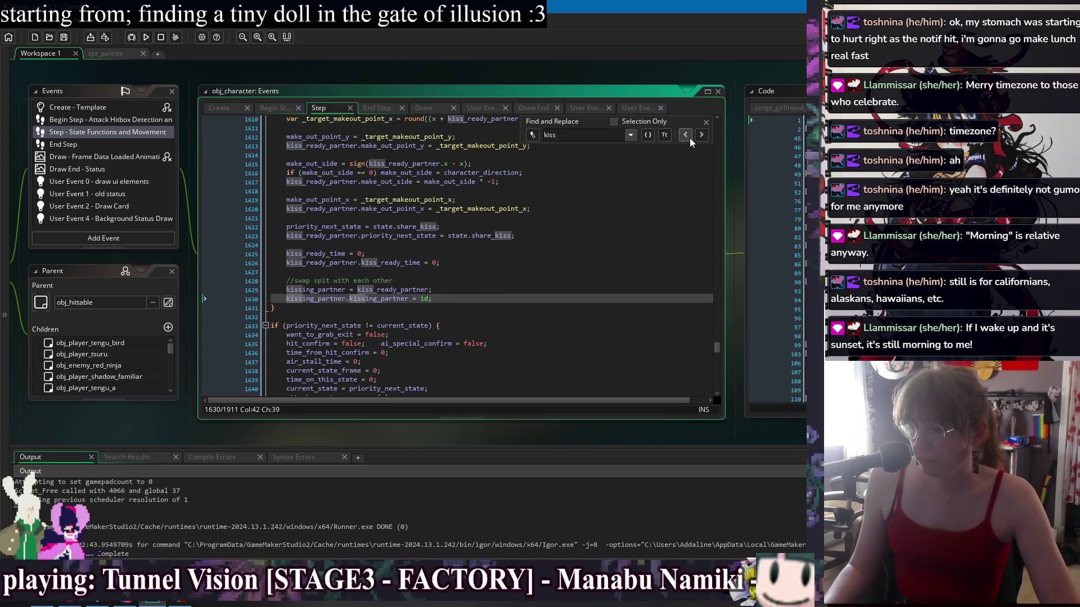
{"action": "left_click", "coordinate": [705, 122]}
{"action": "left_click", "coordinate": [466, 212]}
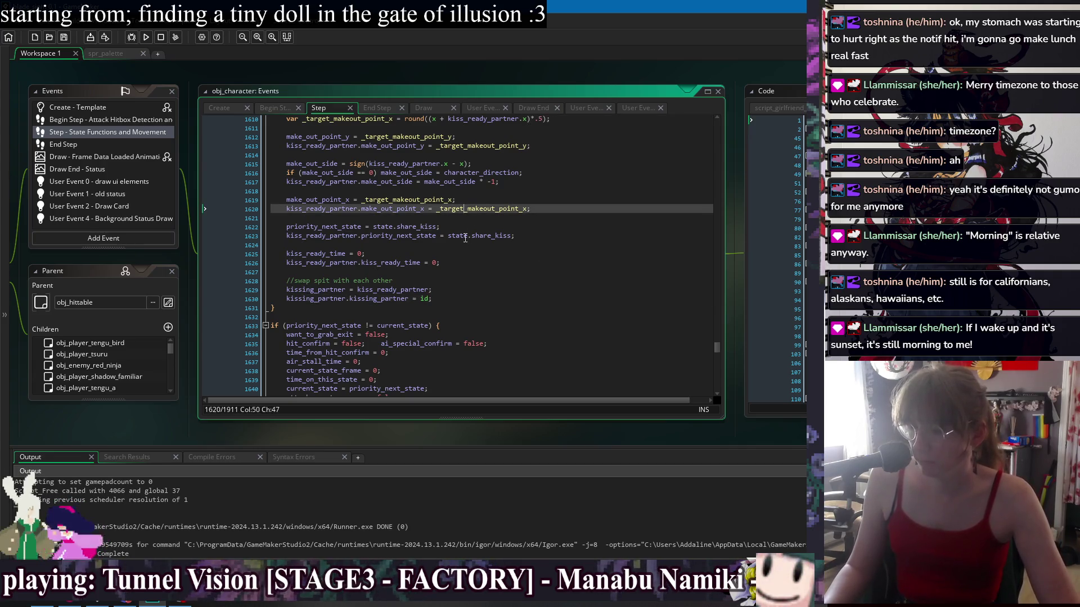
{"action": "left_click", "coordinate": [467, 254]}
{"action": "left_click", "coordinate": [471, 263]}
{"action": "scroll", "coordinate": [479, 285], "scroll_direction": "up", "scroll_amount": 3}
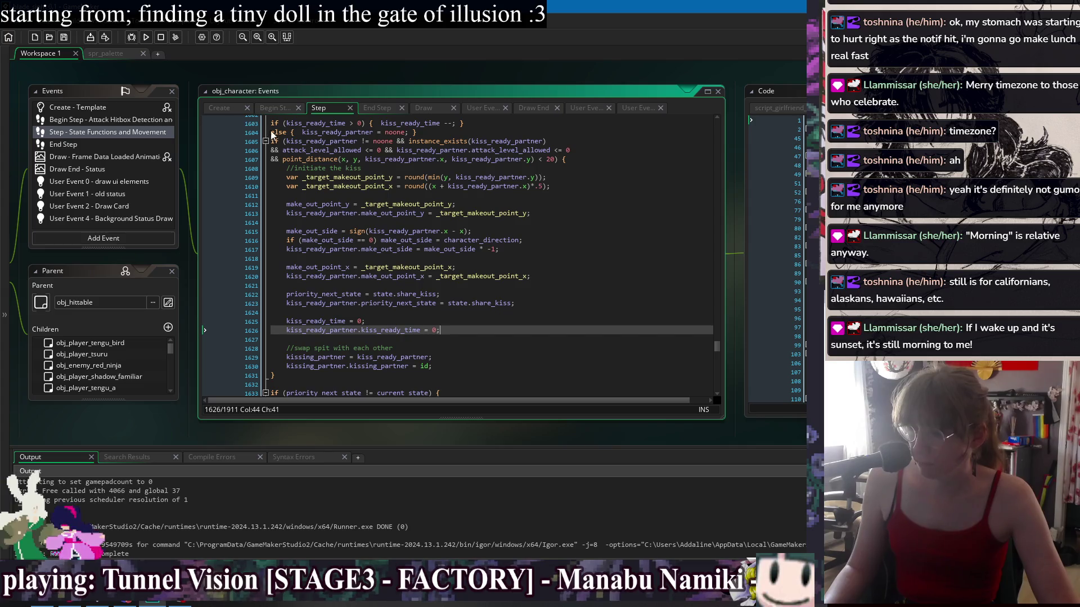
Search obj_character's Create event for "kiss" to find the share_kiss state
{"action": "left_click", "coordinate": [229, 103]}
{"action": "left_click", "coordinate": [480, 183]}
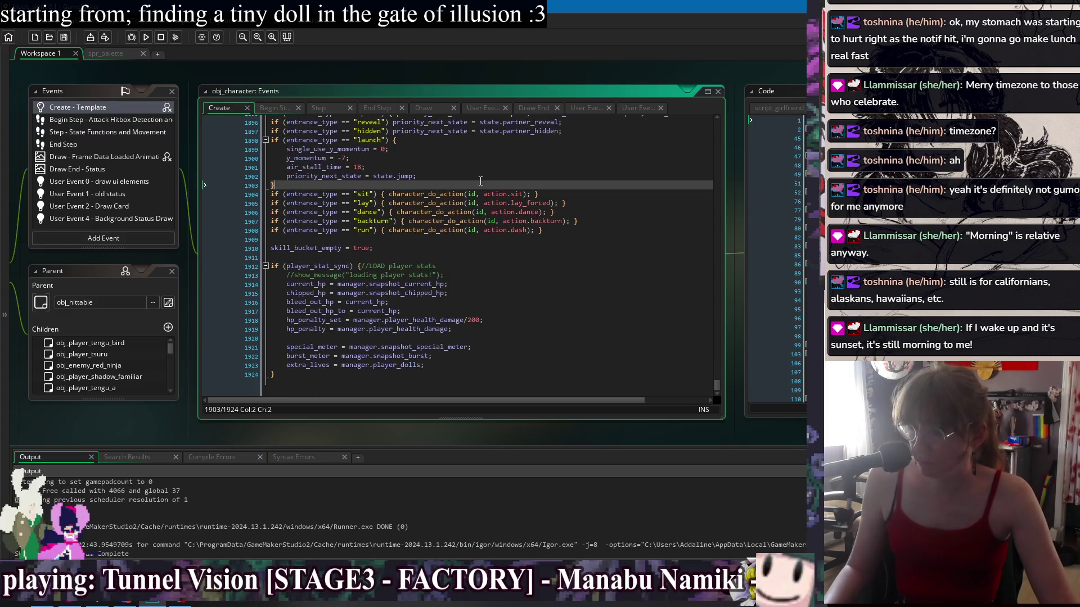
{"action": "key", "text": "ctrl+f"}
{"action": "type", "text": "kiss"}
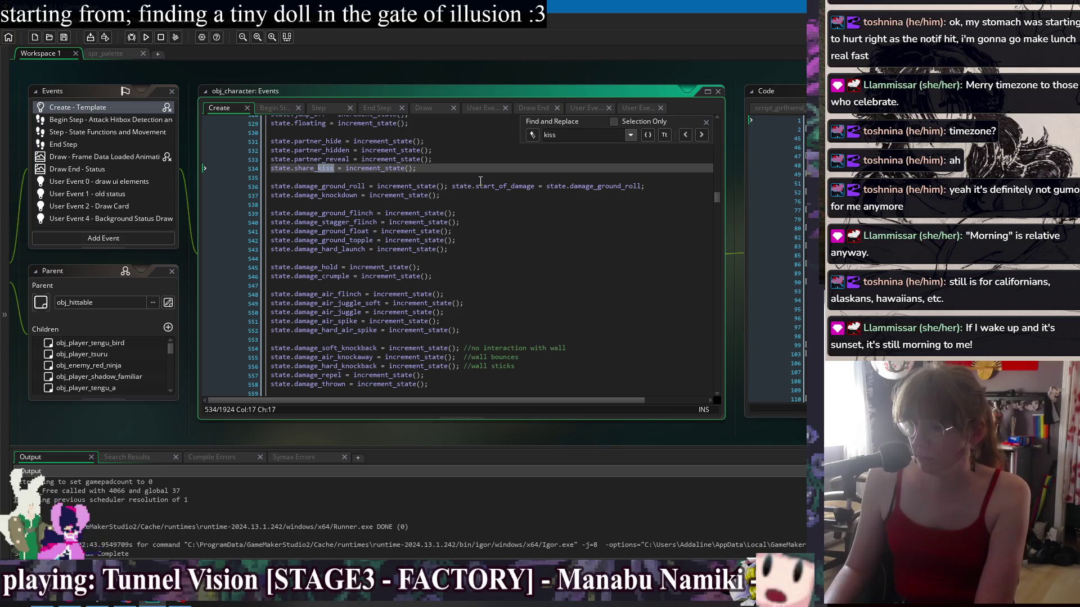
{"action": "type", "text": "]"}
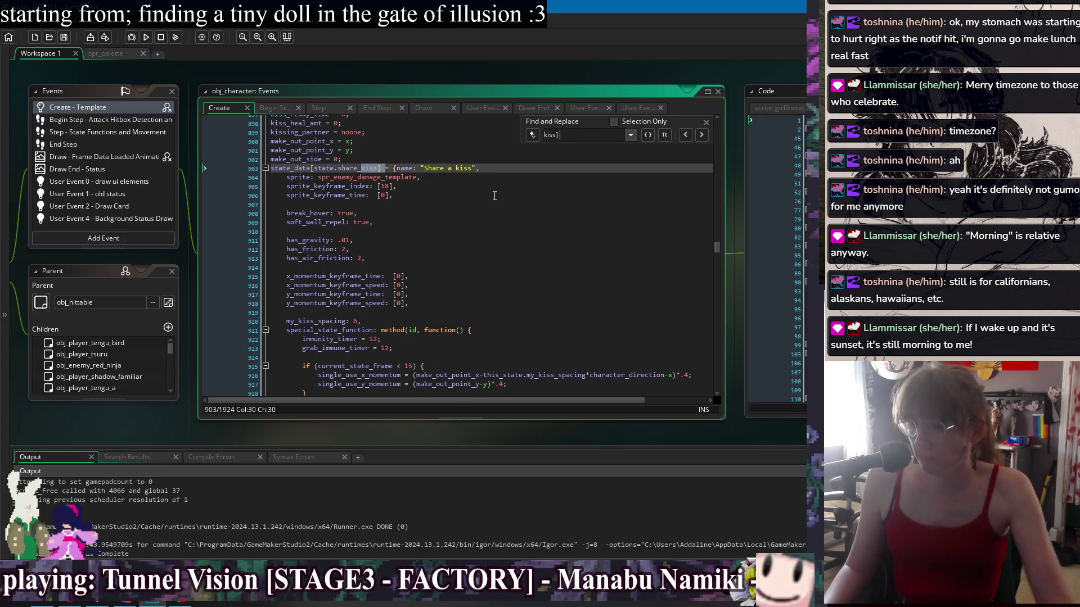
Add current_hp = max(1, current_hp); after line 931 in the Create event's kiss heal block
{"action": "scroll", "coordinate": [490, 216], "scroll_direction": "down", "scroll_amount": 2}
{"action": "left_click", "coordinate": [705, 122]}
{"action": "left_click", "coordinate": [653, 330]}
{"action": "key", "text": "Return"}
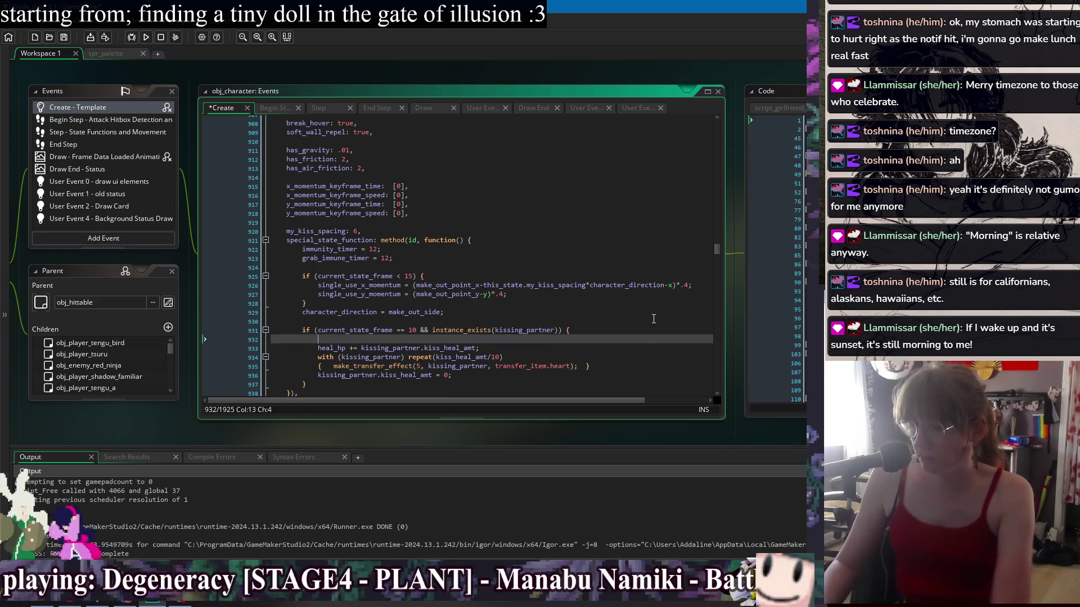
{"action": "type", "text": "current_h"}
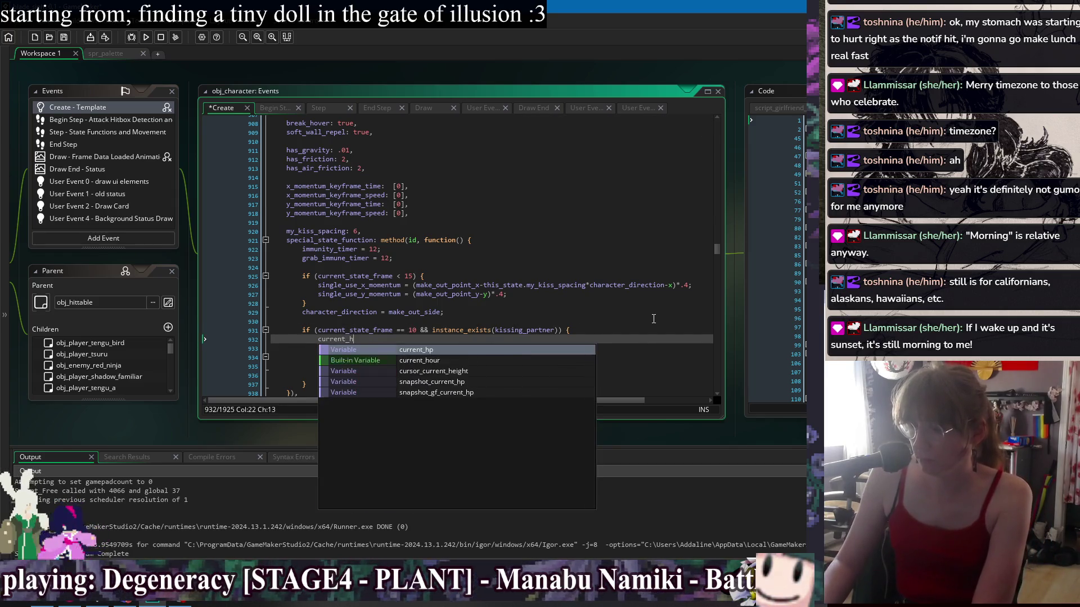
{"action": "type", "text": "p = max"}
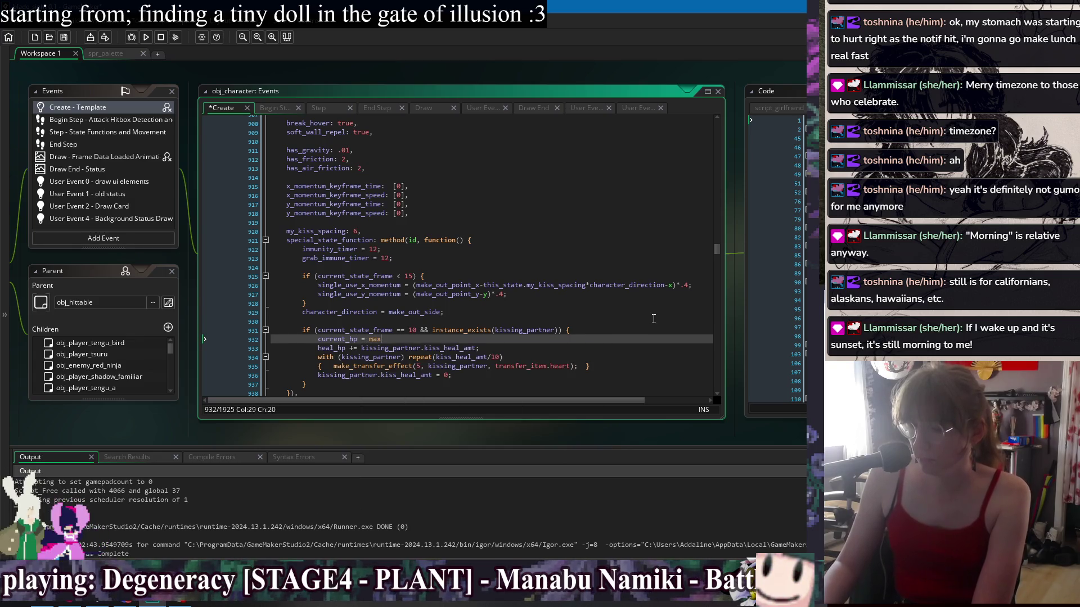
{"action": "type", "text": "(1"}
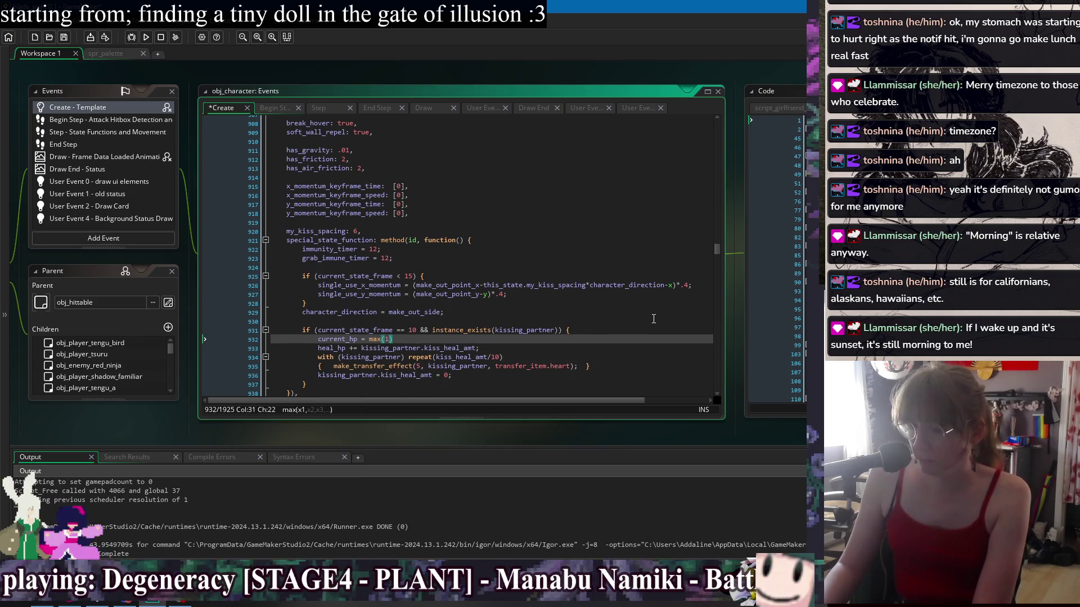
{"action": "type", "text": ", c"}
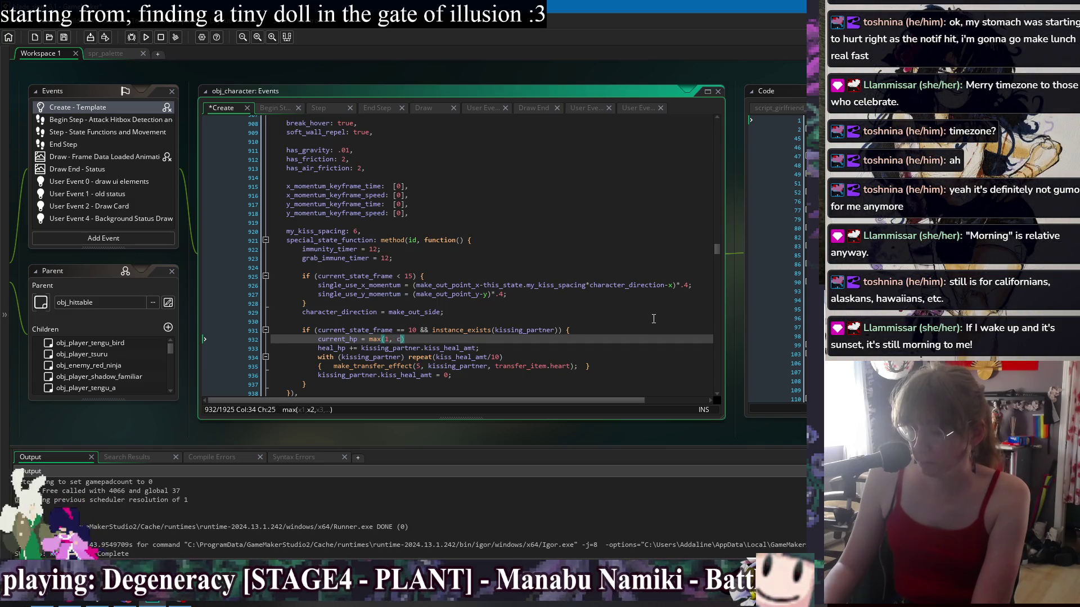
{"action": "type", "text": "urrent_hp"}
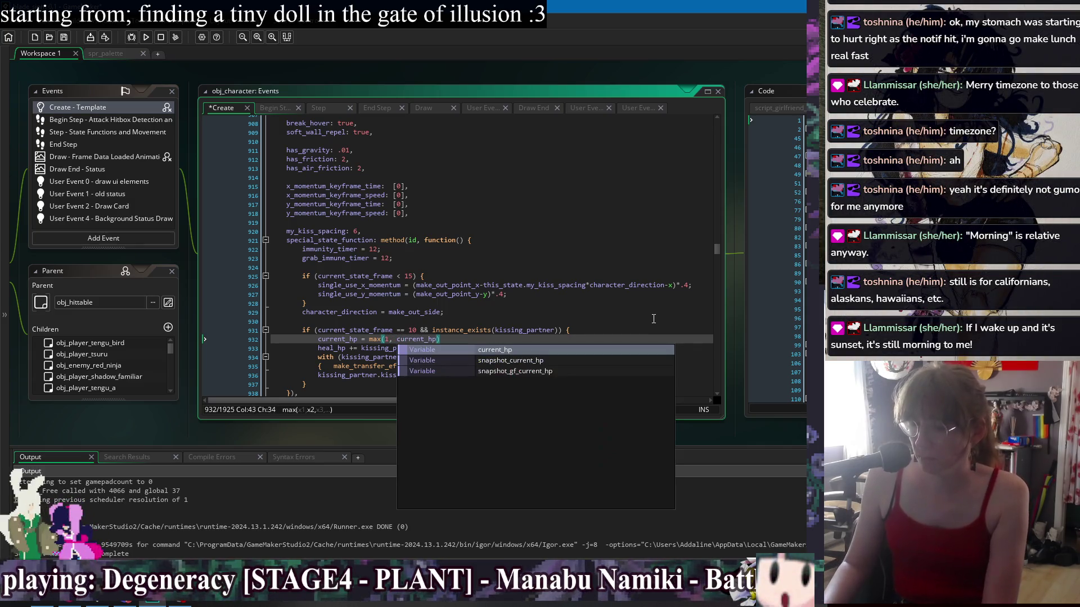
{"action": "type", "text": ");"}
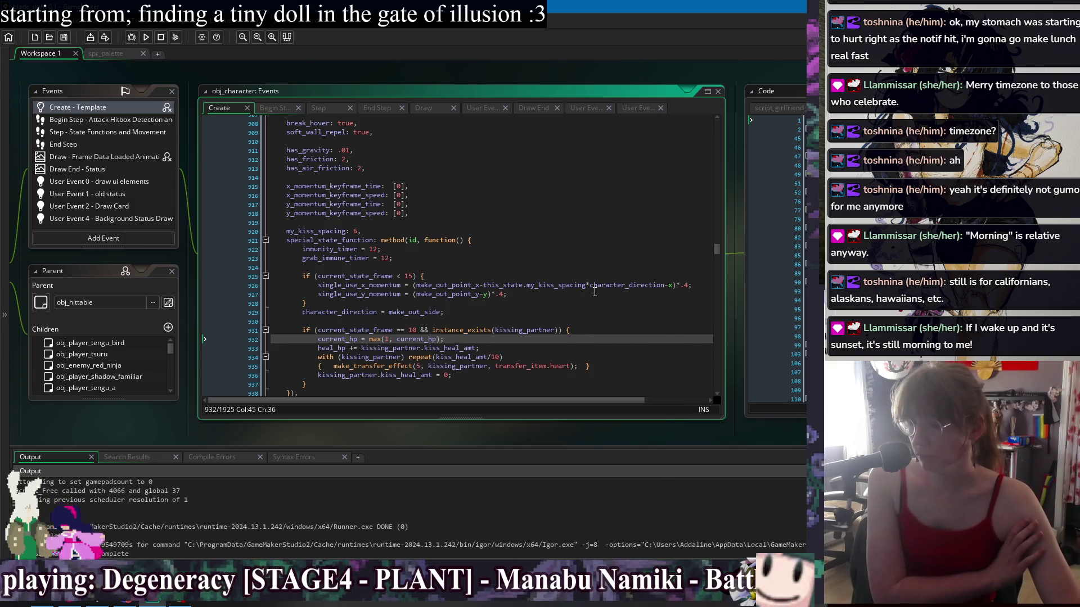
{"action": "scroll", "coordinate": [594, 292], "scroll_direction": "up", "scroll_amount": 3}
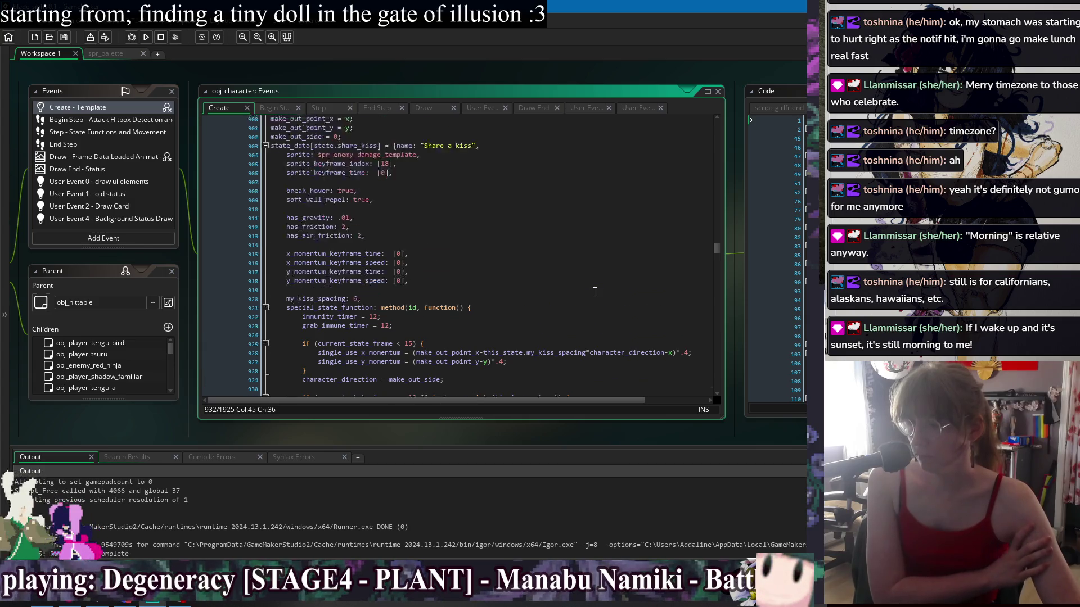
{"action": "scroll", "coordinate": [594, 292], "scroll_direction": "up", "scroll_amount": 3}
{"action": "scroll", "coordinate": [594, 291], "scroll_direction": "down", "scroll_amount": 5}
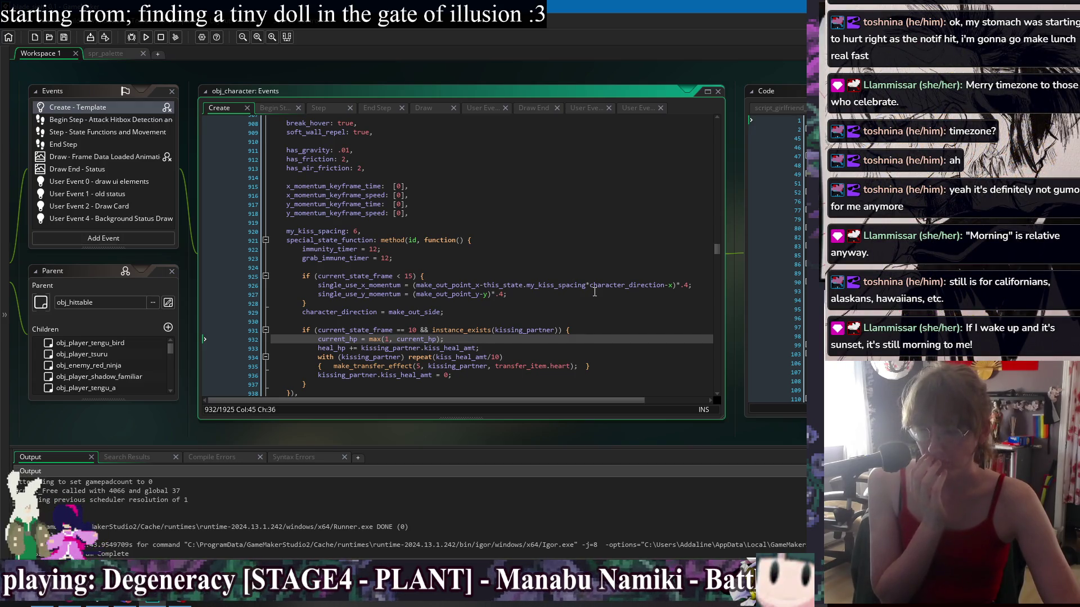
{"action": "left_click", "coordinate": [145, 37]}
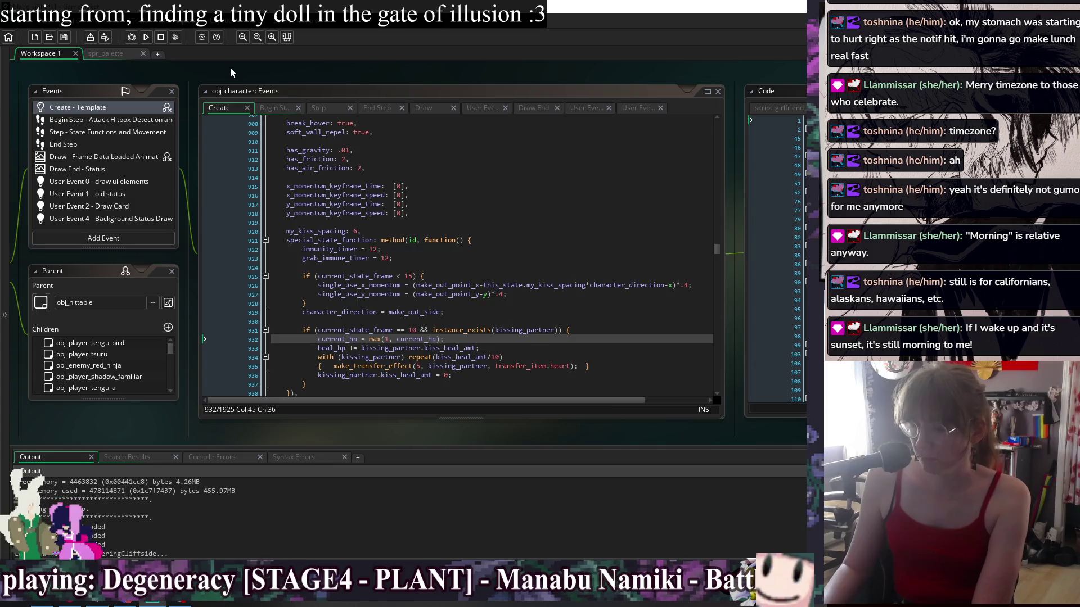
{"action": "key", "text": "Left"}
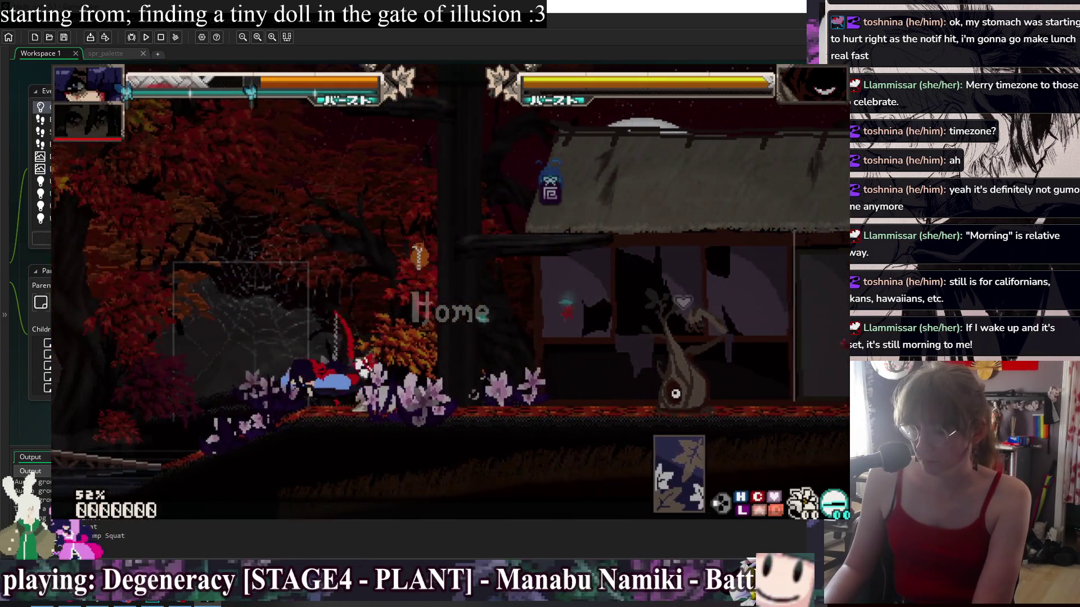
{"action": "key", "text": "Right"}
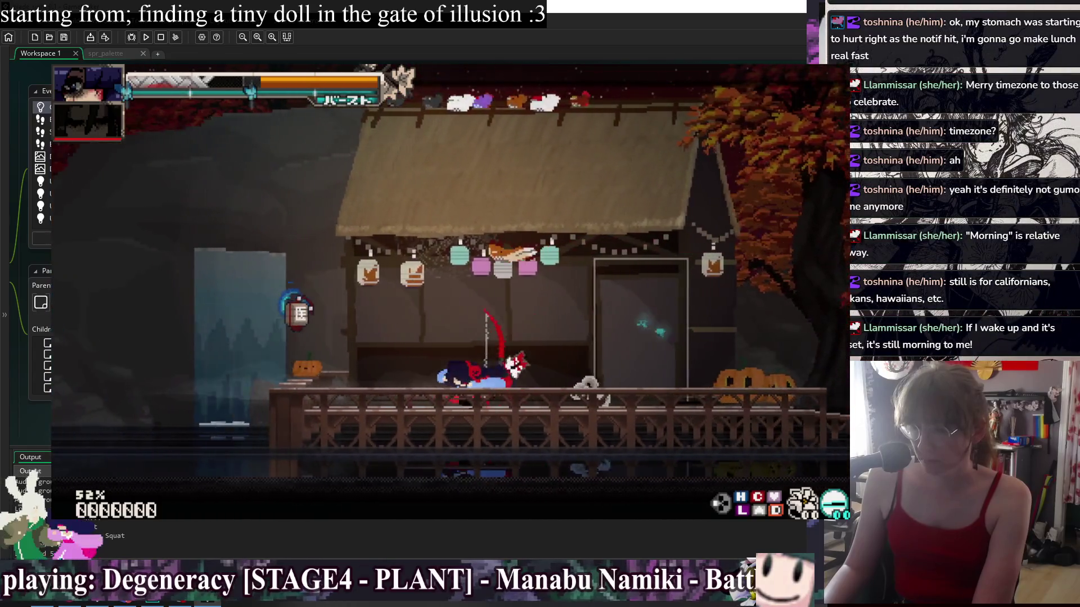
{"action": "key", "text": "Left"}
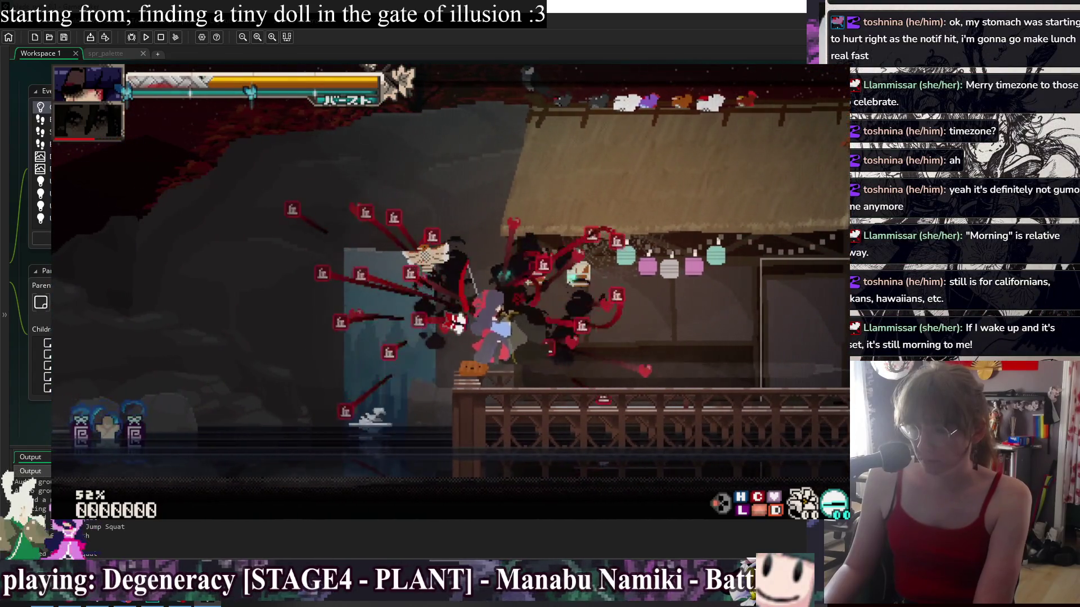
{"action": "key", "text": "Right"}
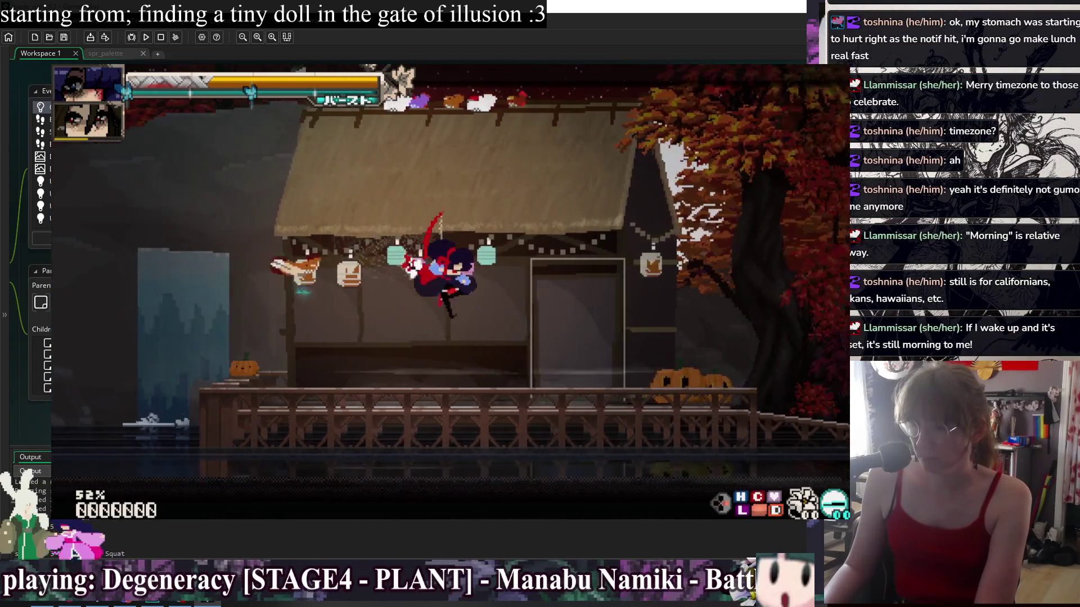
{"action": "key", "text": "Escape"}
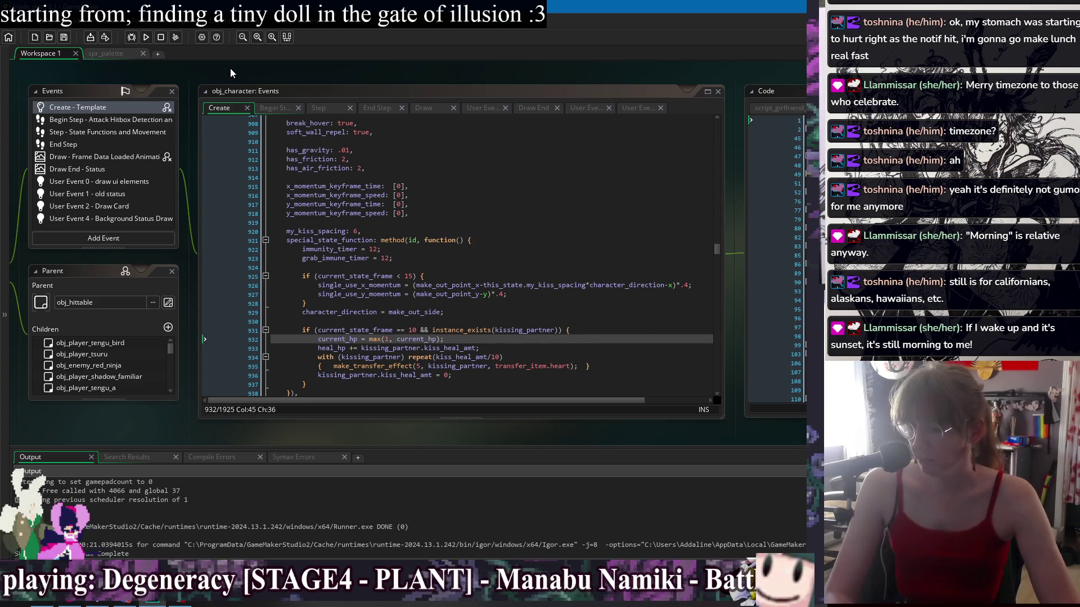
Append "//allows a gf to be resuscitated" to the max(1, current_hp) line, then switch to Step
{"action": "left_click", "coordinate": [470, 339]}
{"action": "type", "text": "//allows a ch"}
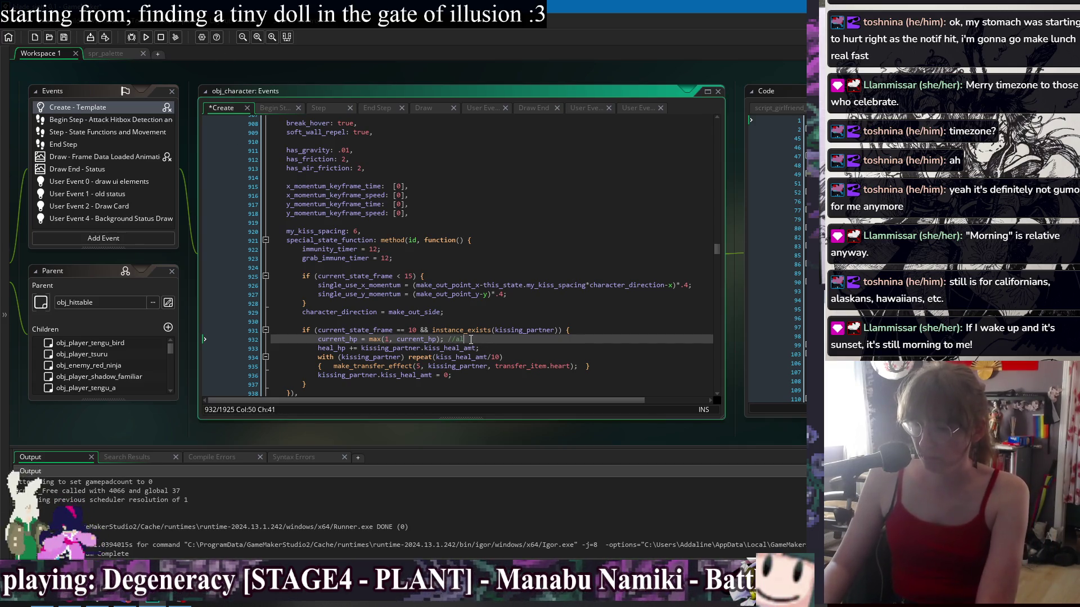
{"action": "type", "text": "arac"}
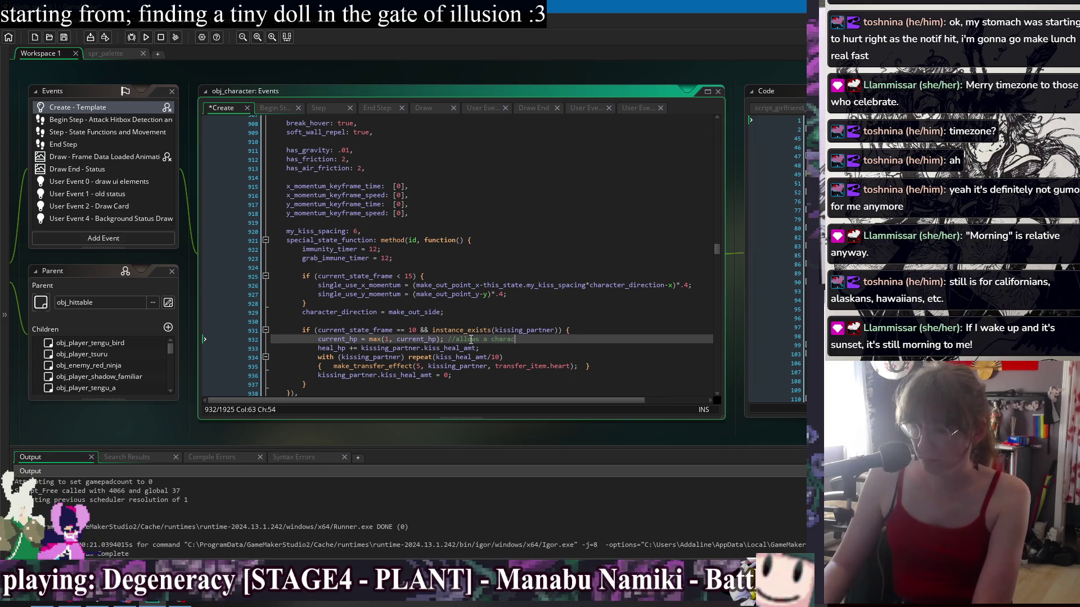
{"action": "key", "text": "BackSpace"}
{"action": "key", "text": "BackSpace"}
{"action": "key", "text": "BackSpace"}
{"action": "key", "text": "BackSpace"}
{"action": "key", "text": "BackSpace"}
{"action": "key", "text": "BackSpace"}
{"action": "type", "text": "gf to be"}
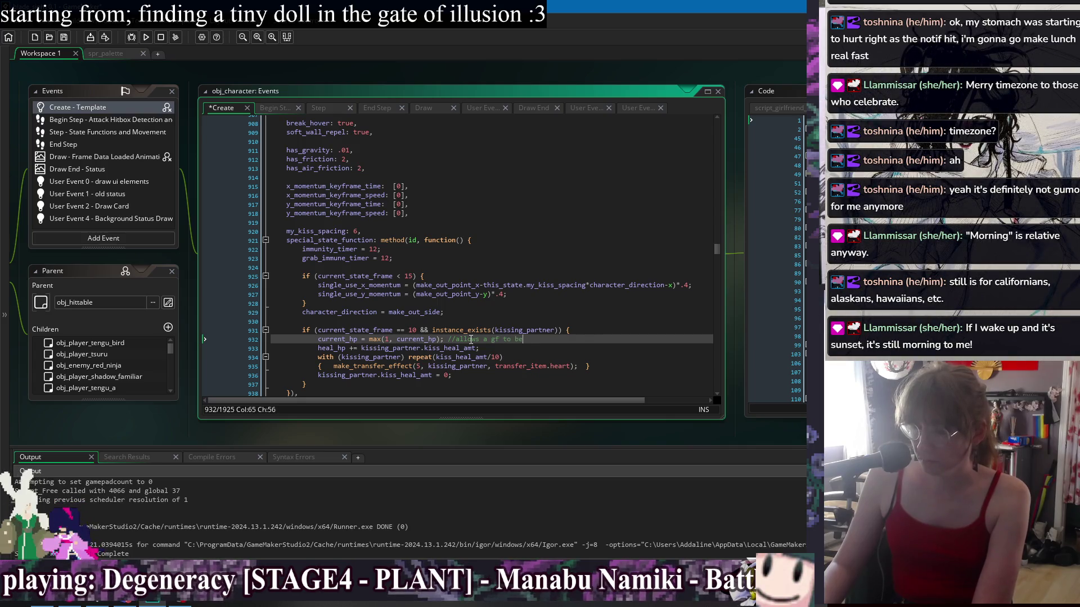
{"action": "type", "text": " resu"}
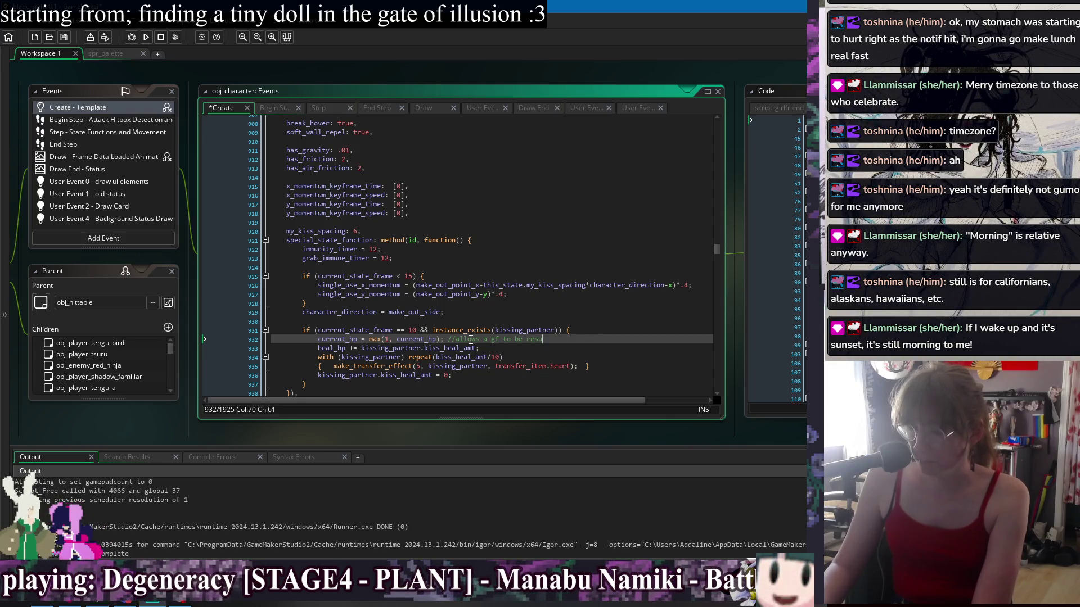
{"action": "type", "text": "scitated"}
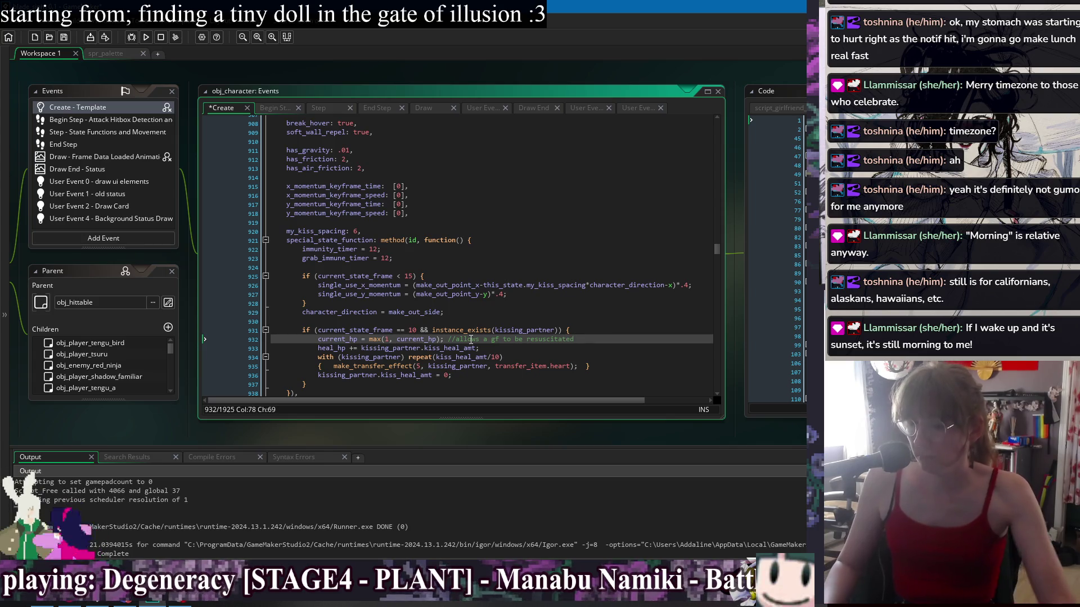
{"action": "left_click", "coordinate": [545, 321]}
{"action": "left_click", "coordinate": [318, 108]}
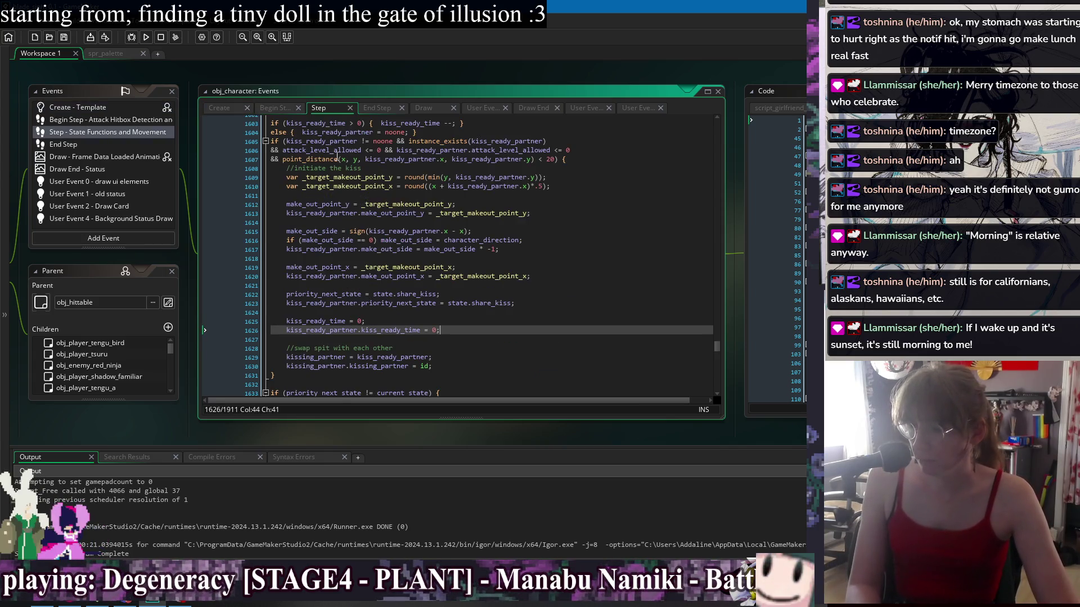
Read the Step event's kissing-partner swap and kiss setup code, then switch to End Step
{"action": "left_click", "coordinate": [512, 350]}
{"action": "scroll", "coordinate": [509, 332], "scroll_direction": "down", "scroll_amount": 2}
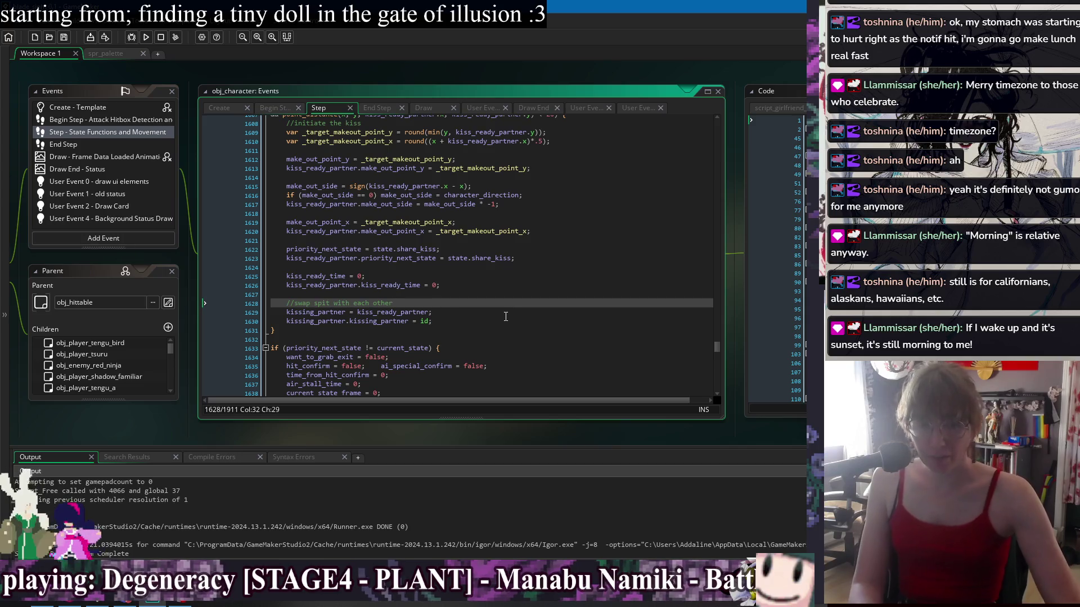
{"action": "left_click", "coordinate": [517, 332]}
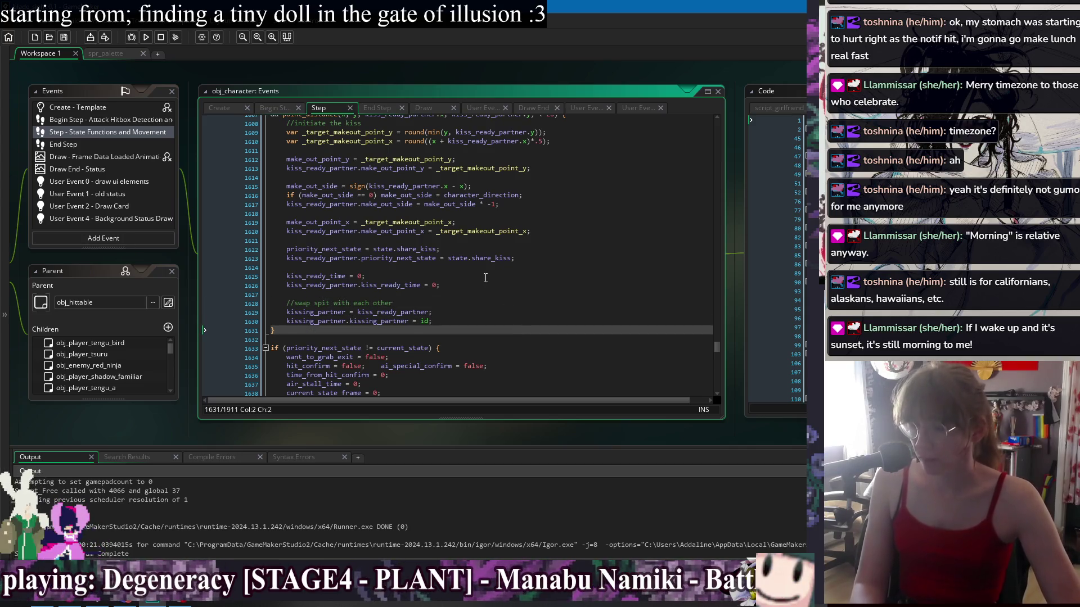
{"action": "left_click", "coordinate": [371, 109]}
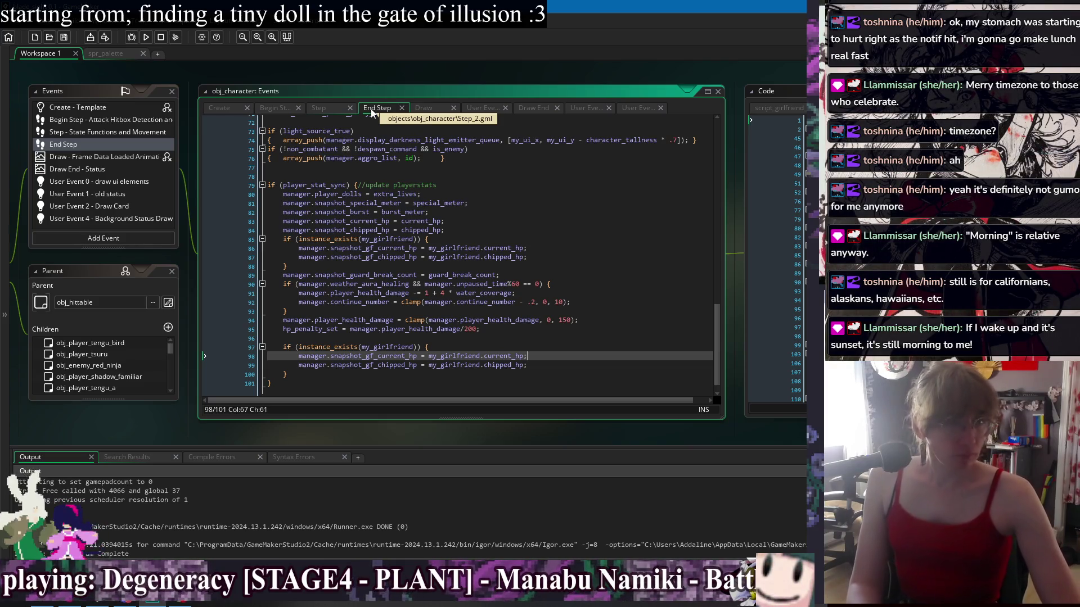
{"action": "left_click", "coordinate": [630, 257]}
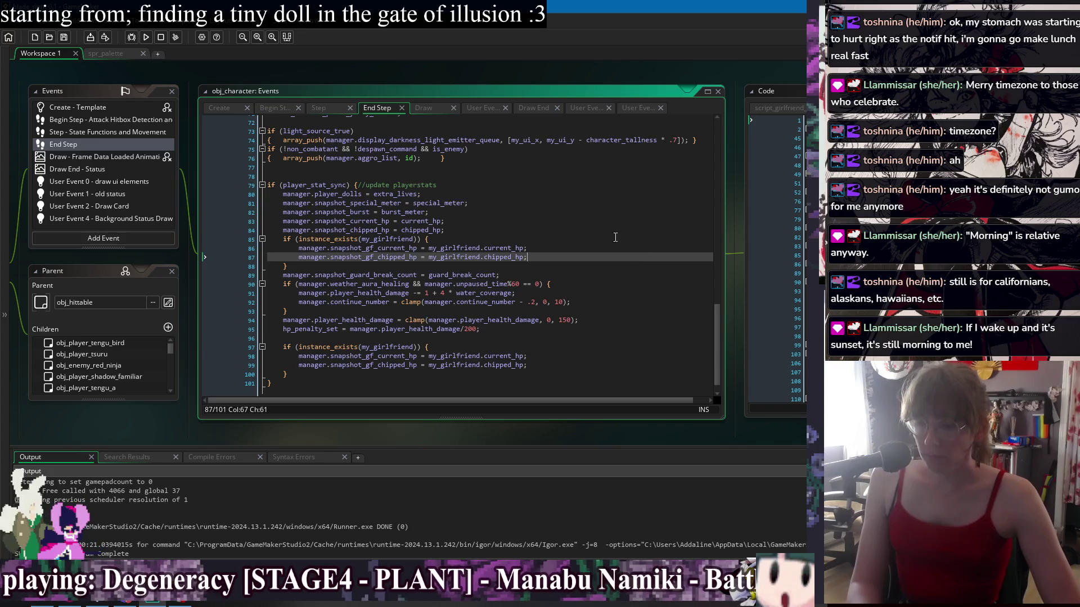
{"action": "left_click", "coordinate": [613, 229]}
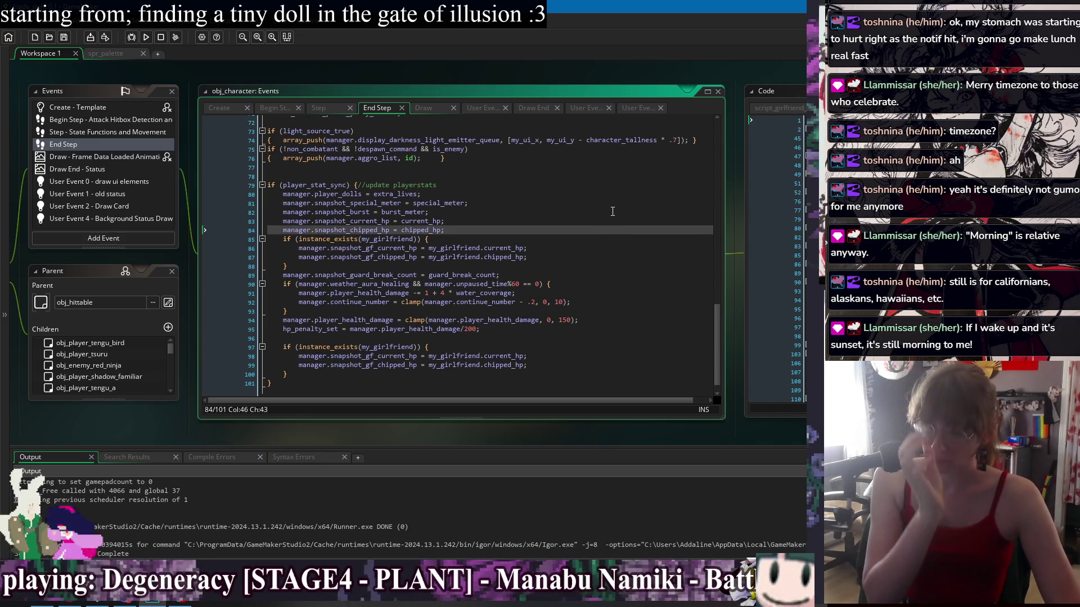
{"action": "left_click", "coordinate": [538, 236]}
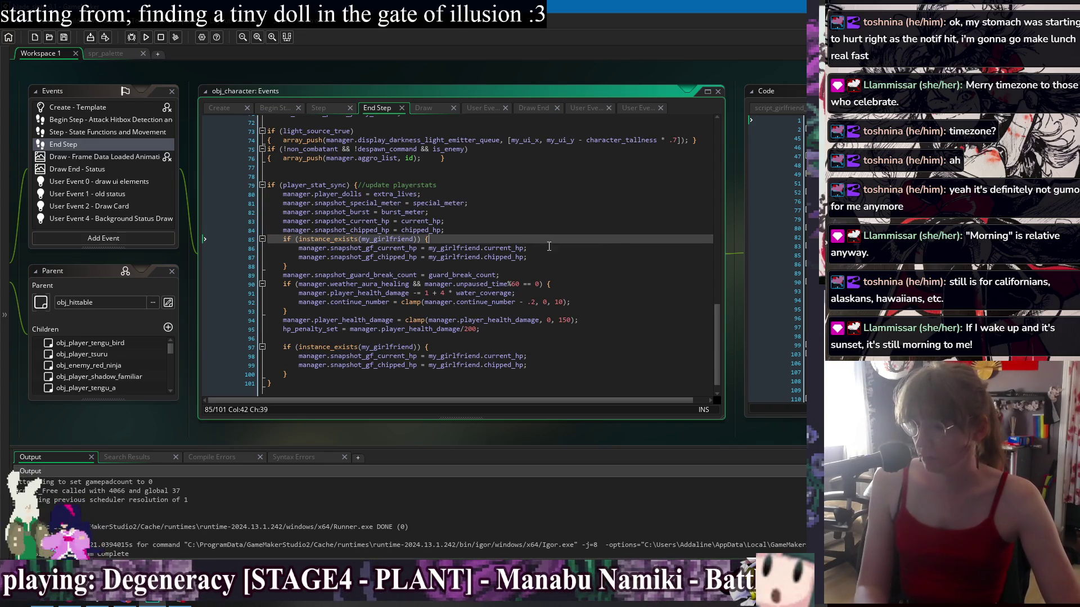
{"action": "left_click", "coordinate": [569, 266]}
{"action": "left_click", "coordinate": [551, 347]}
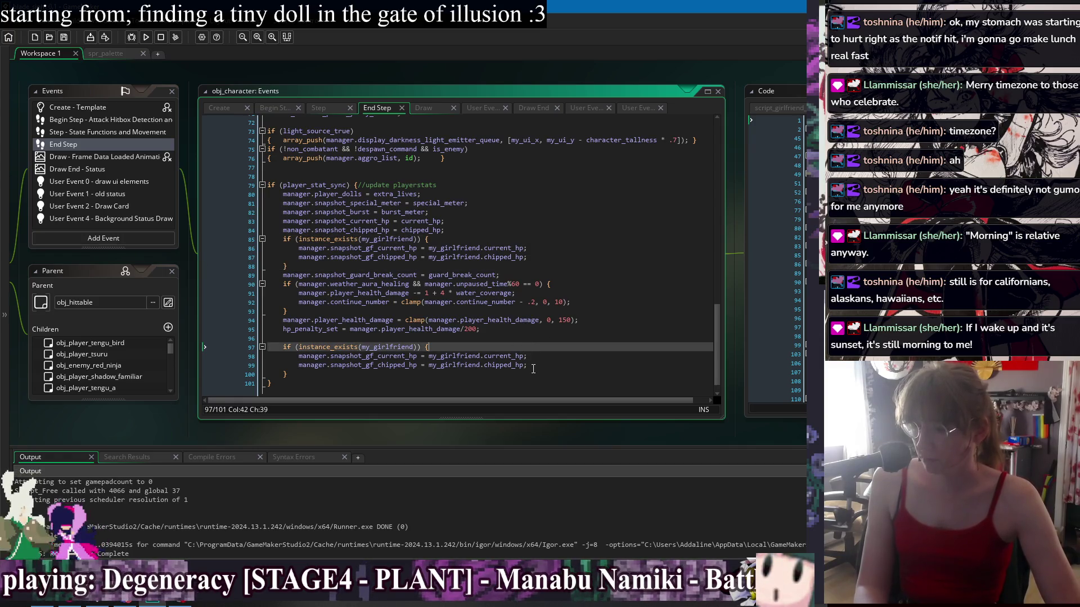
{"action": "left_click", "coordinate": [551, 374]}
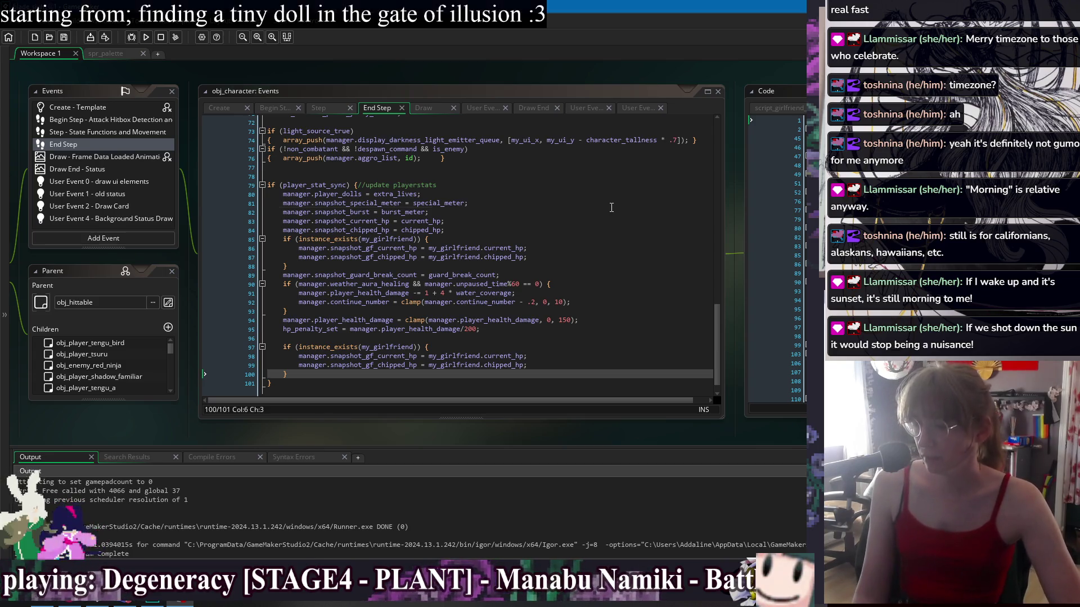
{"action": "left_click", "coordinate": [607, 238]}
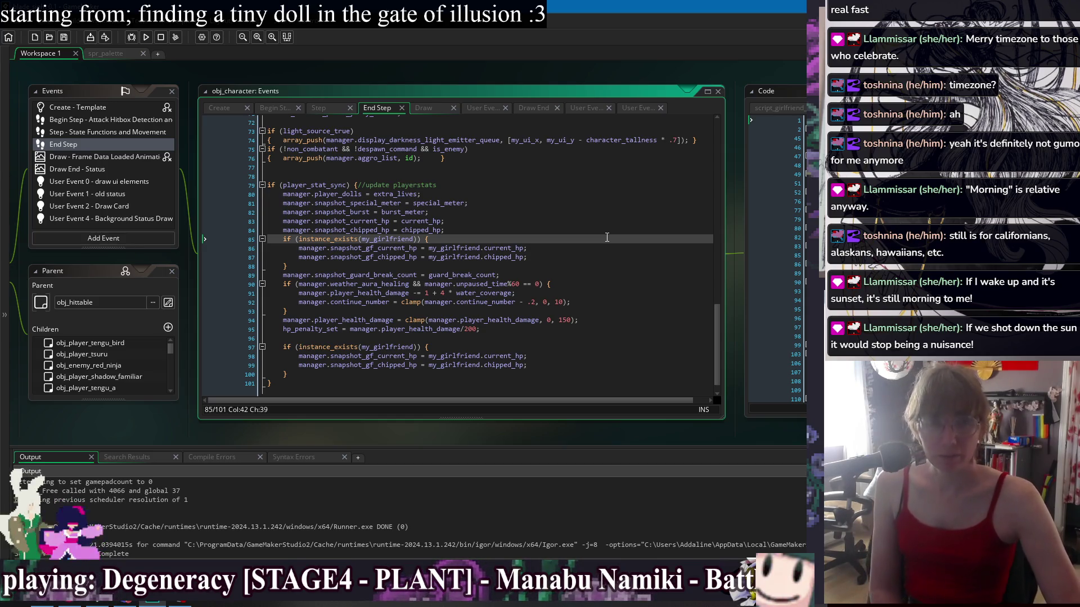
{"action": "left_click", "coordinate": [611, 284]}
{"action": "left_click", "coordinate": [615, 320]}
{"action": "left_click", "coordinate": [618, 346]}
{"action": "key", "text": "Down"}
{"action": "key", "text": "Down"}
{"action": "key", "text": "Down"}
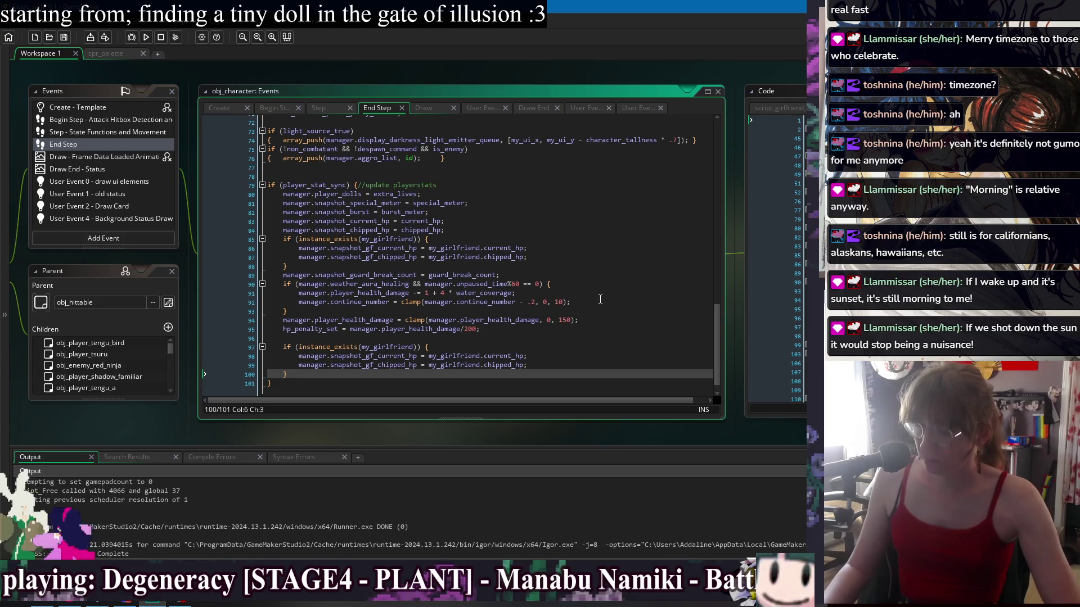
{"action": "left_click", "coordinate": [619, 159]}
{"action": "left_click", "coordinate": [619, 176]}
{"action": "scroll", "coordinate": [631, 217], "scroll_direction": "up", "scroll_amount": 3}
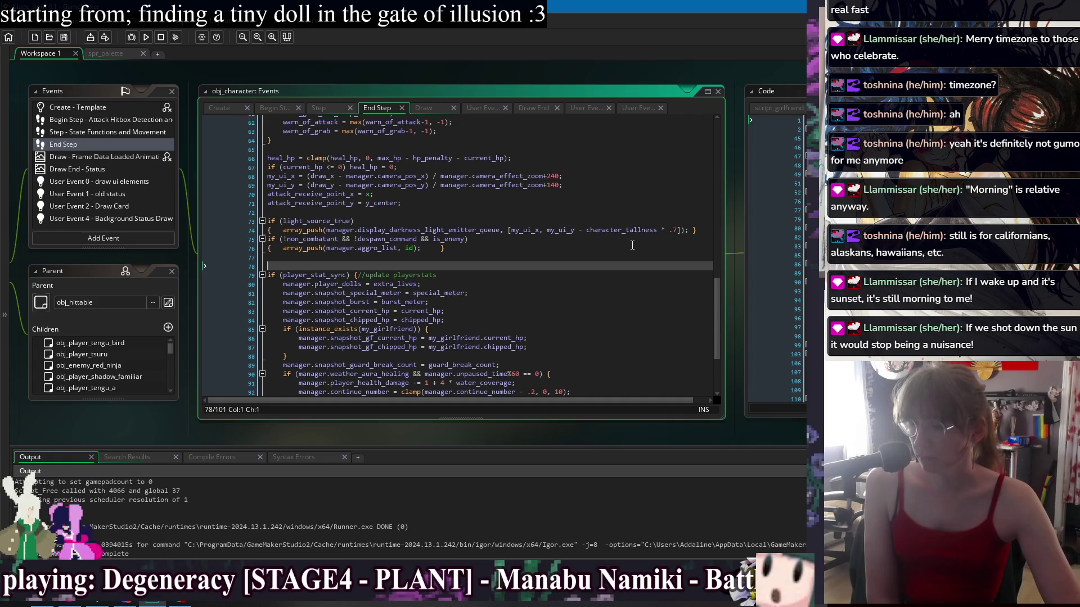
{"action": "left_click", "coordinate": [636, 216]}
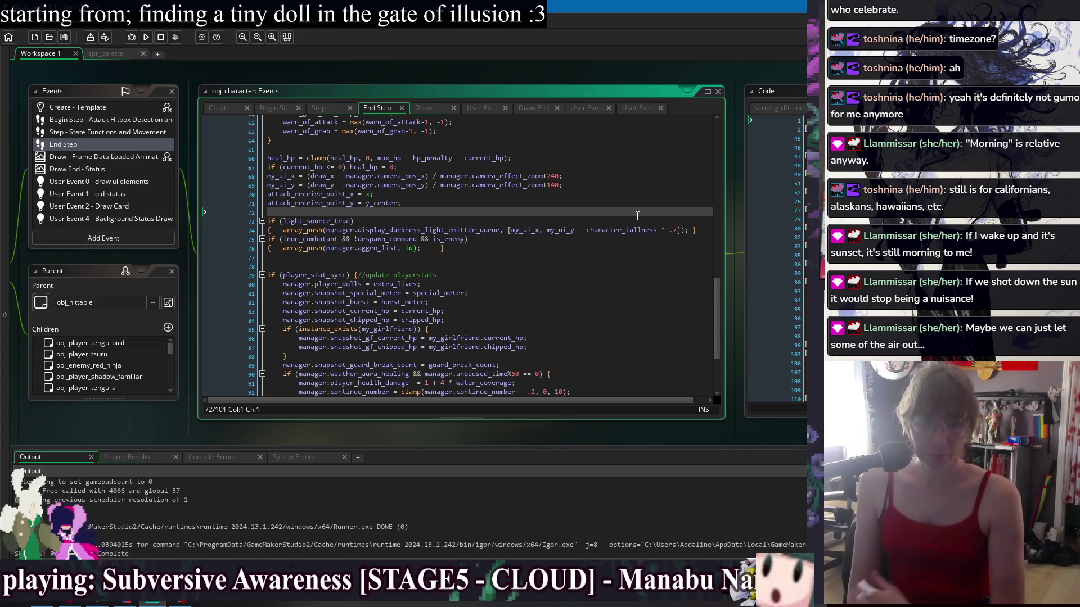
{"action": "left_click", "coordinate": [555, 263]}
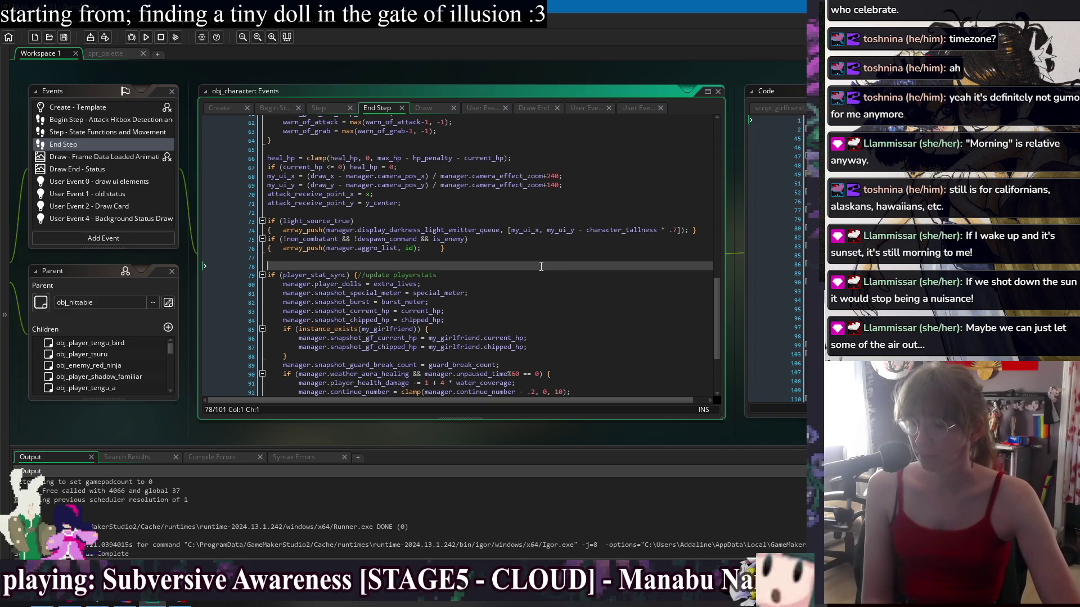
{"action": "scroll", "coordinate": [542, 242], "scroll_direction": "down", "scroll_amount": 4}
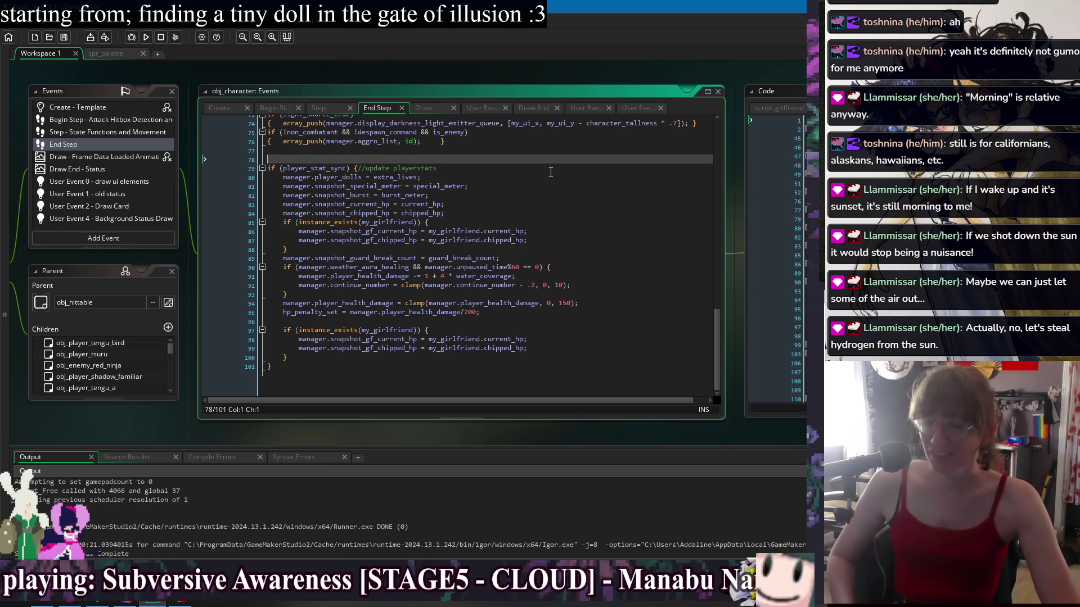
{"action": "left_click", "coordinate": [554, 205]}
{"action": "scroll", "coordinate": [555, 206], "scroll_direction": "up", "scroll_amount": 1}
{"action": "key", "text": "Down"}
{"action": "key", "text": "Down"}
{"action": "key", "text": "Up"}
{"action": "key", "text": "Up"}
{"action": "key", "text": "Up"}
{"action": "key", "text": "Up"}
{"action": "key", "text": "Up"}
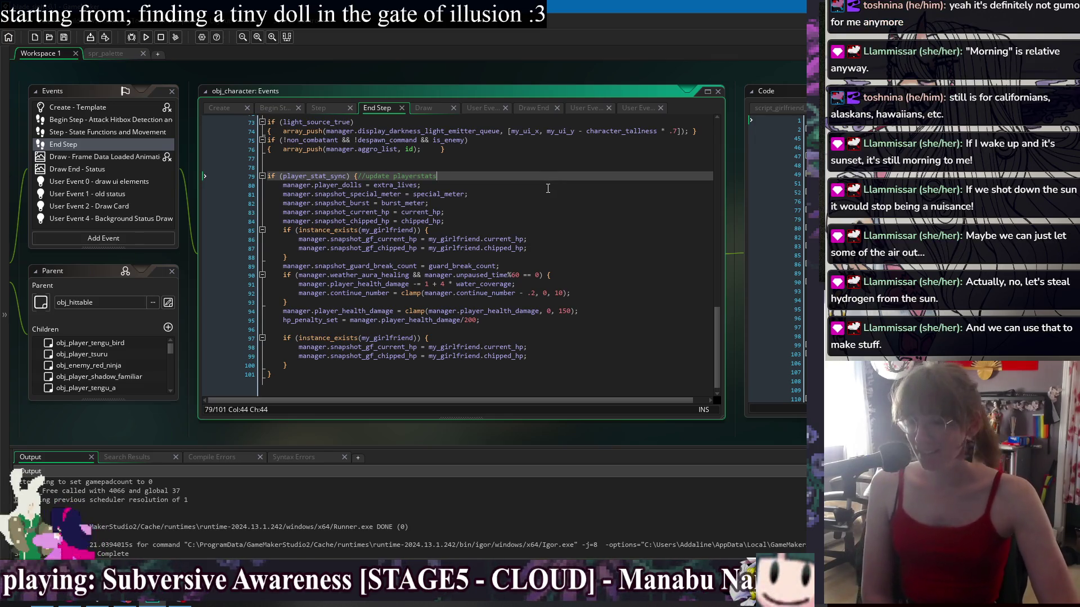
{"action": "key", "text": "Down"}
{"action": "key", "text": "Down"}
{"action": "key", "text": "Down"}
{"action": "left_click", "coordinate": [560, 239]}
{"action": "left_click", "coordinate": [562, 248]}
{"action": "left_click", "coordinate": [568, 255]}
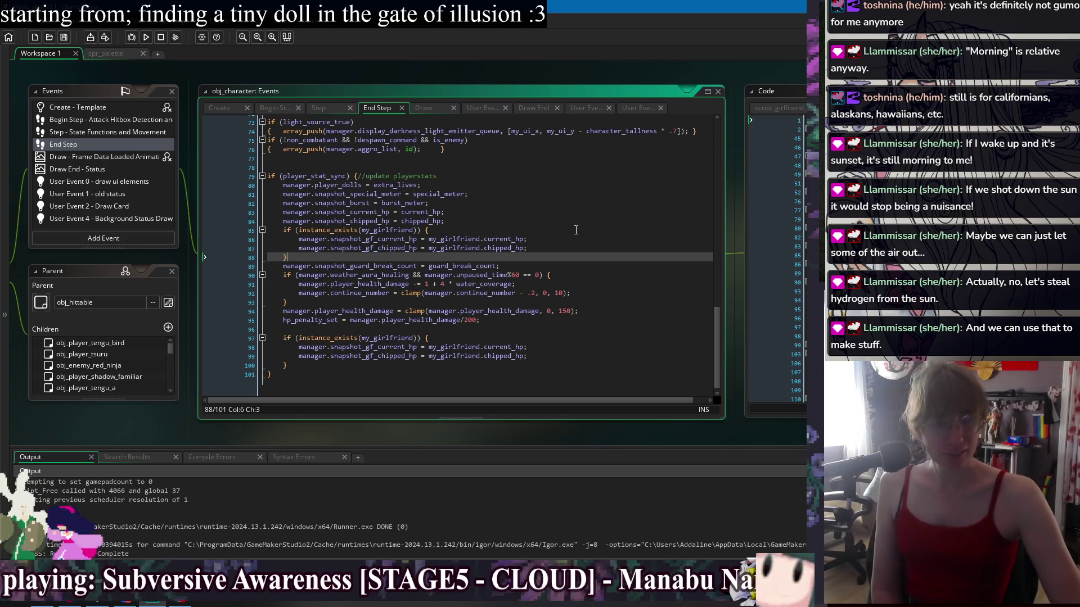
{"action": "left_click", "coordinate": [599, 213]}
{"action": "scroll", "coordinate": [608, 231], "scroll_direction": "down", "scroll_amount": 1}
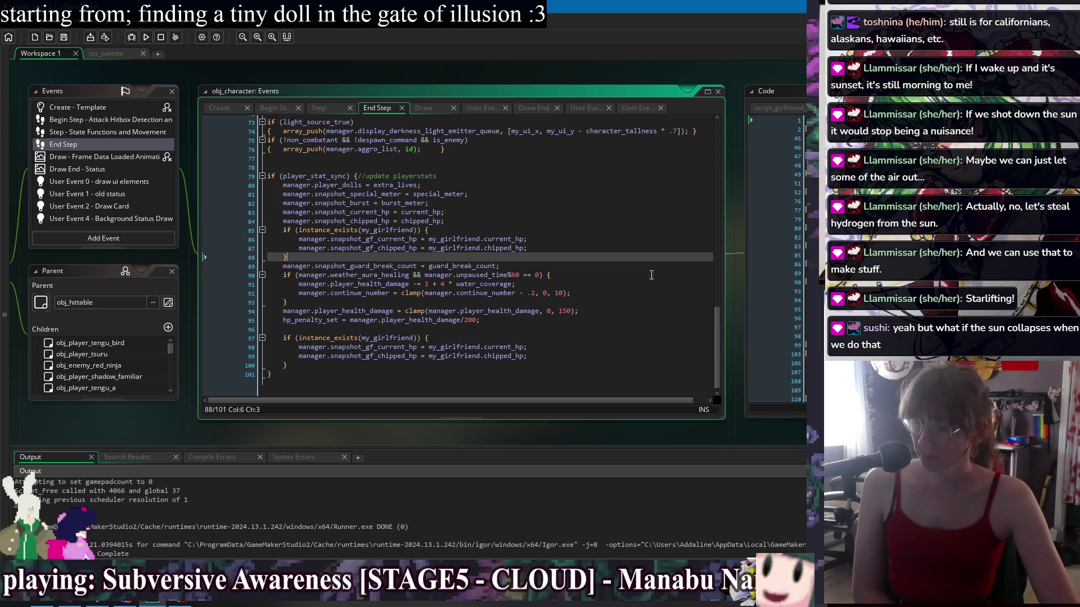
{"action": "left_click", "coordinate": [644, 326]}
{"action": "left_click", "coordinate": [644, 319]}
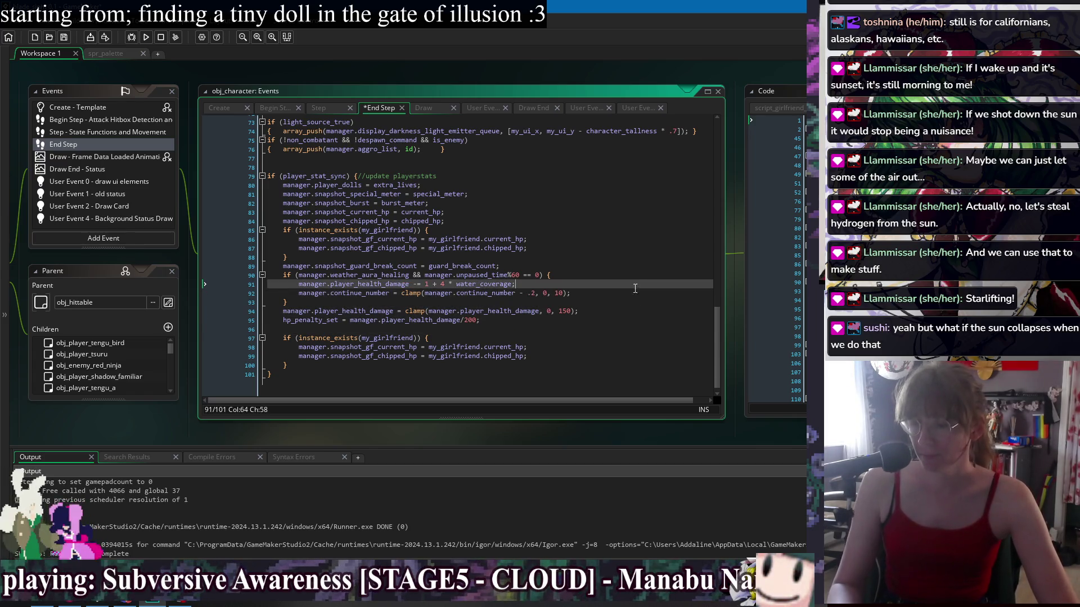
{"action": "left_click", "coordinate": [655, 331]}
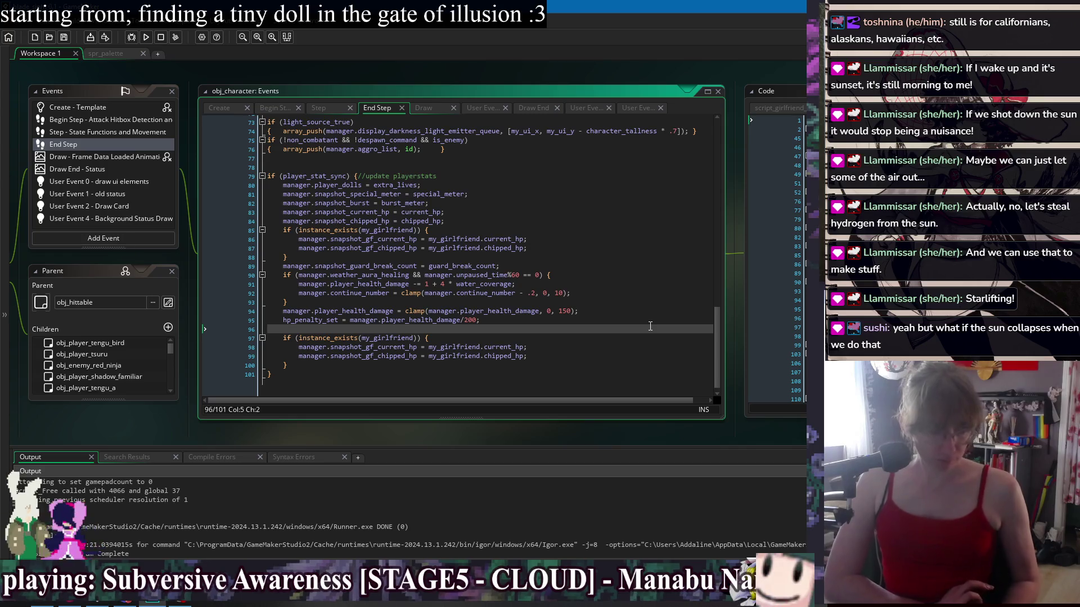
{"action": "left_click", "coordinate": [666, 285]}
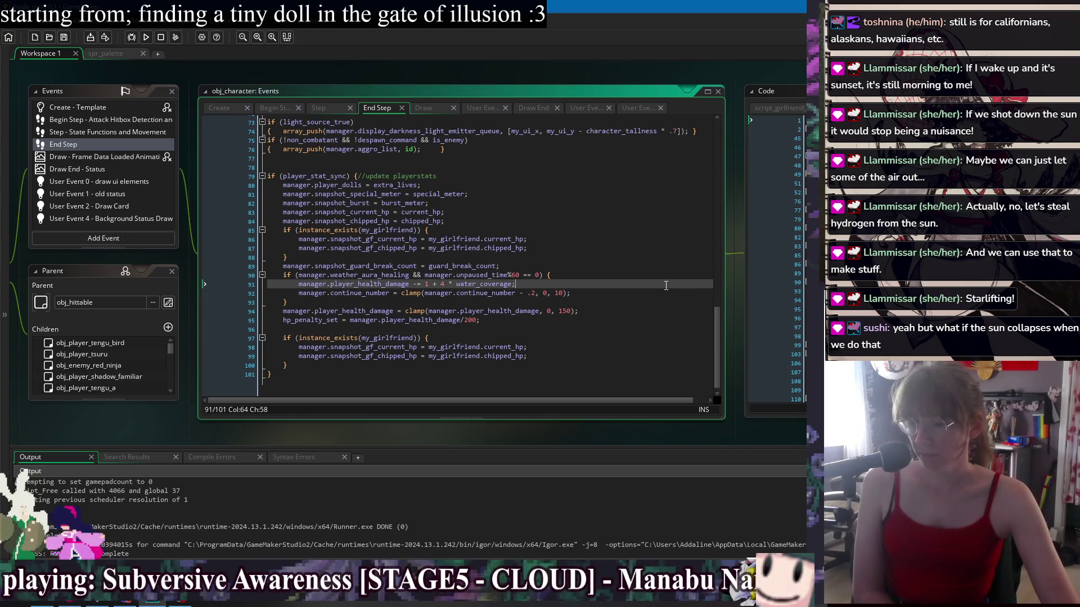
{"action": "left_click", "coordinate": [671, 254]}
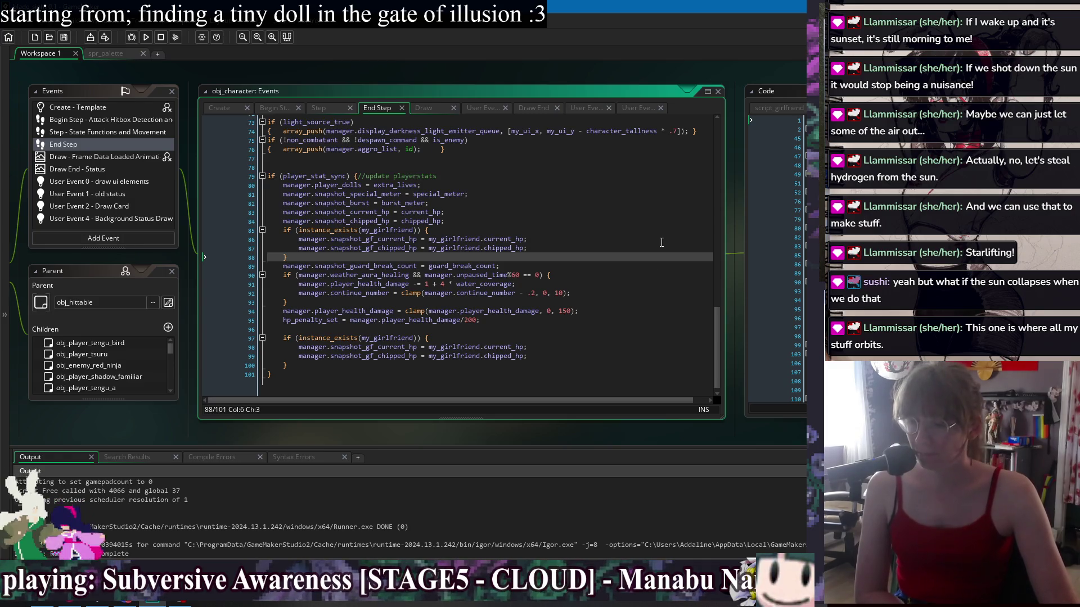
{"action": "left_click", "coordinate": [656, 293]}
{"action": "left_click", "coordinate": [650, 311]}
{"action": "left_click", "coordinate": [650, 338]}
{"action": "left_click", "coordinate": [650, 356]}
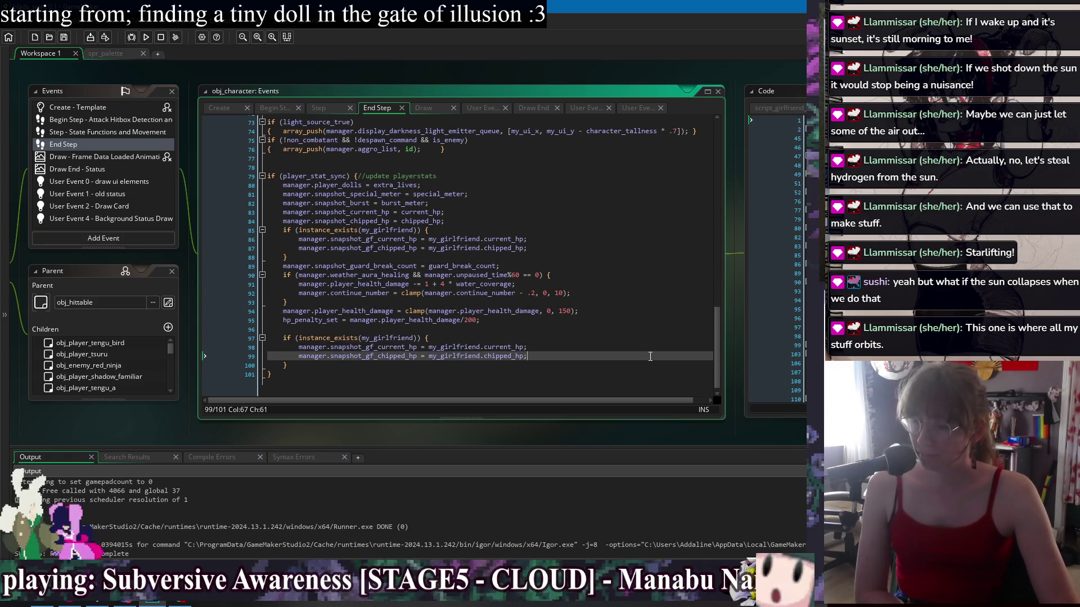
{"action": "left_click", "coordinate": [650, 362]}
{"action": "left_click", "coordinate": [622, 246]}
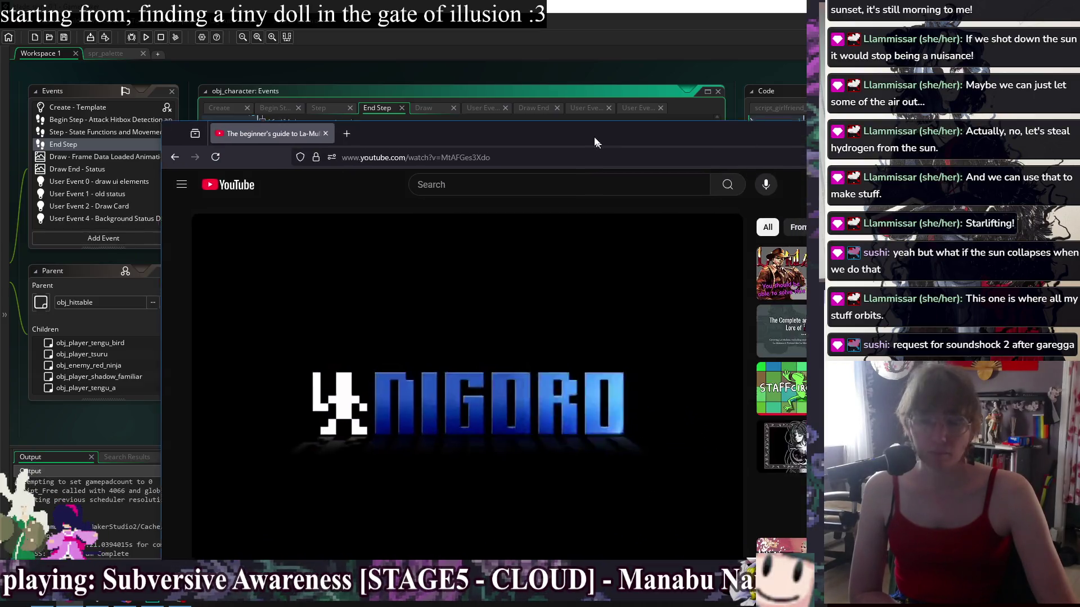
{"action": "mouse_move", "coordinate": [596, 93]}
{"action": "left_mouse_down"}
{"action": "mouse_move", "coordinate": [536, 49]}
{"action": "mouse_move", "coordinate": [595, 18]}
{"action": "left_mouse_up"}
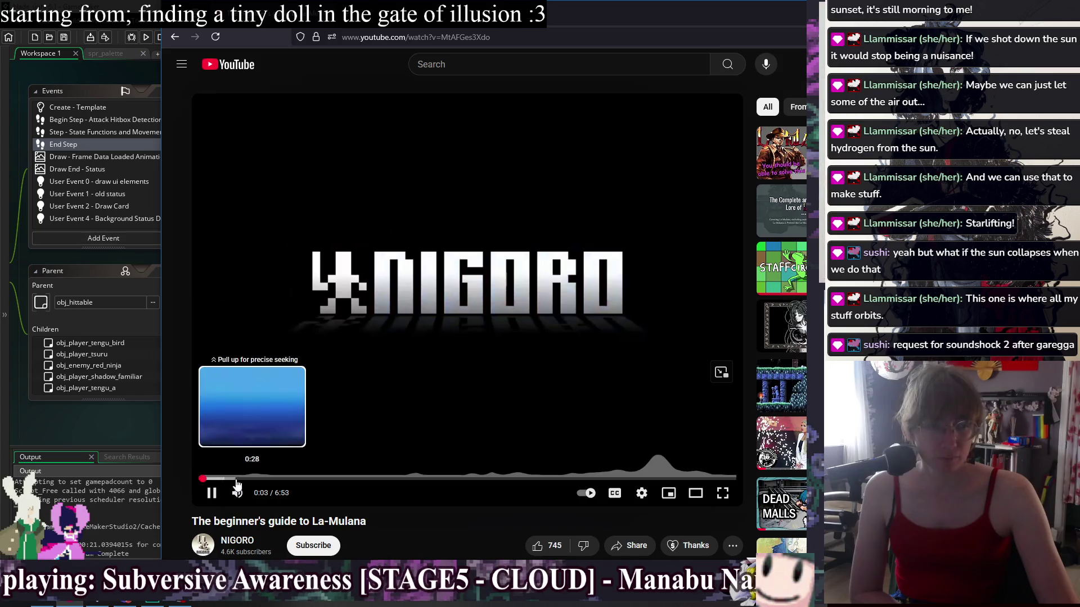
Skip ahead in the La-Mulana beginner's guide video with stream music paused, then return to GameMaker
{"action": "left_click", "coordinate": [262, 479]}
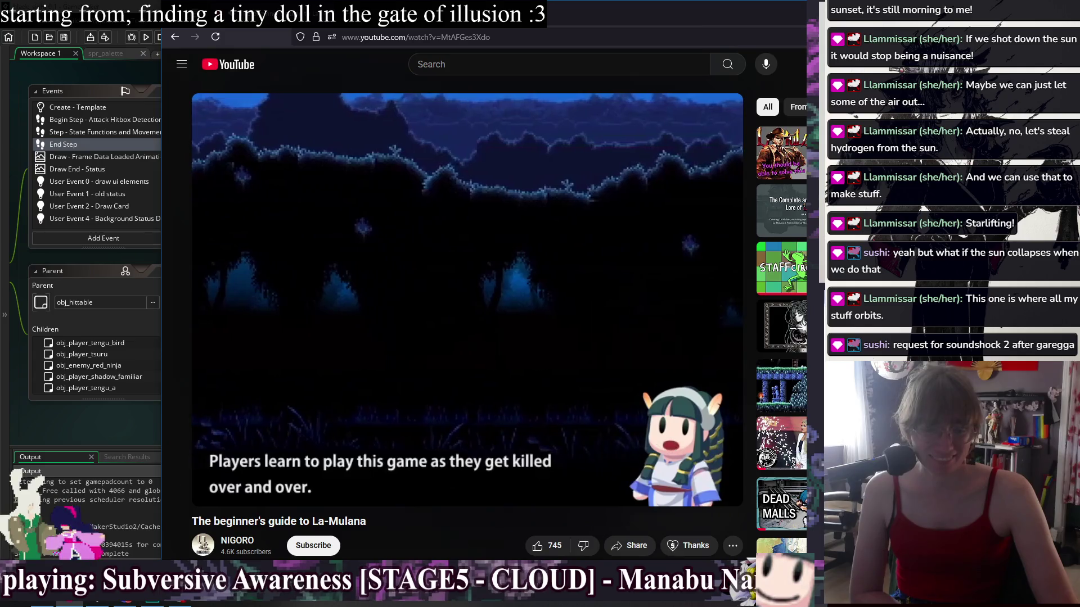
{"action": "key", "text": "XF86AudioPlay"}
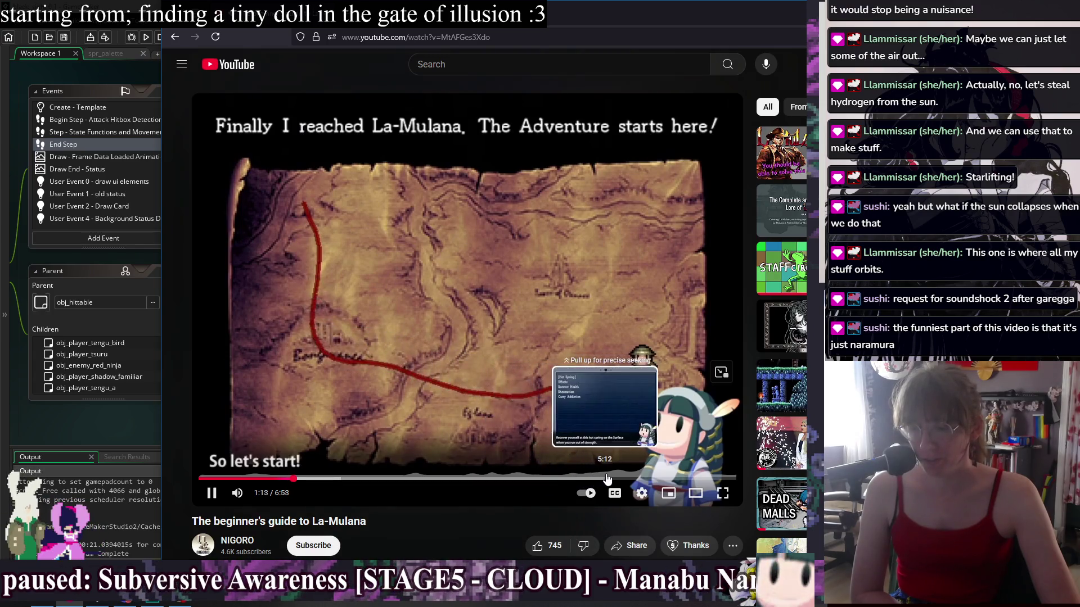
{"action": "left_click", "coordinate": [606, 478]}
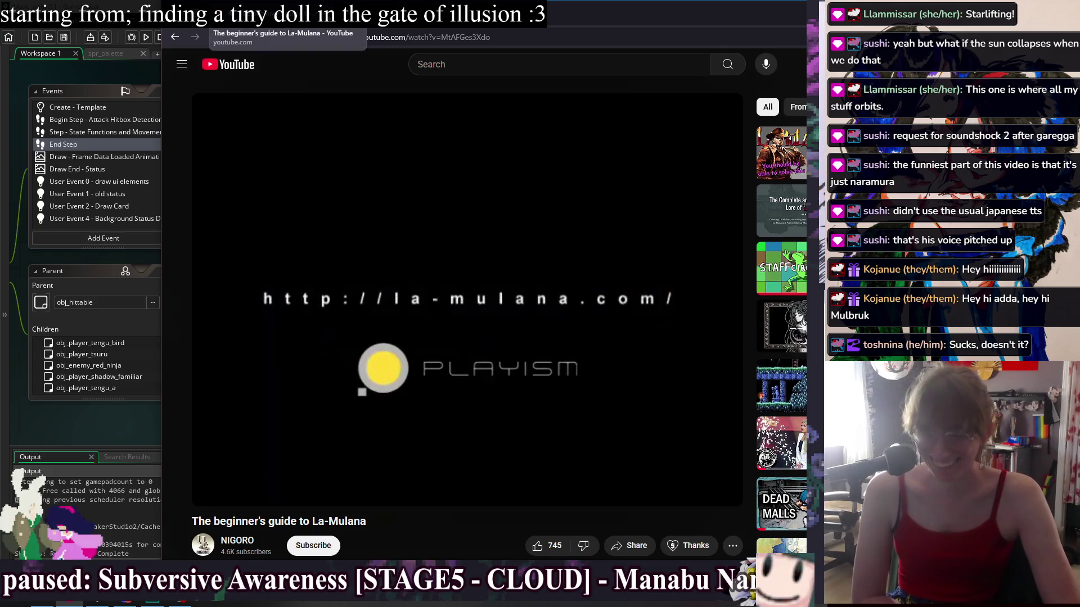
{"action": "key", "text": "alt+Tab"}
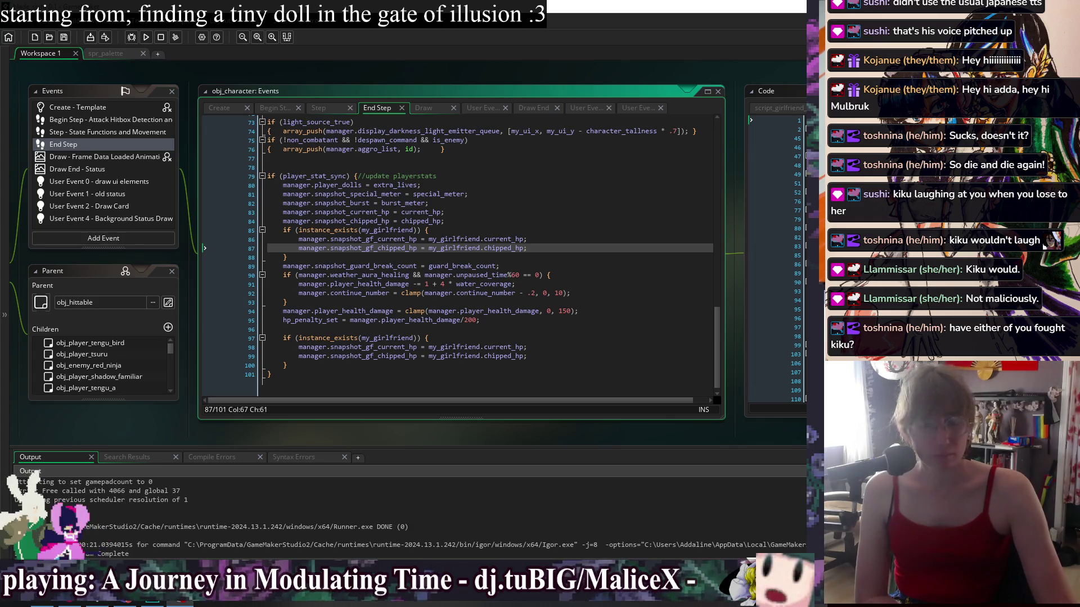
Review End Step's girlfriend HP snapshot lines, then run a playtest from the Create event with F5
{"action": "key", "text": "Up"}
{"action": "key", "text": "Up"}
{"action": "key", "text": "Up"}
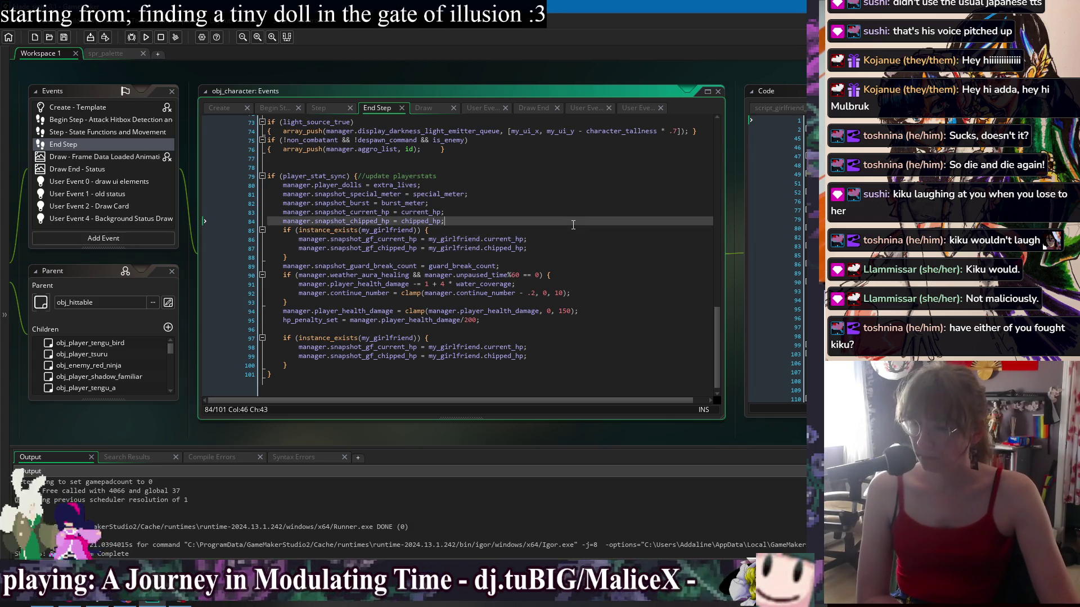
{"action": "key", "text": "Up"}
{"action": "key", "text": "Up"}
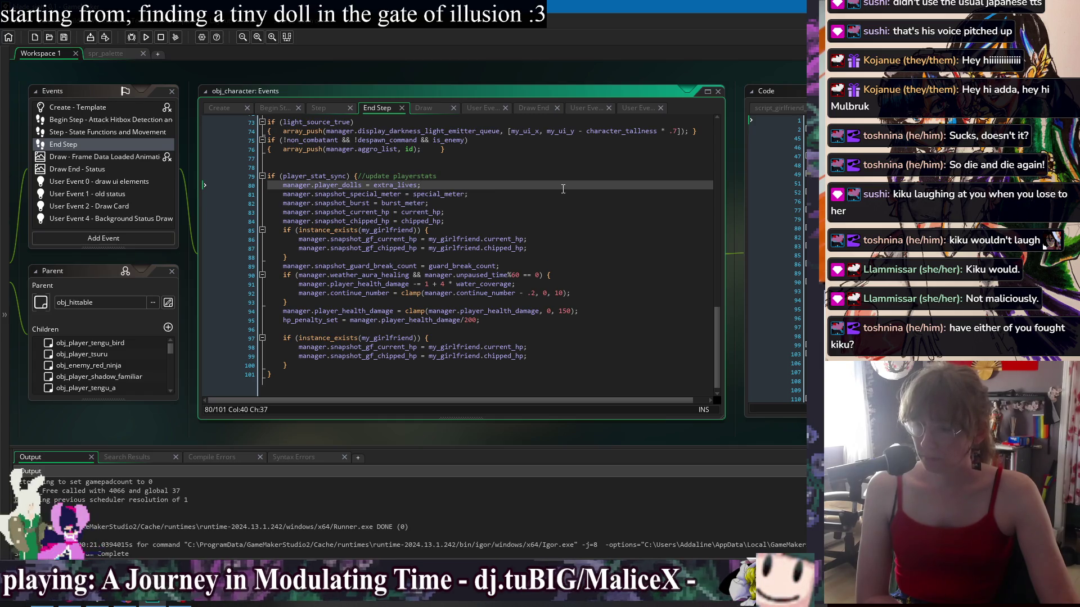
{"action": "key", "text": "Up"}
{"action": "key", "text": "Up"}
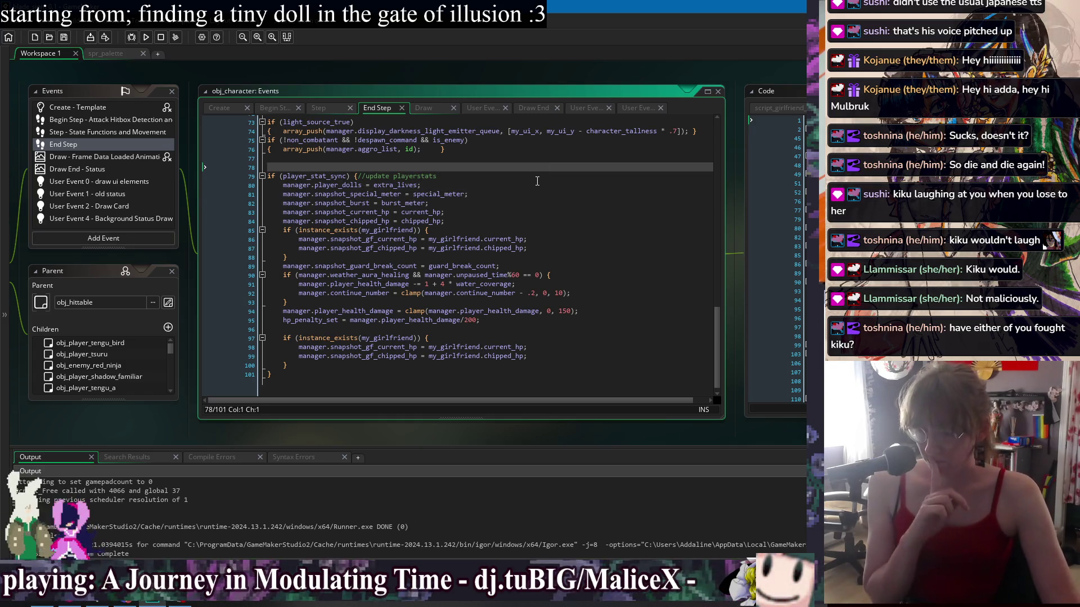
{"action": "left_click", "coordinate": [628, 330]}
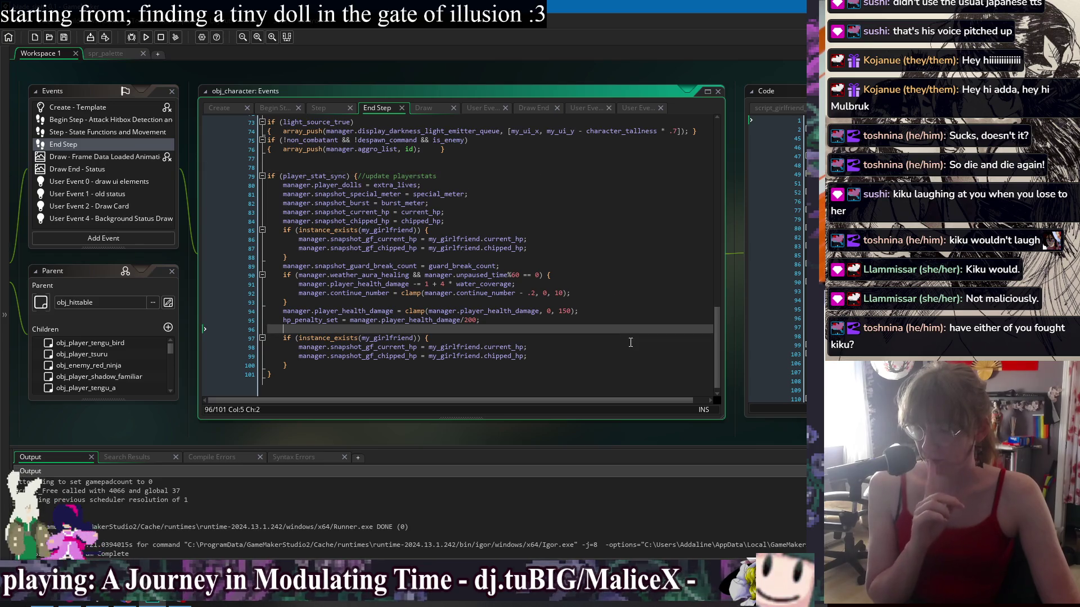
{"action": "left_click", "coordinate": [630, 346]}
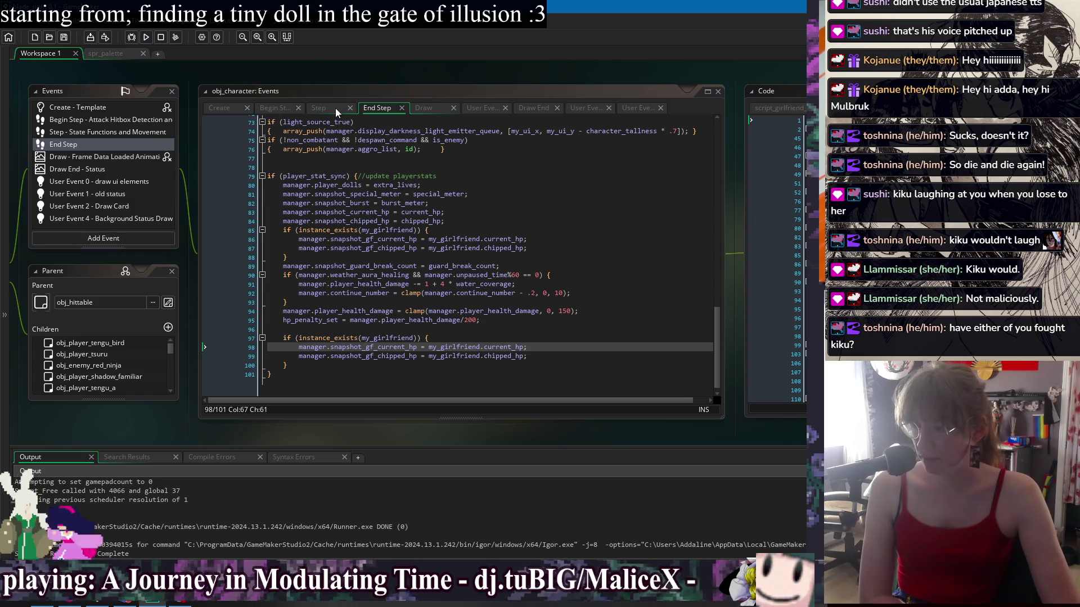
{"action": "left_click", "coordinate": [275, 108]}
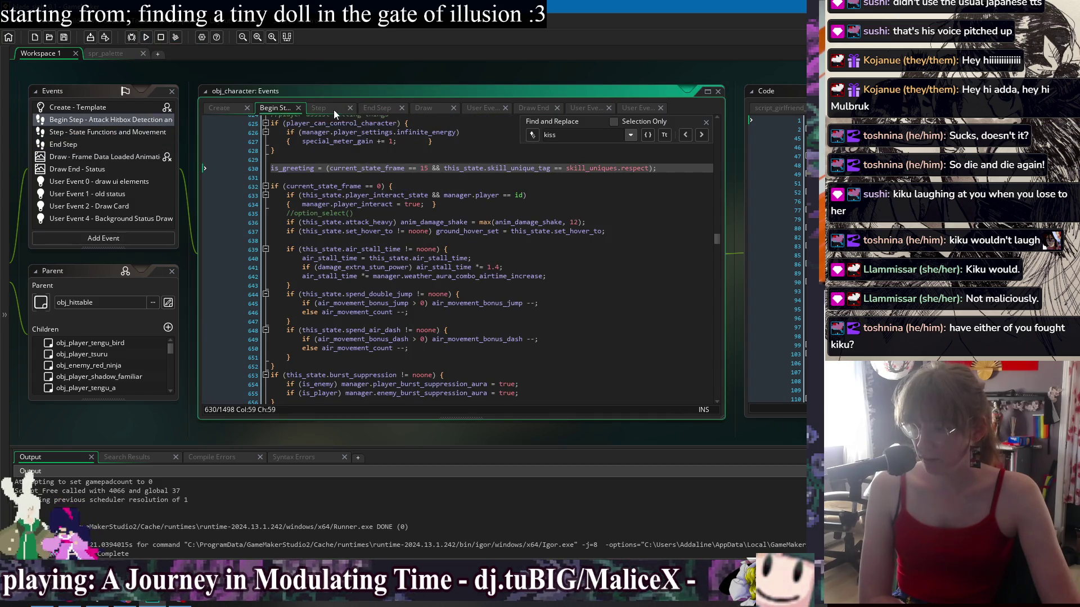
{"action": "left_click", "coordinate": [234, 108]}
{"action": "key", "text": "F5"}
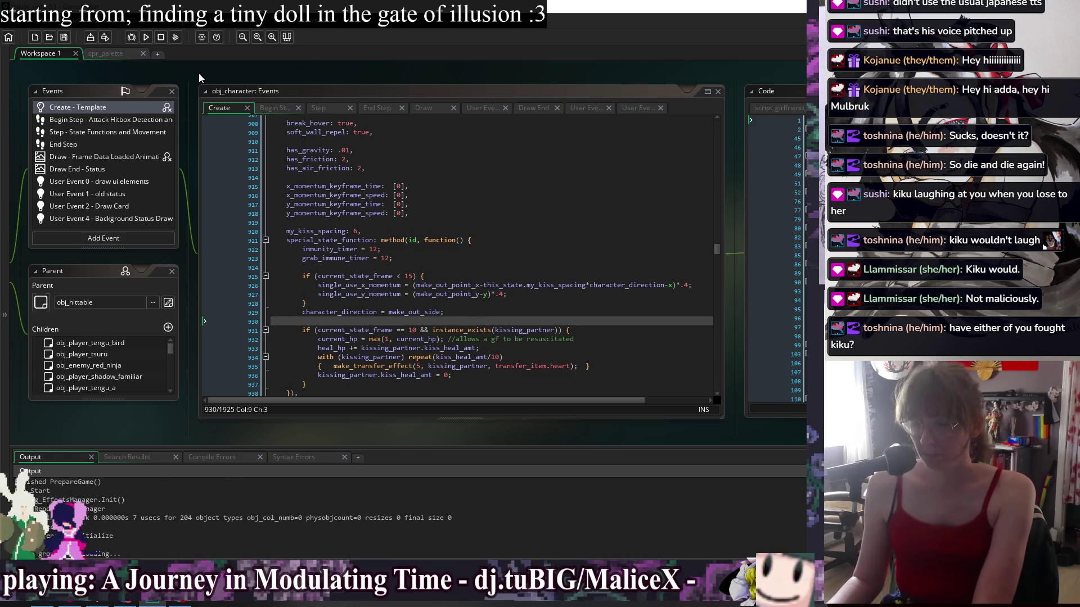
Move around the house and defeat the doll enemy with combos and jumping attacks
{"action": "key", "text": "Right"}
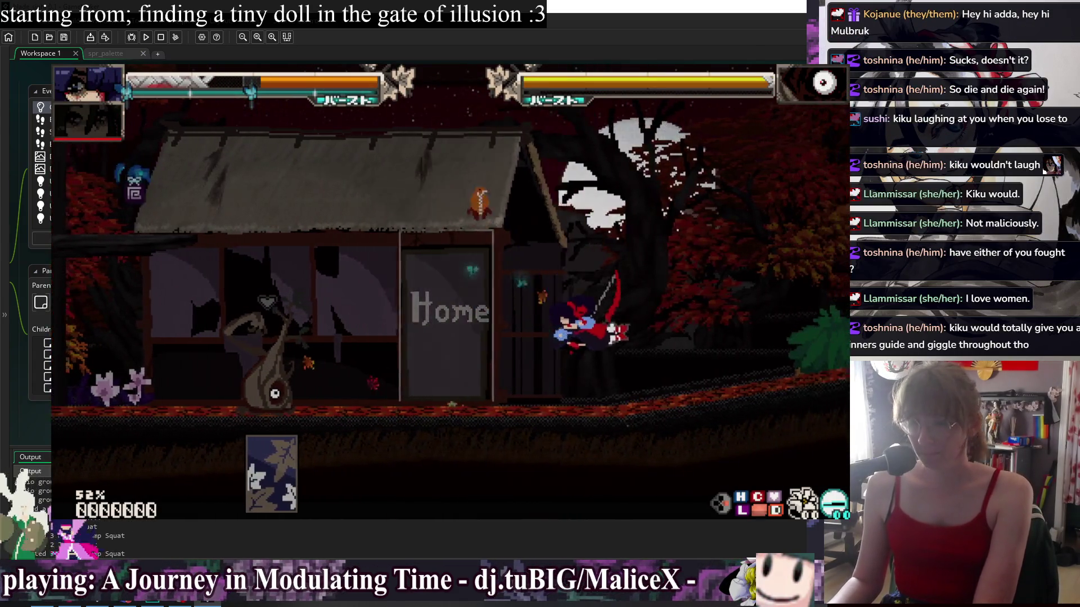
{"action": "key", "text": "Right"}
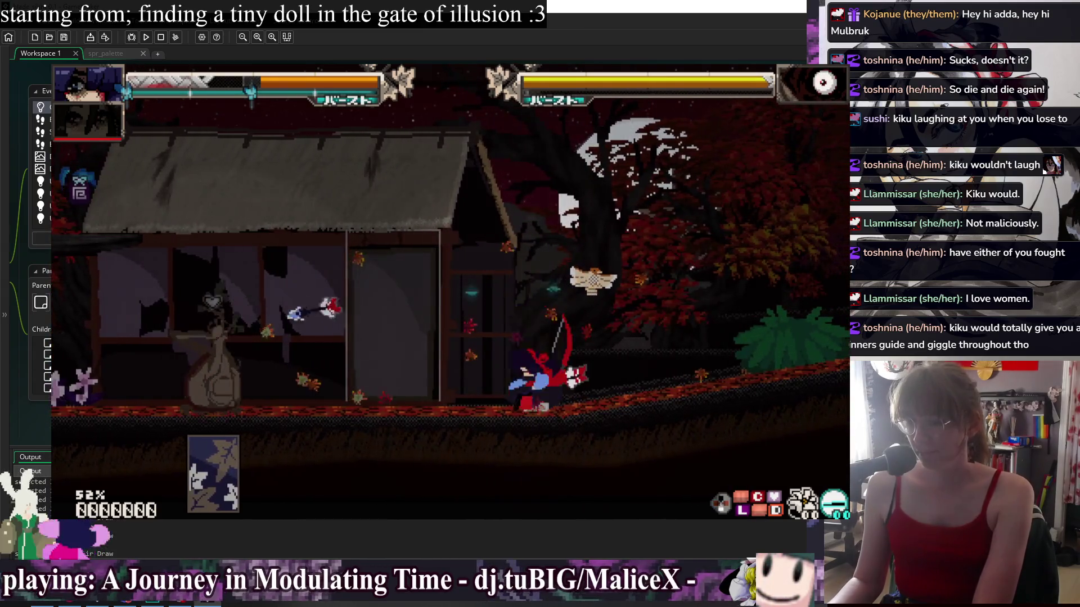
{"action": "key", "text": "Left"}
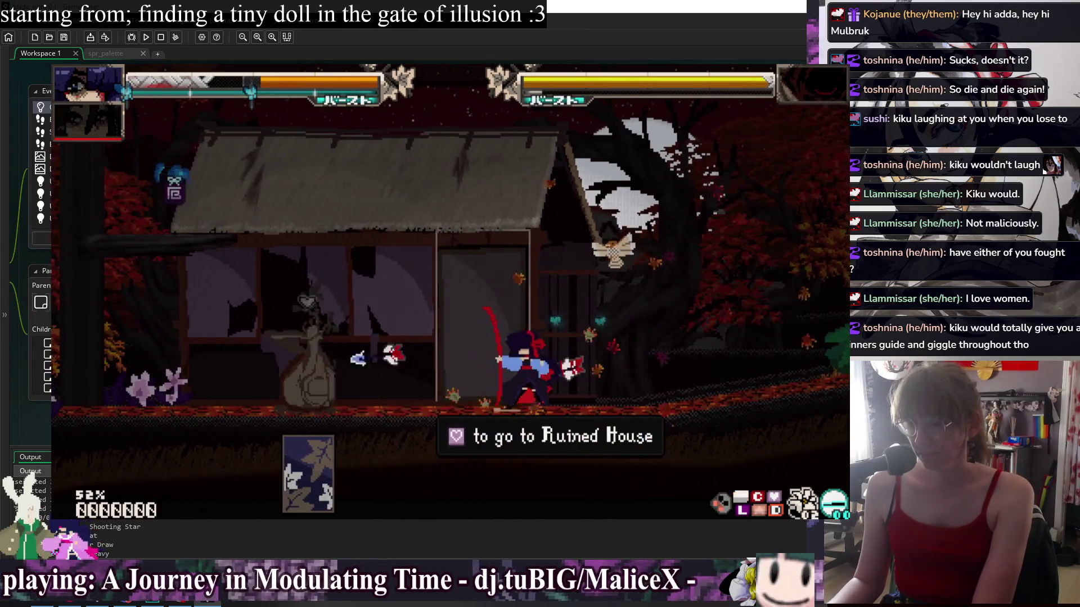
{"action": "key", "text": "Right"}
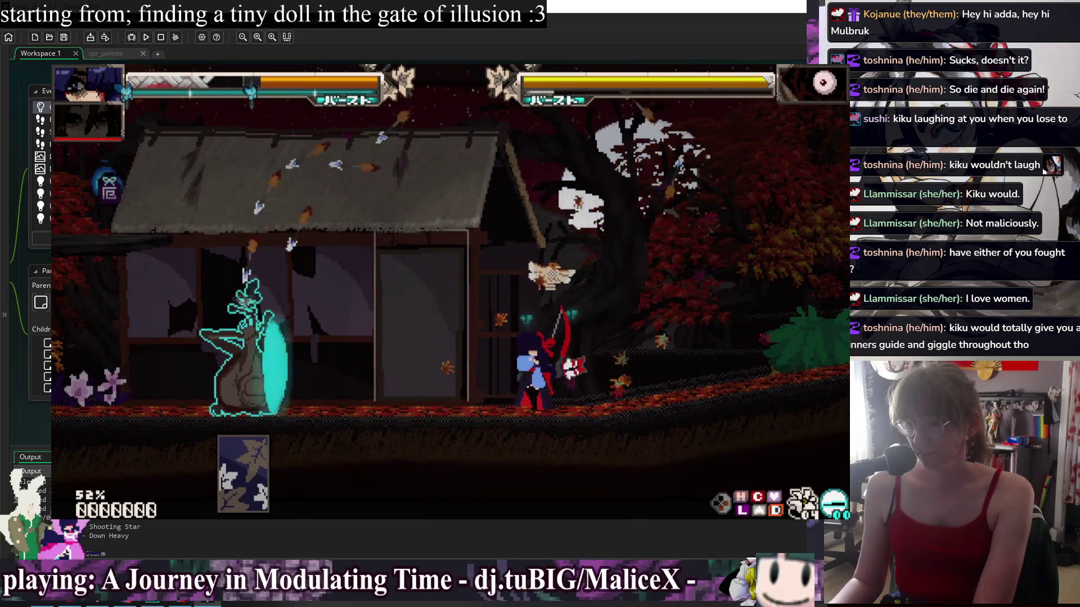
{"action": "key", "text": "Left"}
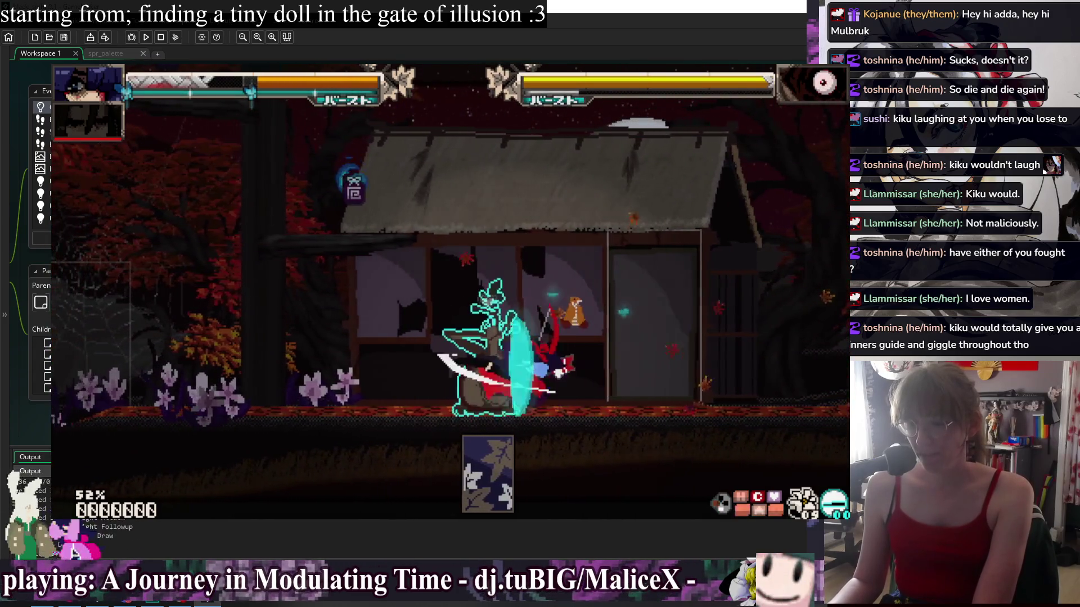
{"action": "key", "text": "z"}
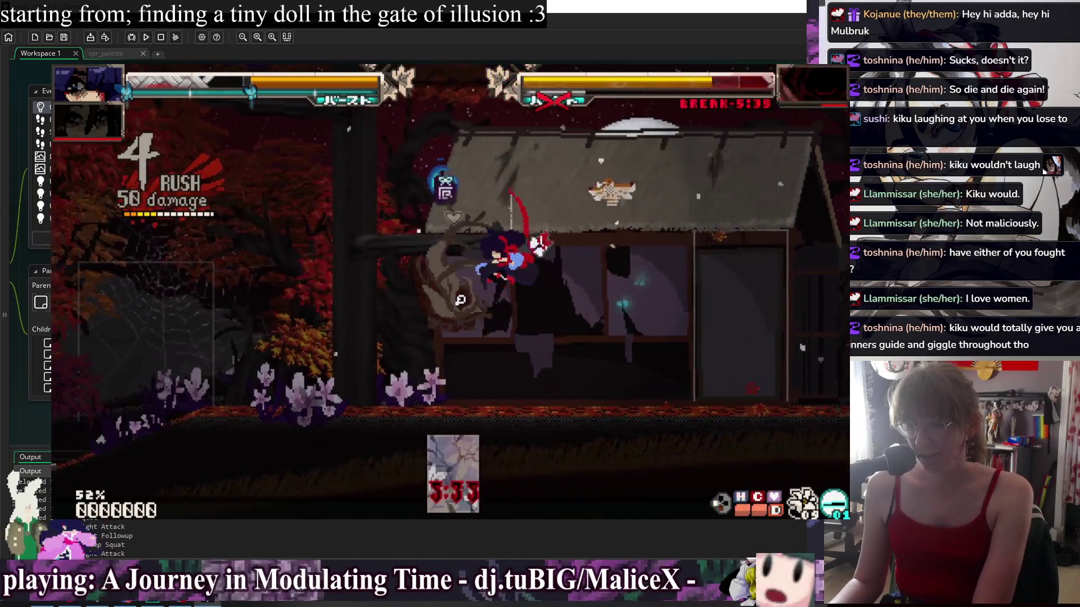
{"action": "key", "text": "z"}
{"action": "key", "text": "z"}
{"action": "key", "text": "z"}
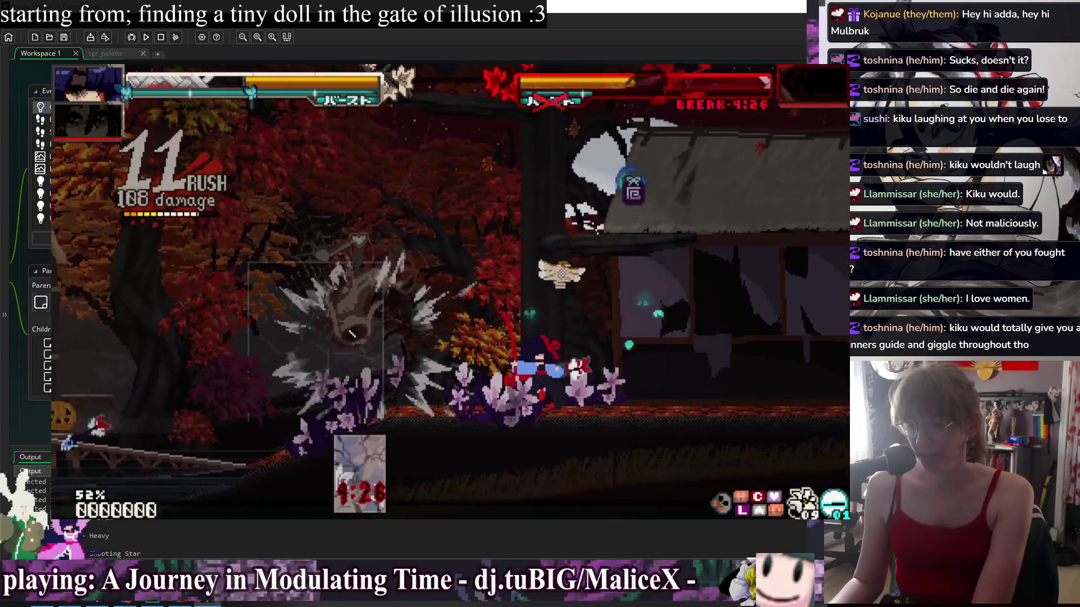
{"action": "key", "text": "z"}
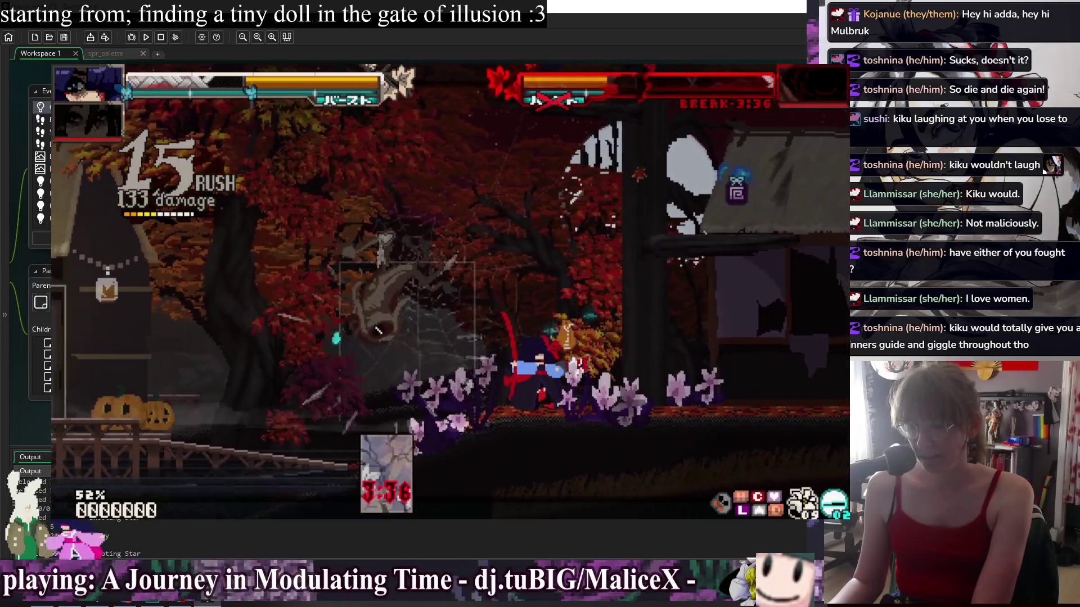
{"action": "key", "text": "z"}
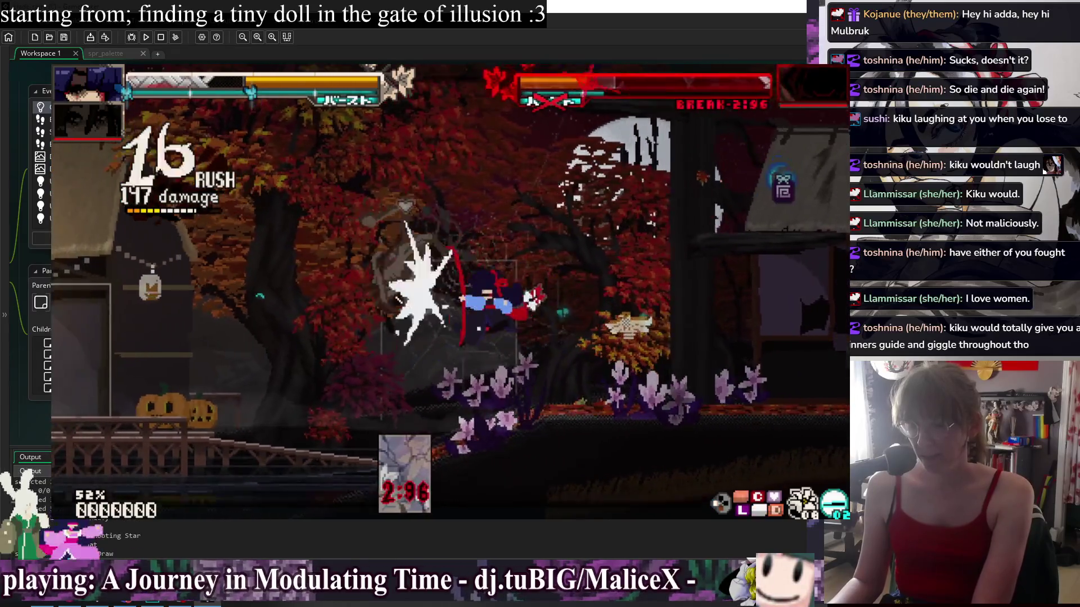
{"action": "key", "text": "z"}
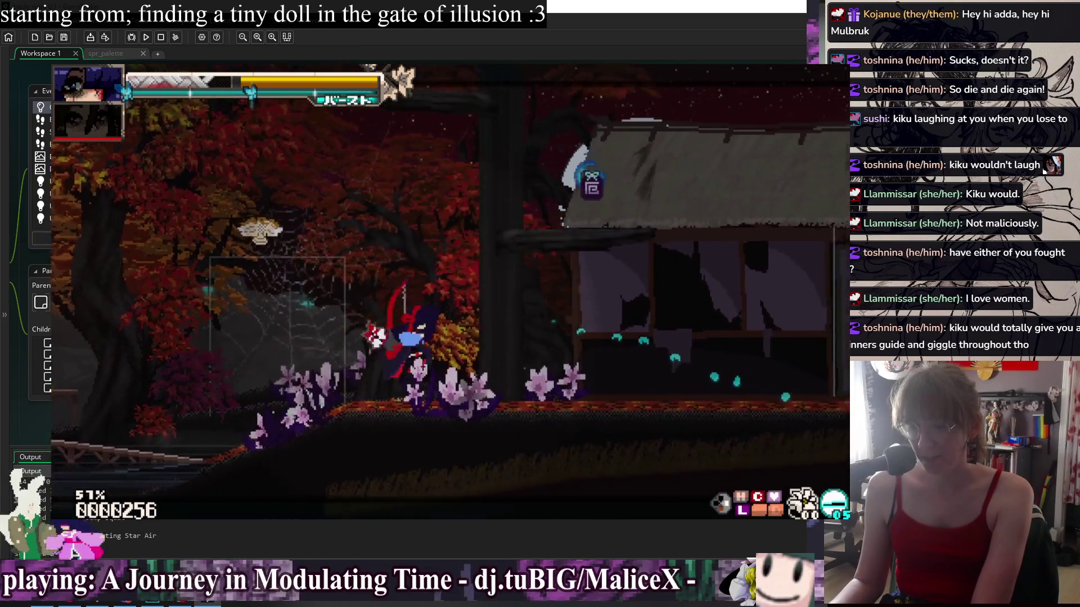
{"action": "key", "text": "space"}
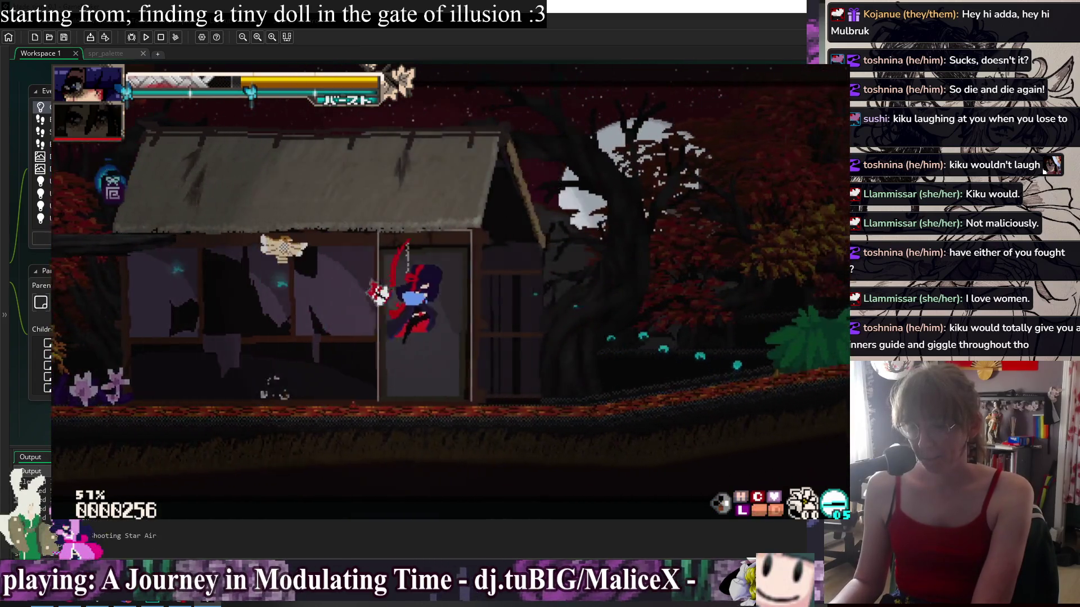
{"action": "key", "text": "z"}
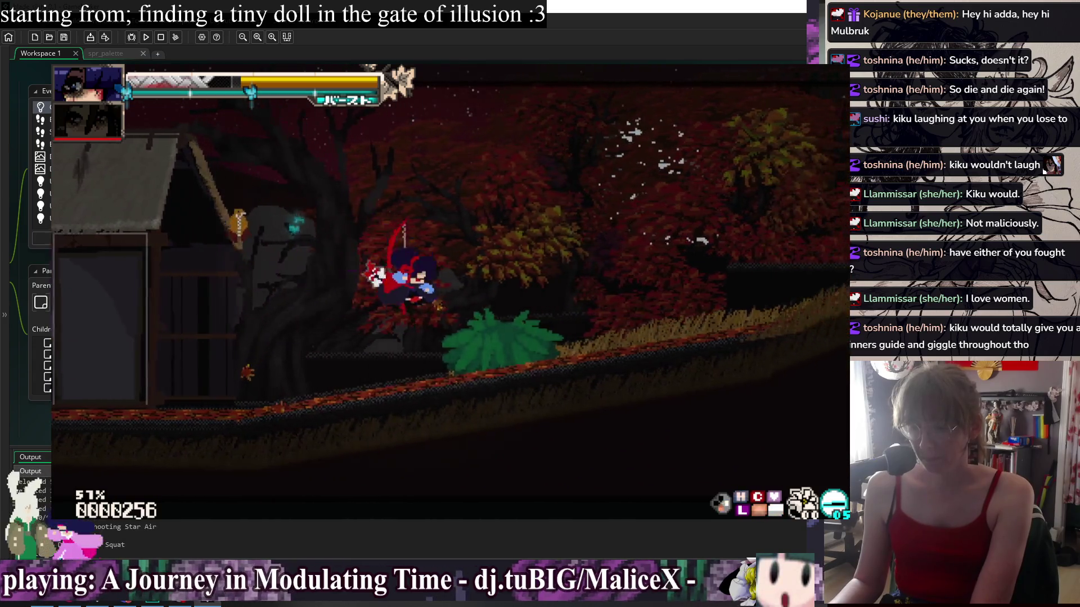
Fight the boss and the green opponent toward the Ruined House, then close the playtest
{"action": "key", "text": "z"}
{"action": "key", "text": "z"}
{"action": "key", "text": "z"}
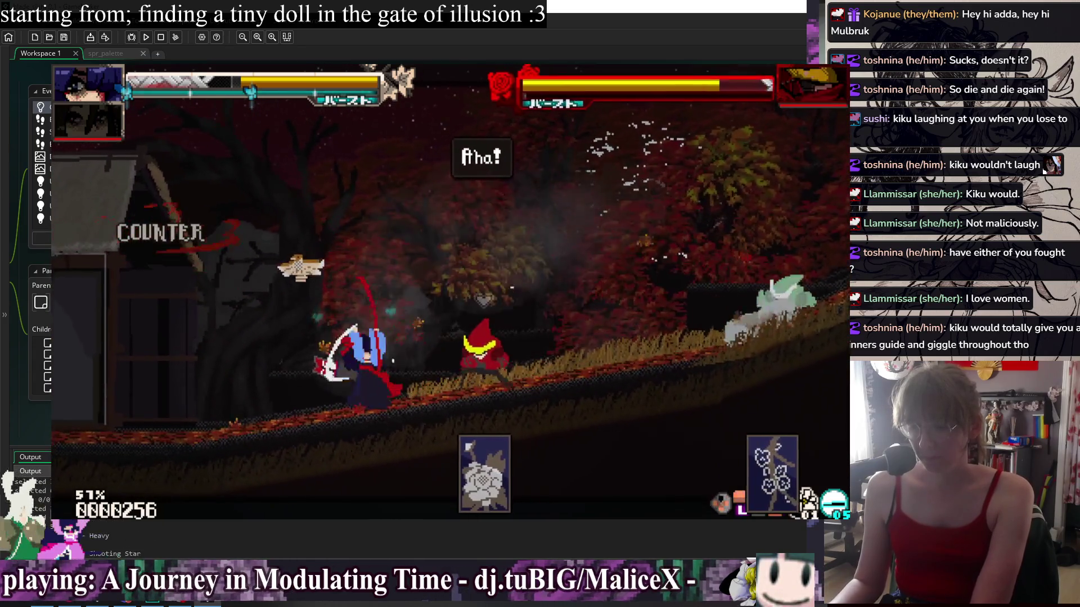
{"action": "key", "text": "x"}
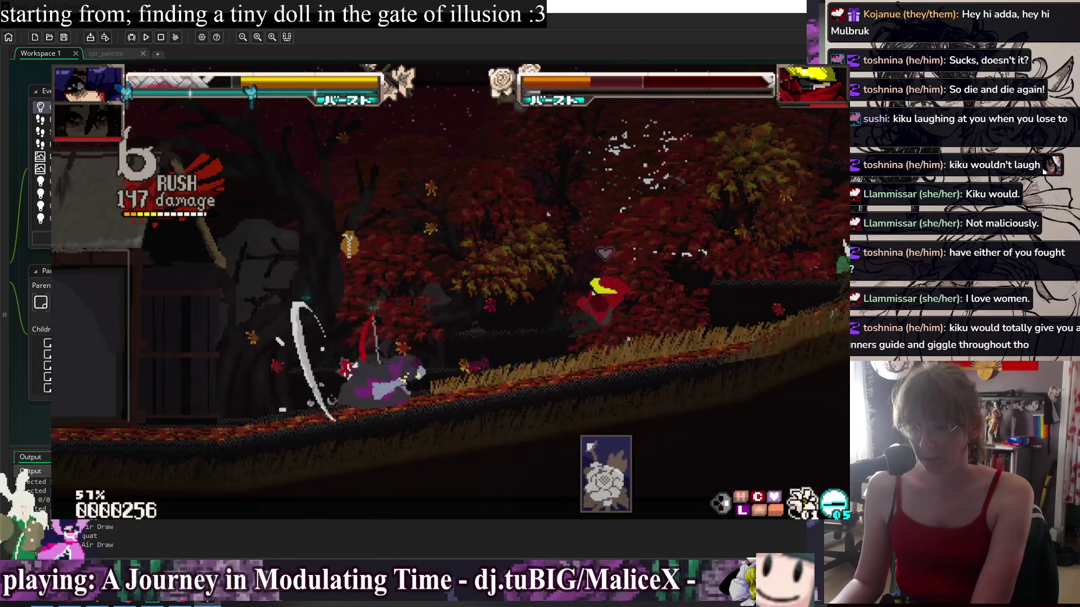
{"action": "key", "text": "x"}
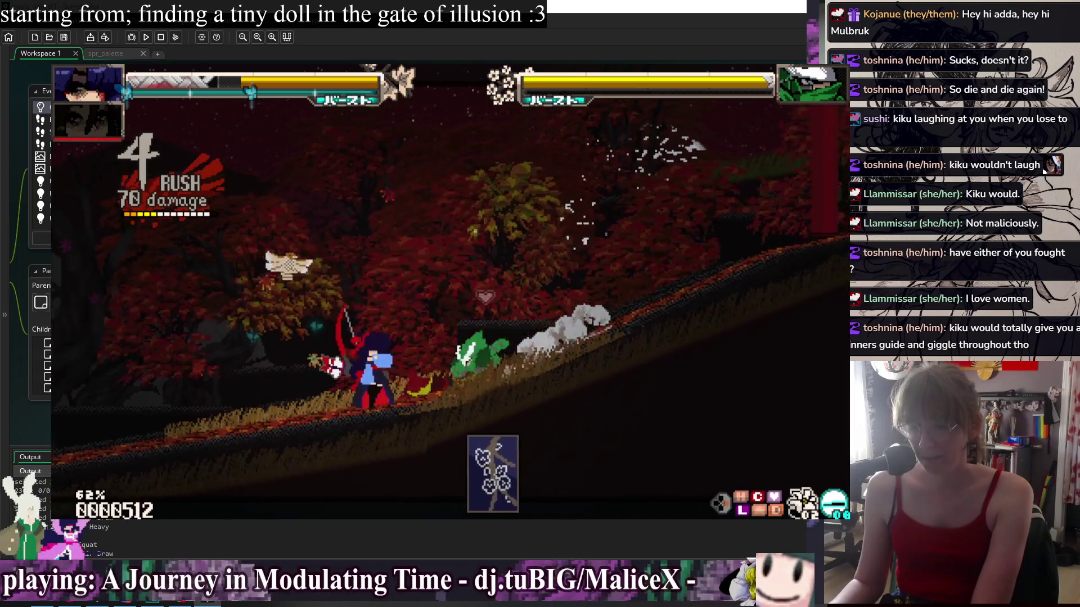
{"action": "key", "text": "x"}
{"action": "key", "text": "x"}
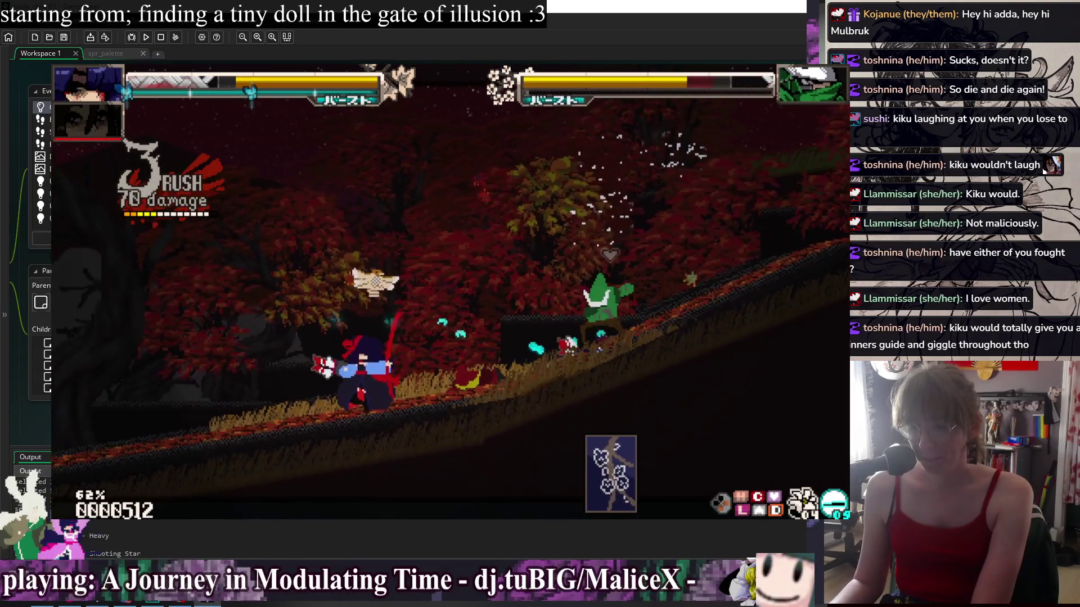
{"action": "key", "text": "x"}
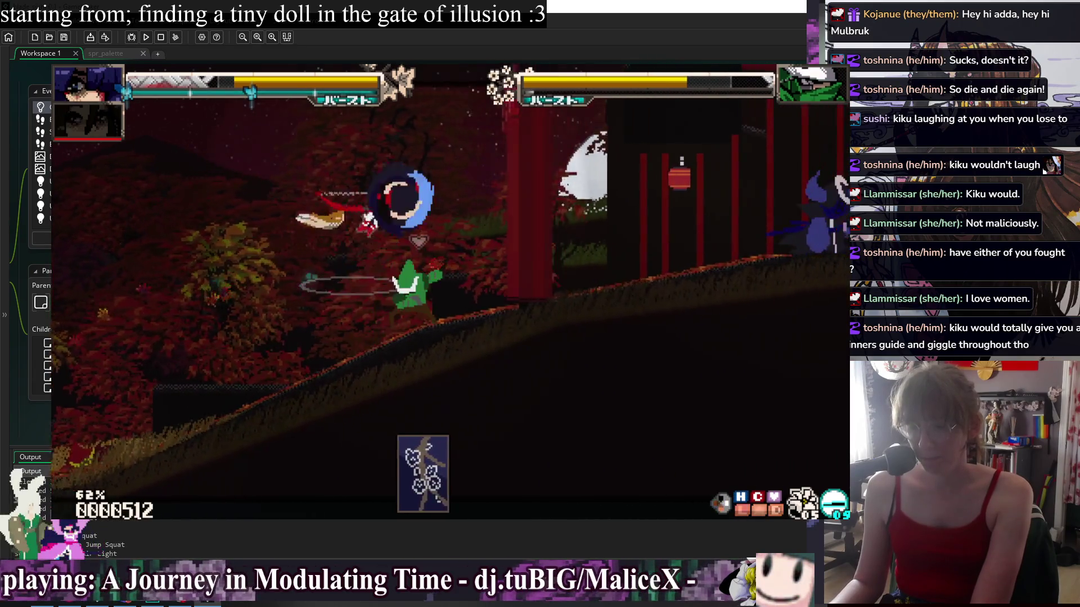
{"action": "key", "text": "x"}
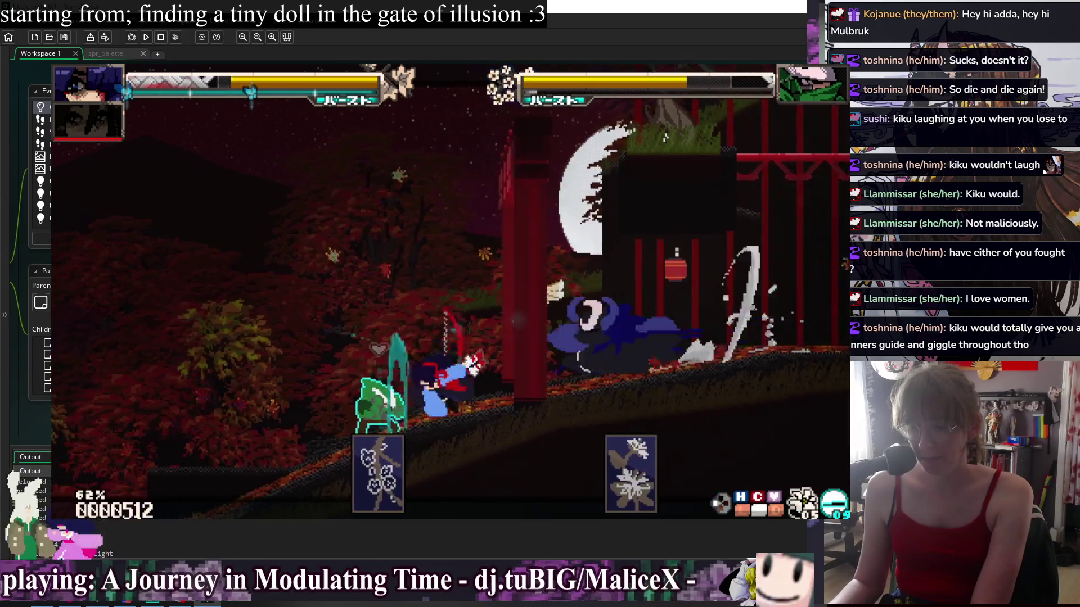
{"action": "key", "text": "x"}
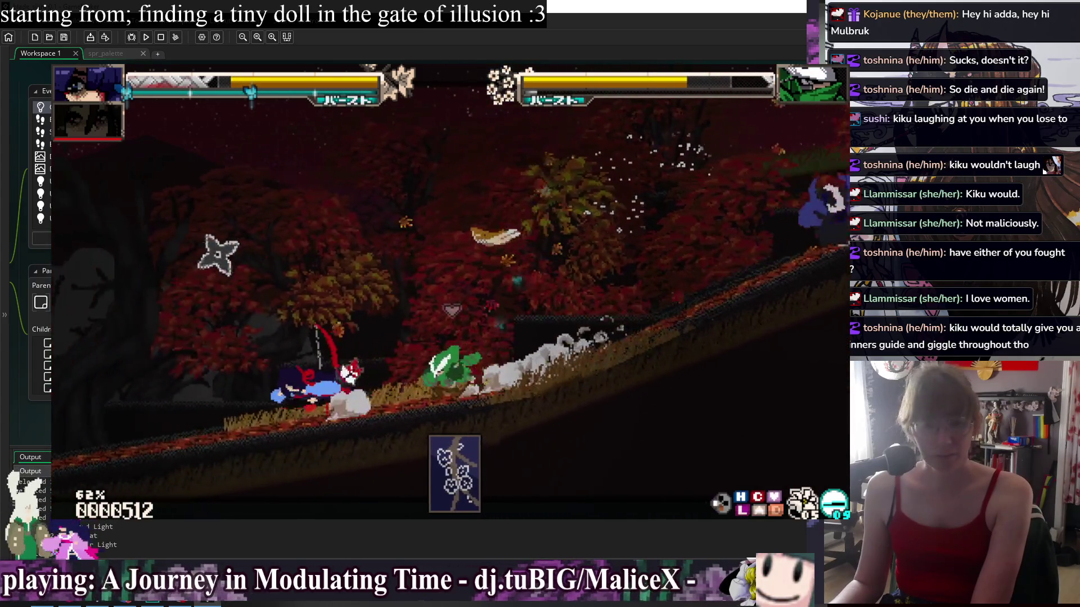
{"action": "key", "text": "x"}
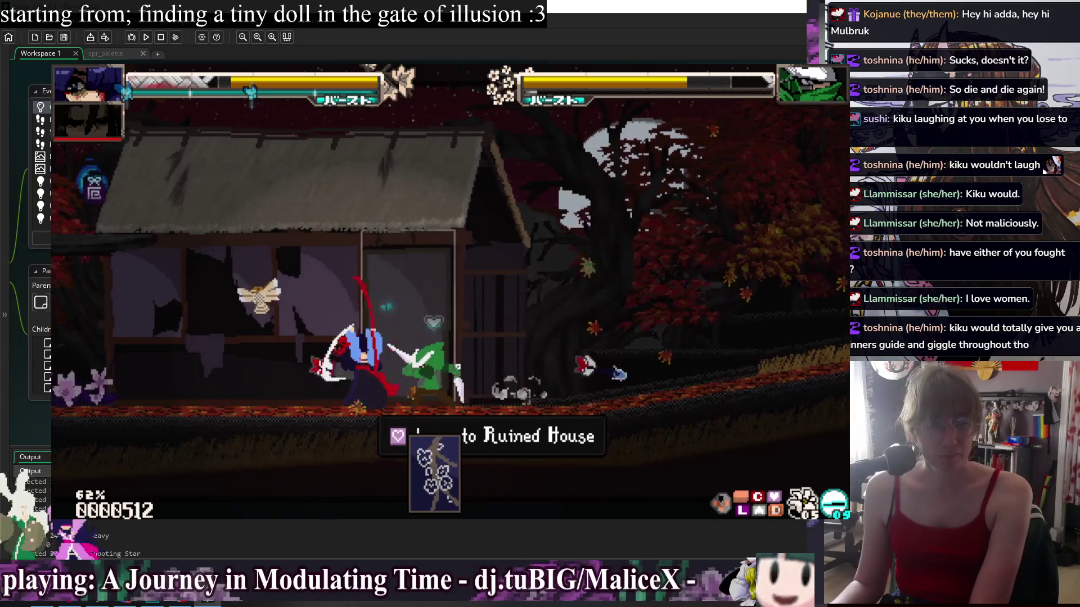
{"action": "key", "text": "x"}
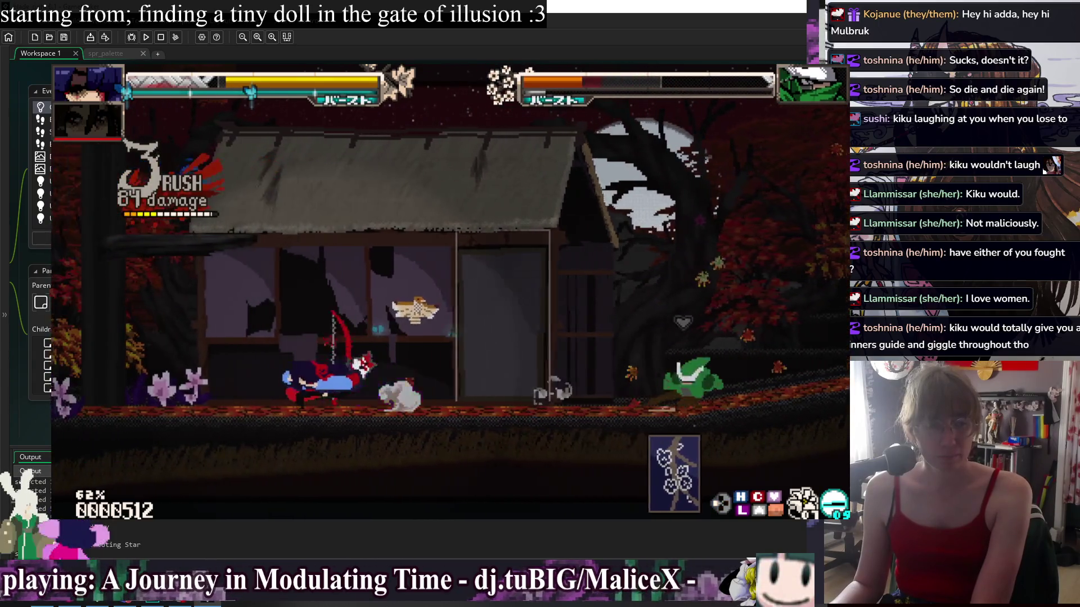
{"action": "key", "text": "x"}
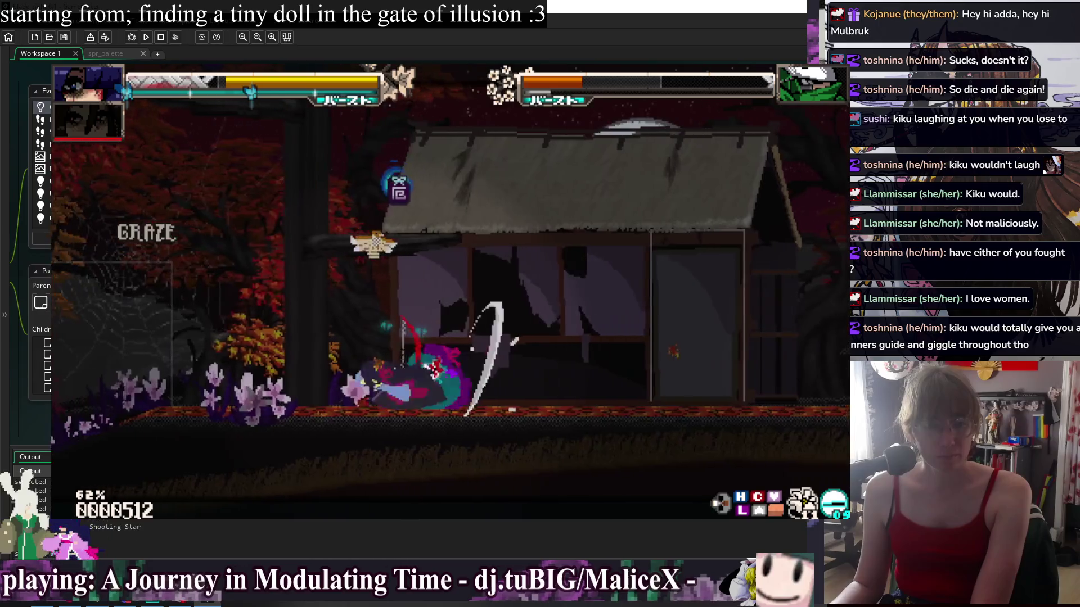
{"action": "key", "text": "Up"}
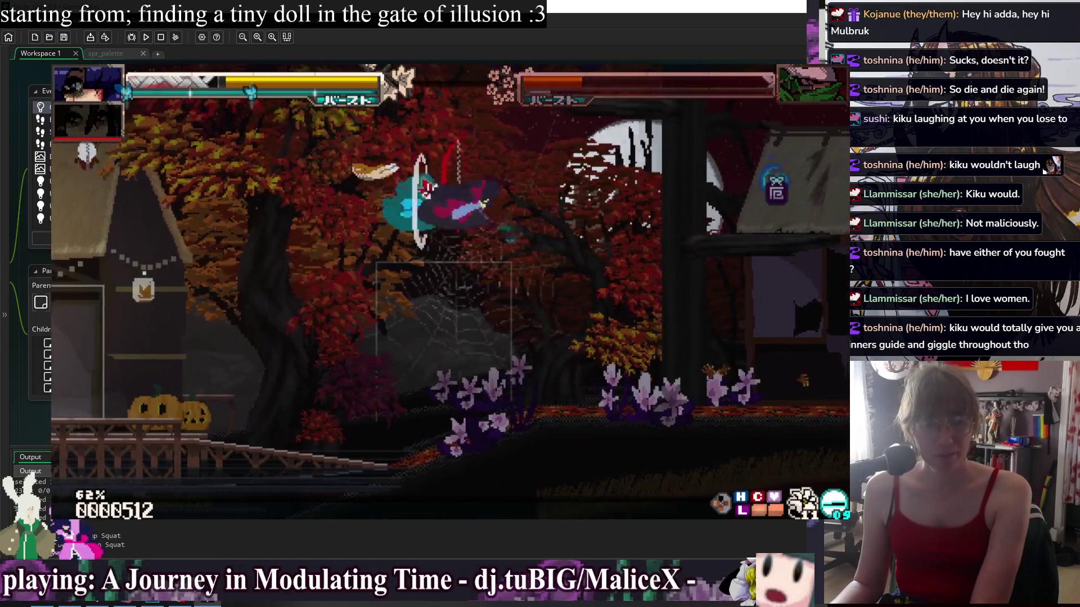
{"action": "key", "text": "x"}
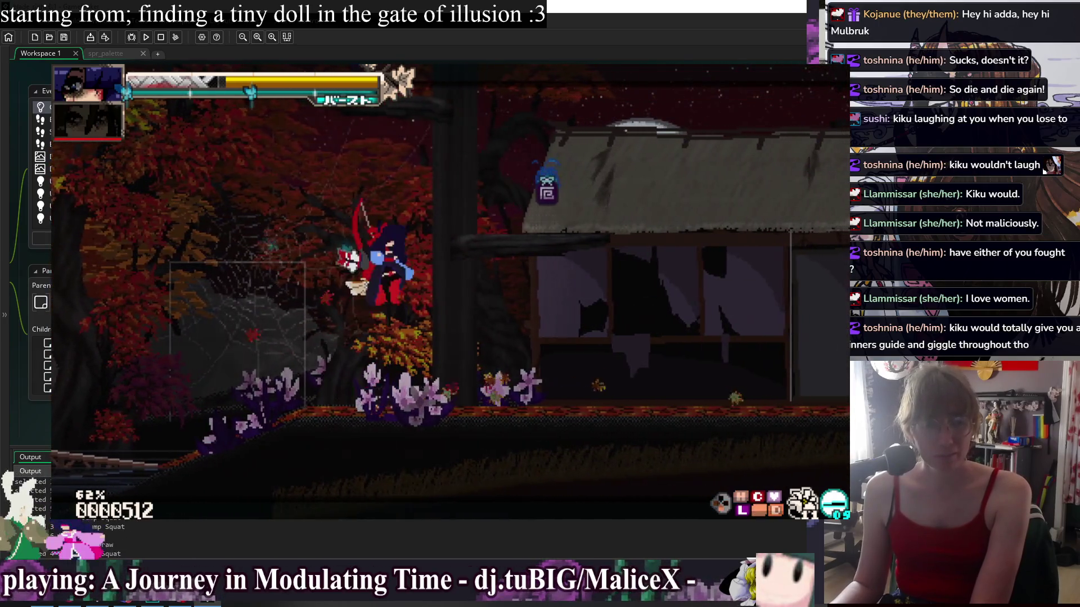
{"action": "key", "text": "Up"}
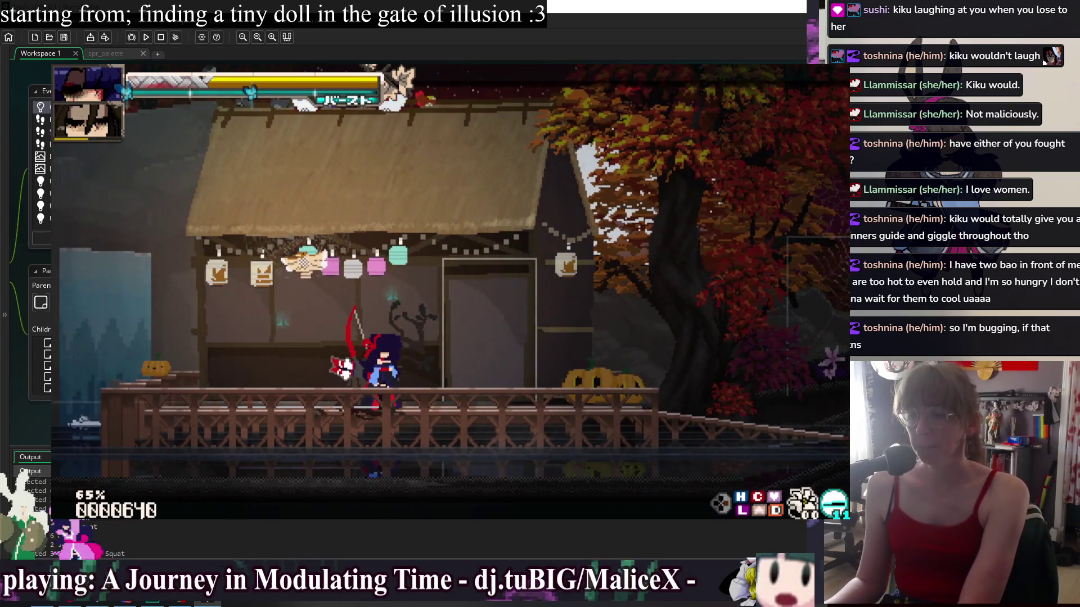
{"action": "key", "text": "alt+F4"}
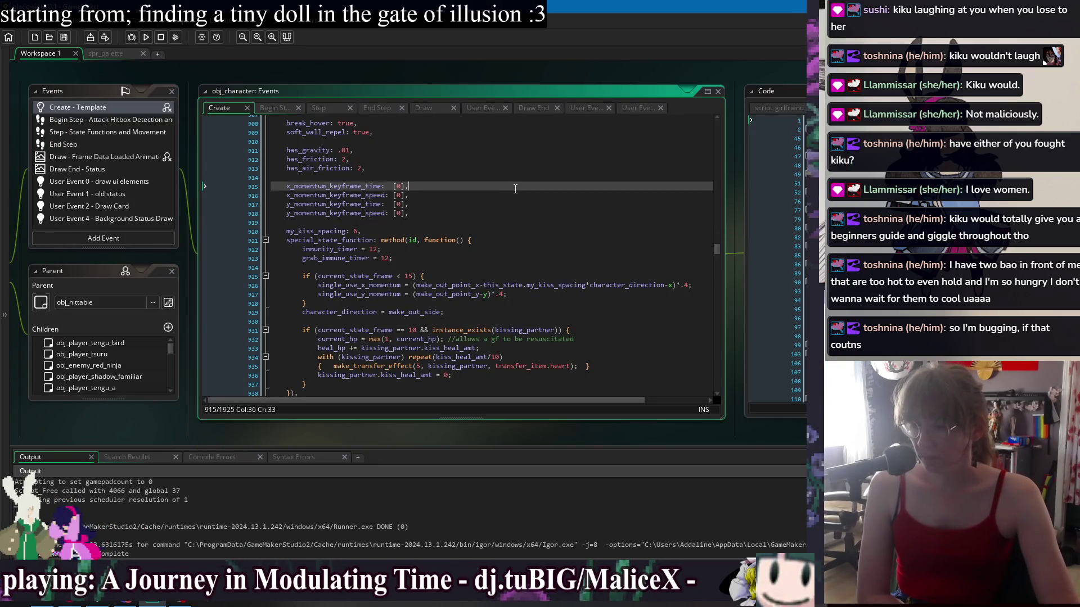
Inspect the Create event's kiss code from has_gravity (line 911) down to the heal_hp line
{"action": "left_click", "coordinate": [521, 154]}
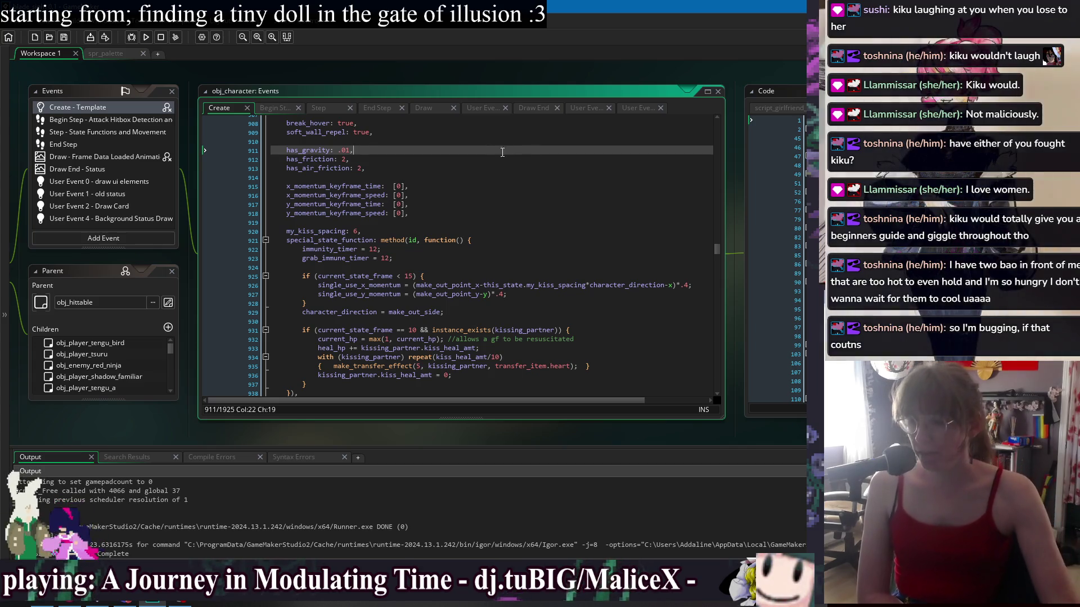
{"action": "left_click", "coordinate": [394, 231]}
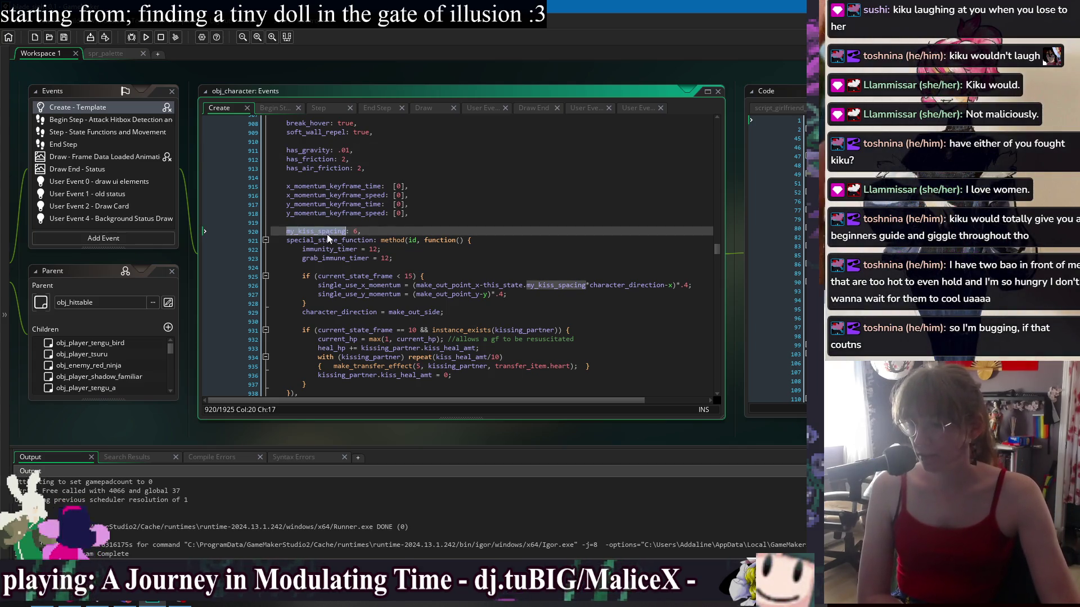
{"action": "left_click", "coordinate": [606, 291]}
{"action": "left_click", "coordinate": [607, 312]}
{"action": "left_click", "coordinate": [606, 348]}
{"action": "scroll", "coordinate": [606, 315], "scroll_direction": "down", "scroll_amount": 3}
Show the workspace's open-window list, dismiss it, and scroll through the obj_character Create code
{"action": "right_click", "coordinate": [402, 68]}
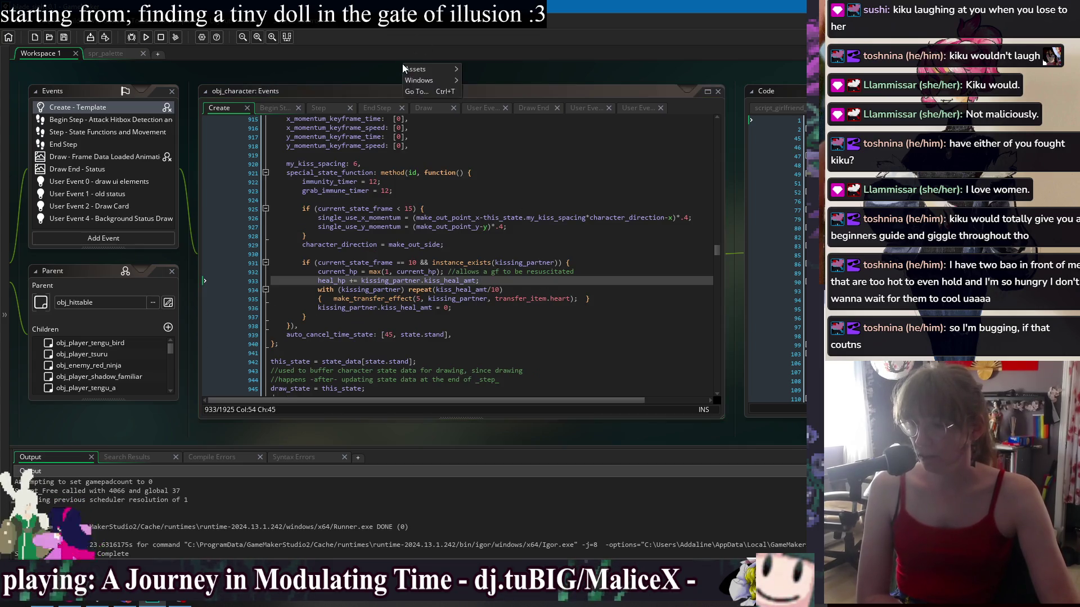
{"action": "mouse_move", "coordinate": [415, 83]}
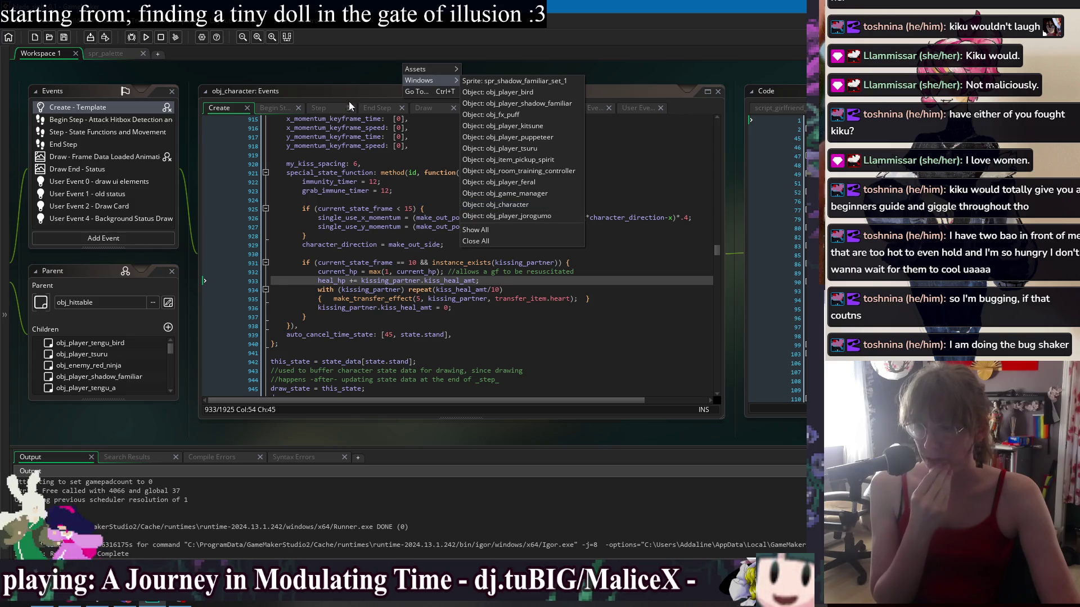
{"action": "left_click", "coordinate": [336, 72]}
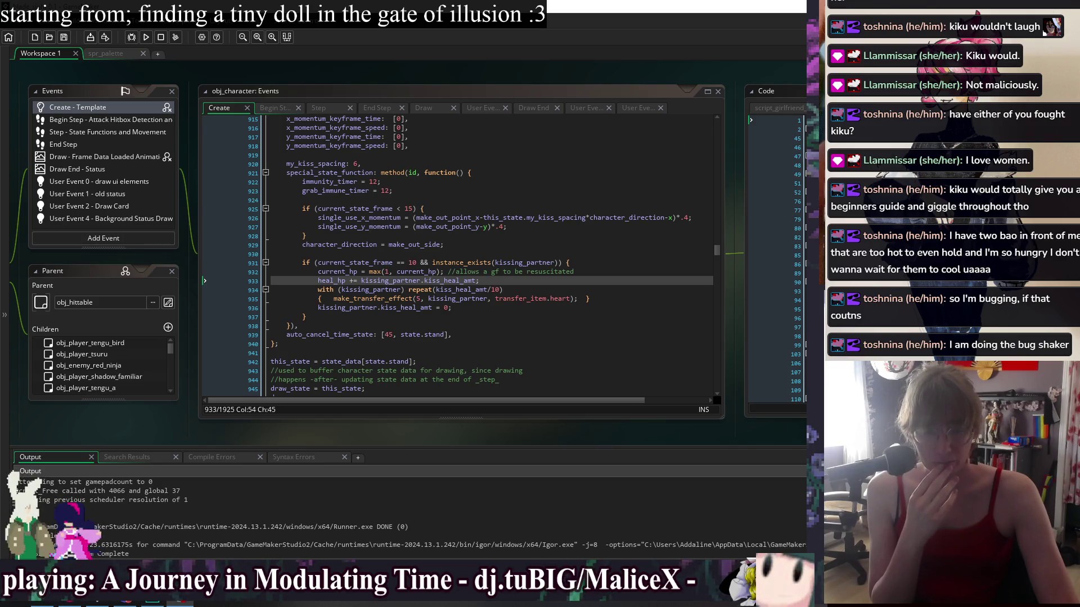
{"action": "left_click", "coordinate": [562, 235]}
{"action": "scroll", "coordinate": [561, 197], "scroll_direction": "down", "scroll_amount": 2}
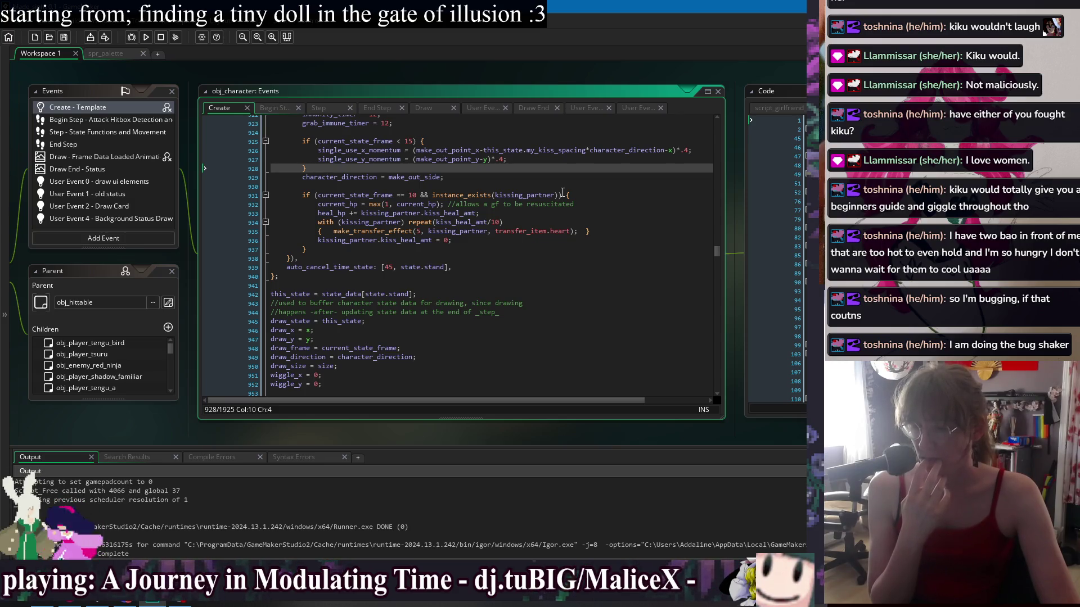
{"action": "scroll", "coordinate": [562, 195], "scroll_direction": "down", "scroll_amount": 2}
{"action": "scroll", "coordinate": [564, 243], "scroll_direction": "up", "scroll_amount": 5}
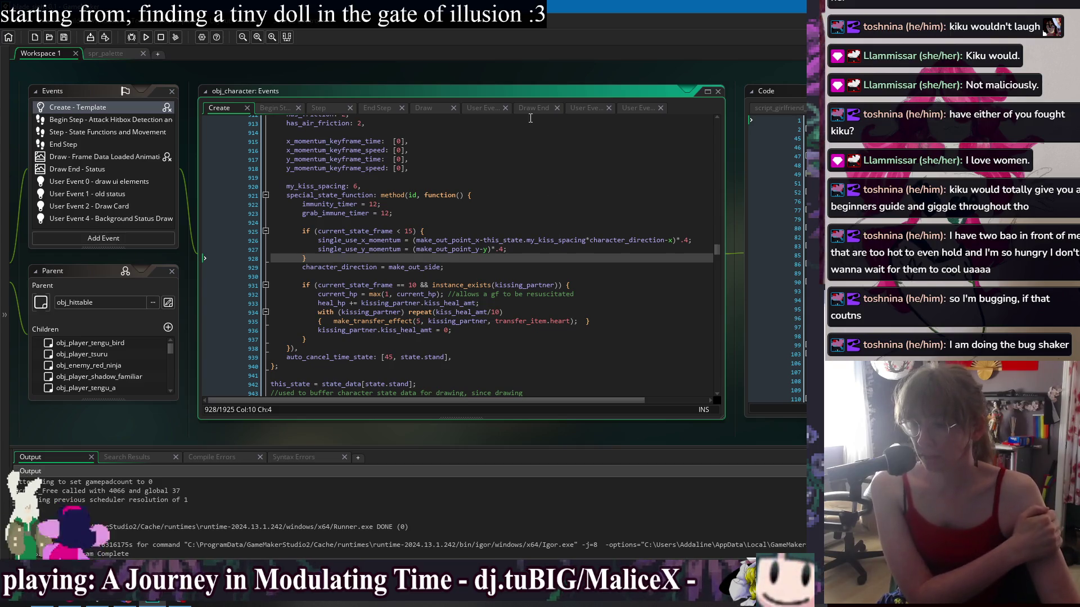
Use the open-window list to jump to the obj_character object editor, then reopen the list
{"action": "left_click", "coordinate": [515, 75]}
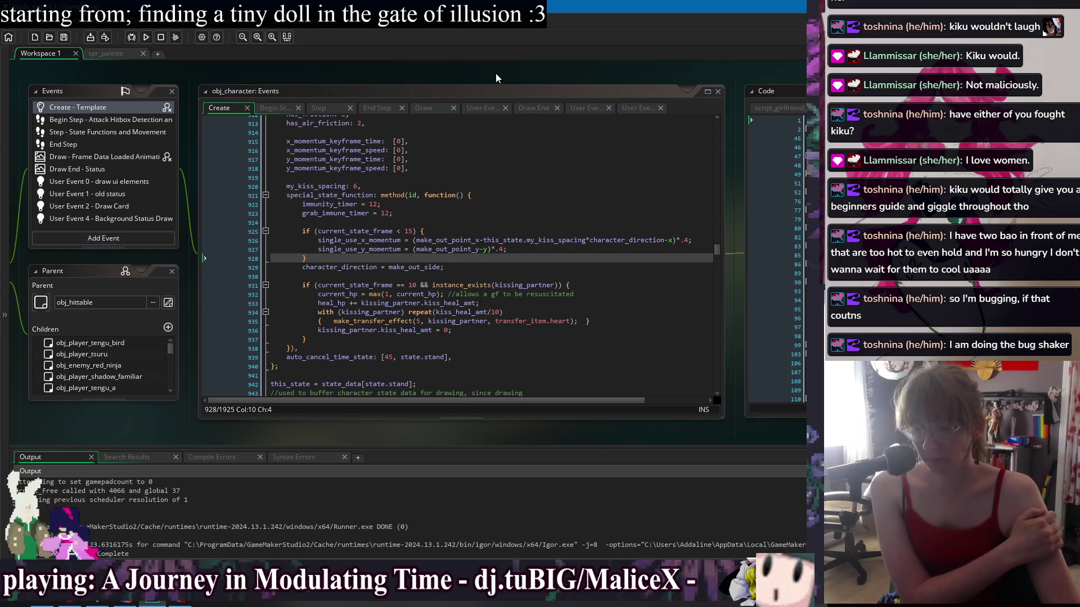
{"action": "right_click", "coordinate": [492, 73]}
{"action": "mouse_move", "coordinate": [518, 89]}
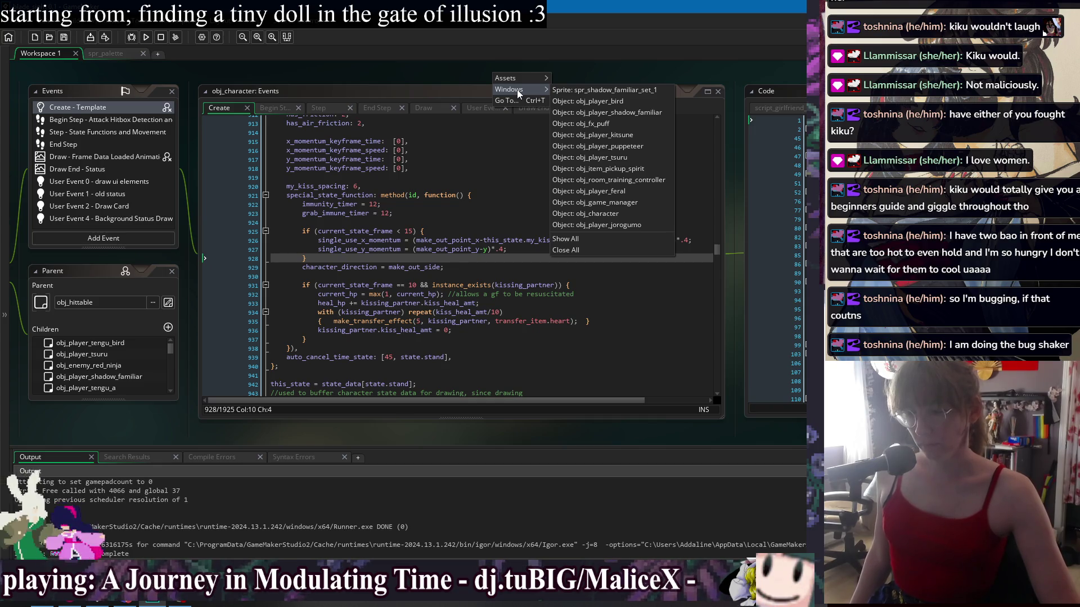
{"action": "left_click", "coordinate": [651, 216]}
{"action": "right_click", "coordinate": [489, 72]}
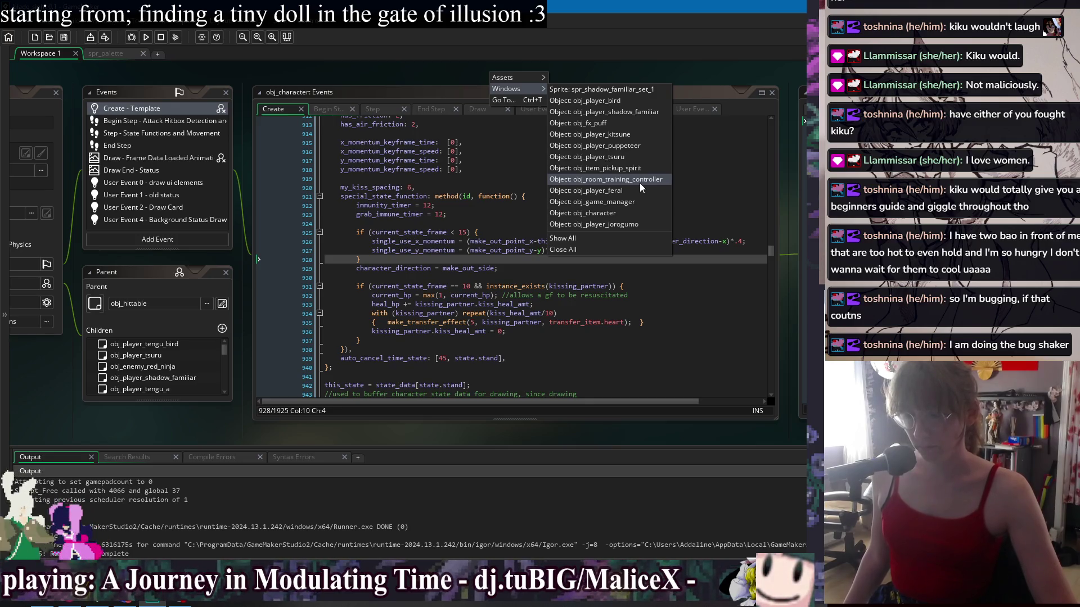
Jump to obj_room_training_controller, then bring the obj_character Create code back into focus
{"action": "left_click", "coordinate": [640, 183]}
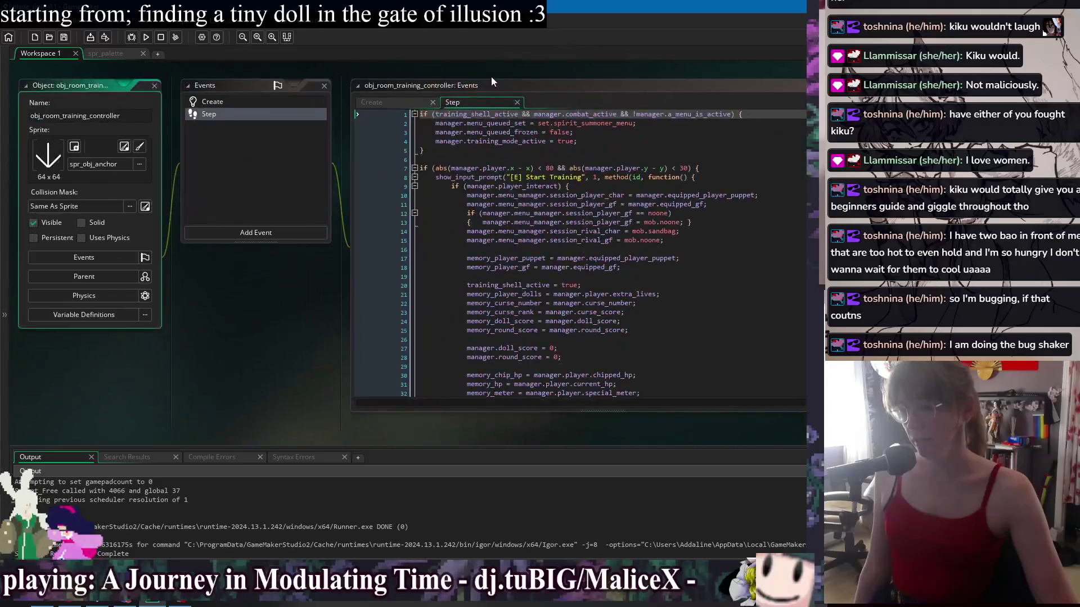
{"action": "right_click", "coordinate": [528, 66]}
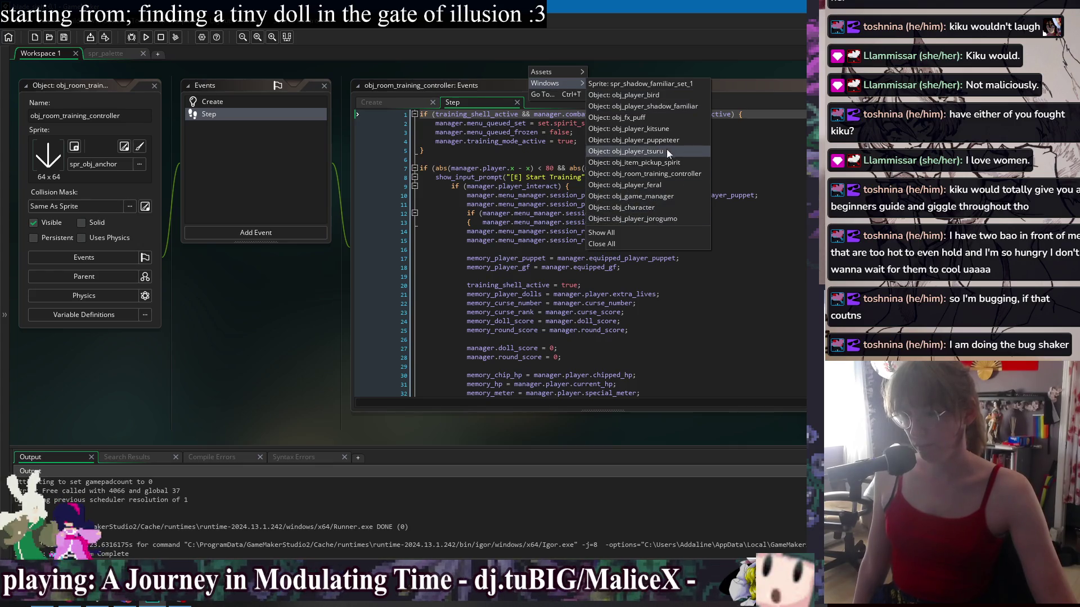
{"action": "left_click", "coordinate": [663, 207]}
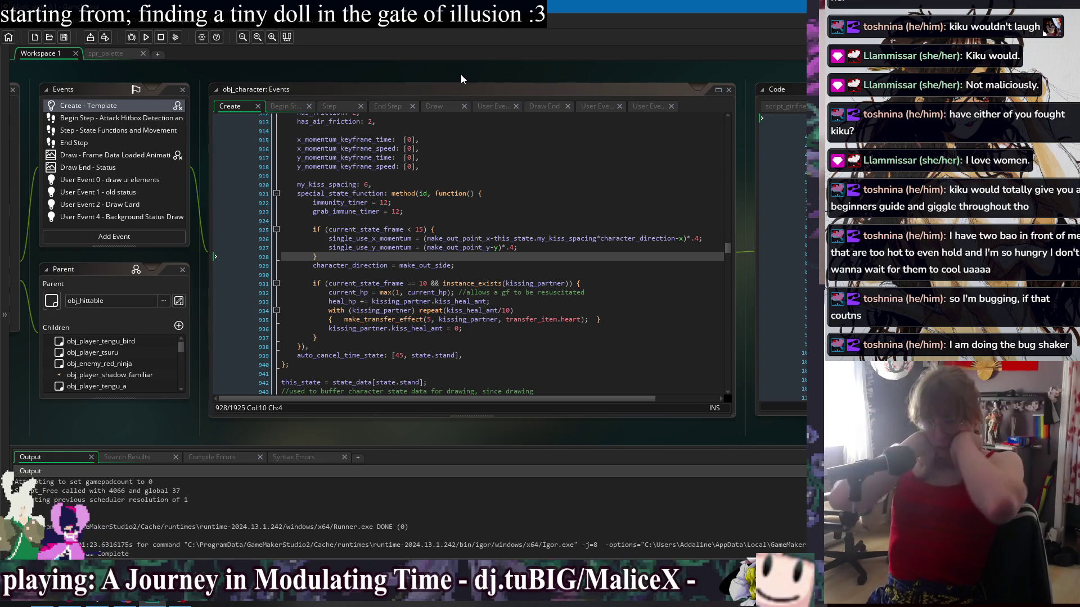
{"action": "left_click", "coordinate": [575, 204]}
{"action": "left_click", "coordinate": [573, 230]}
{"action": "left_click", "coordinate": [573, 266]}
{"action": "left_click", "coordinate": [573, 258]}
Check the immunity_timer line 922, then jump to obj_player_feral's windows via the open-window list
{"action": "left_click", "coordinate": [580, 206]}
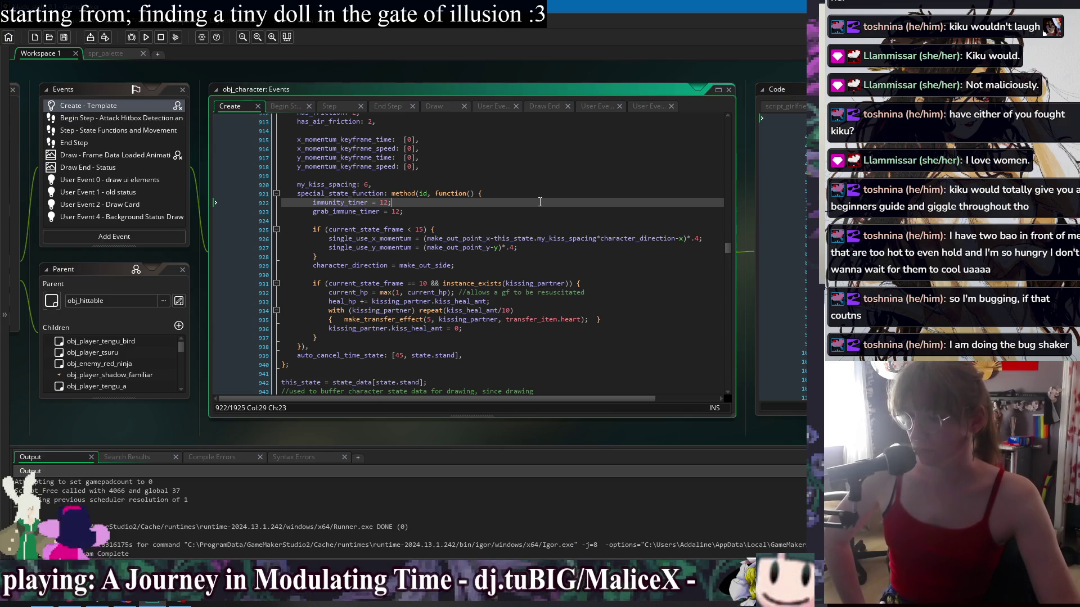
{"action": "scroll", "coordinate": [540, 202], "scroll_direction": "down", "scroll_amount": 4}
{"action": "scroll", "coordinate": [540, 201], "scroll_direction": "up", "scroll_amount": 3}
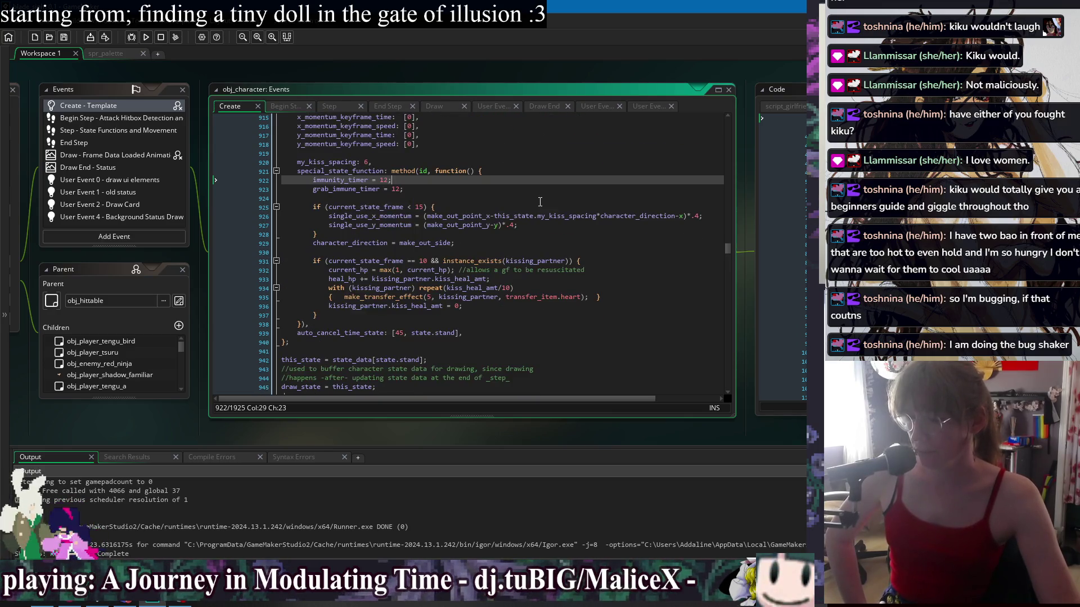
{"action": "right_click", "coordinate": [410, 71]}
{"action": "mouse_move", "coordinate": [436, 87]}
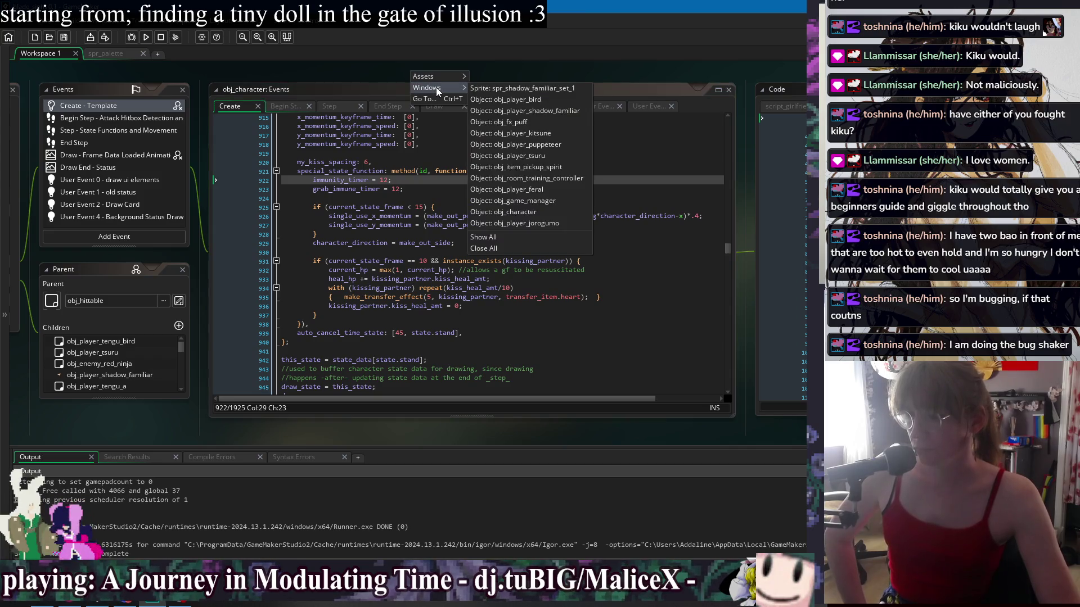
{"action": "left_click", "coordinate": [571, 190]}
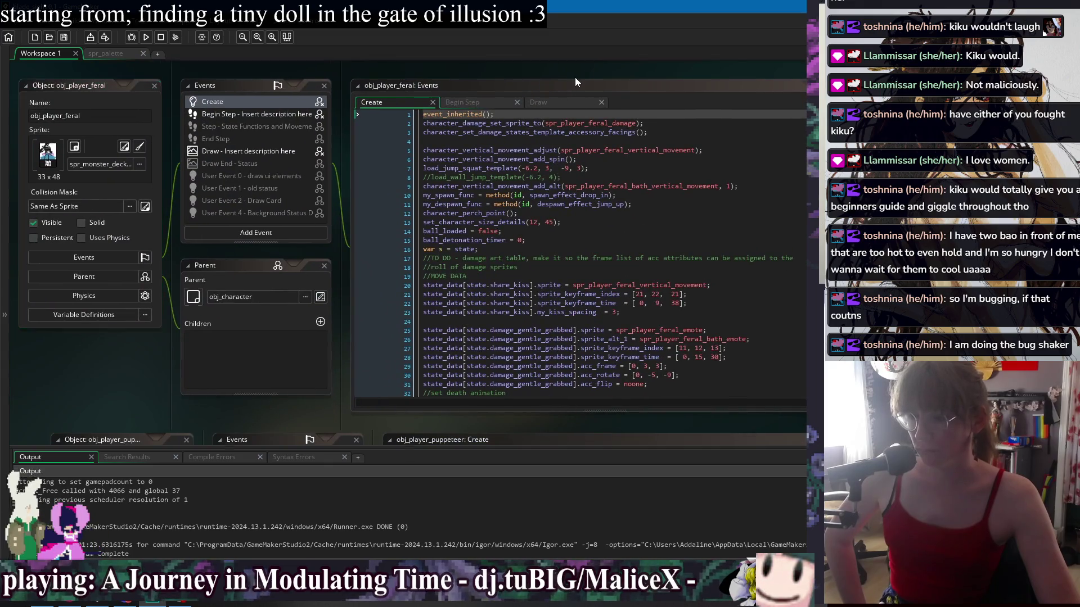
Read through obj_player_feral's Create code
{"action": "left_click_drag", "start_coordinate": [532, 82], "coordinate": [498, 76]}
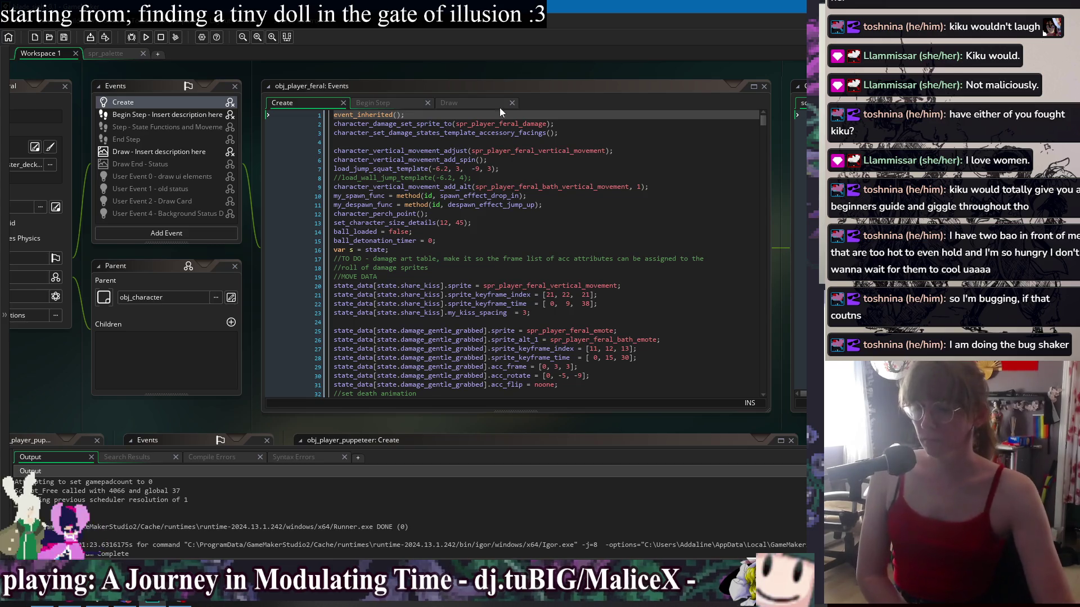
{"action": "scroll", "coordinate": [510, 240], "scroll_direction": "down", "scroll_amount": 4}
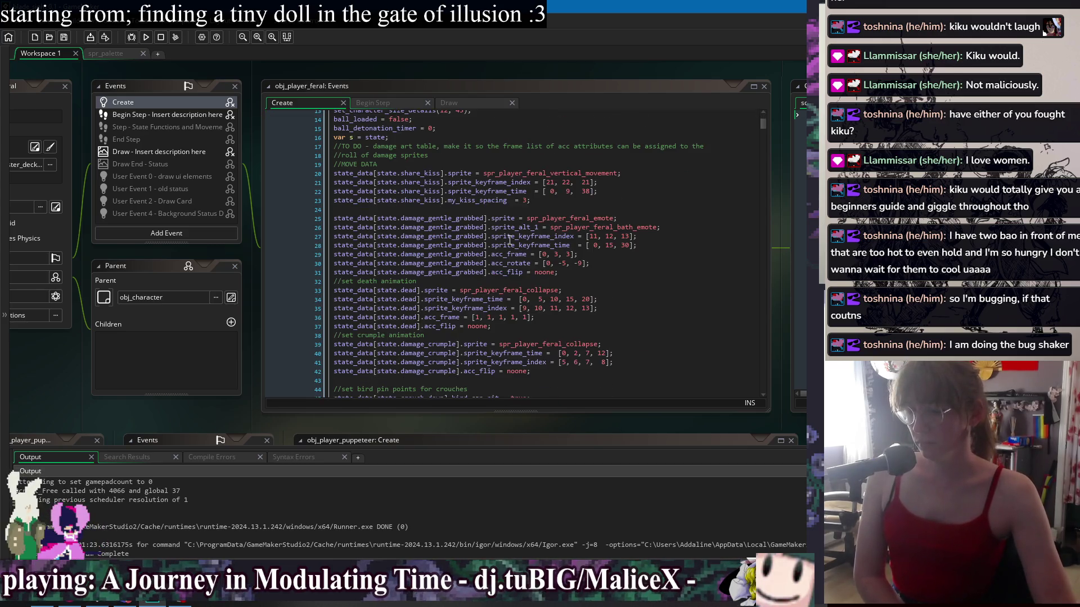
{"action": "left_click", "coordinate": [691, 194]}
{"action": "left_click", "coordinate": [687, 212]}
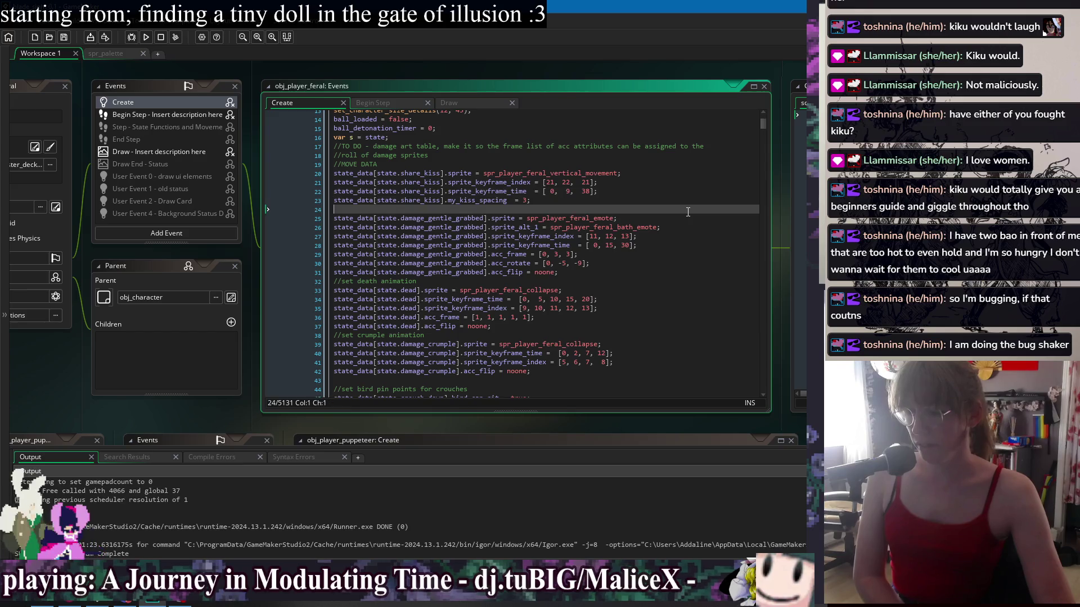
{"action": "scroll", "coordinate": [688, 212], "scroll_direction": "down", "scroll_amount": 2}
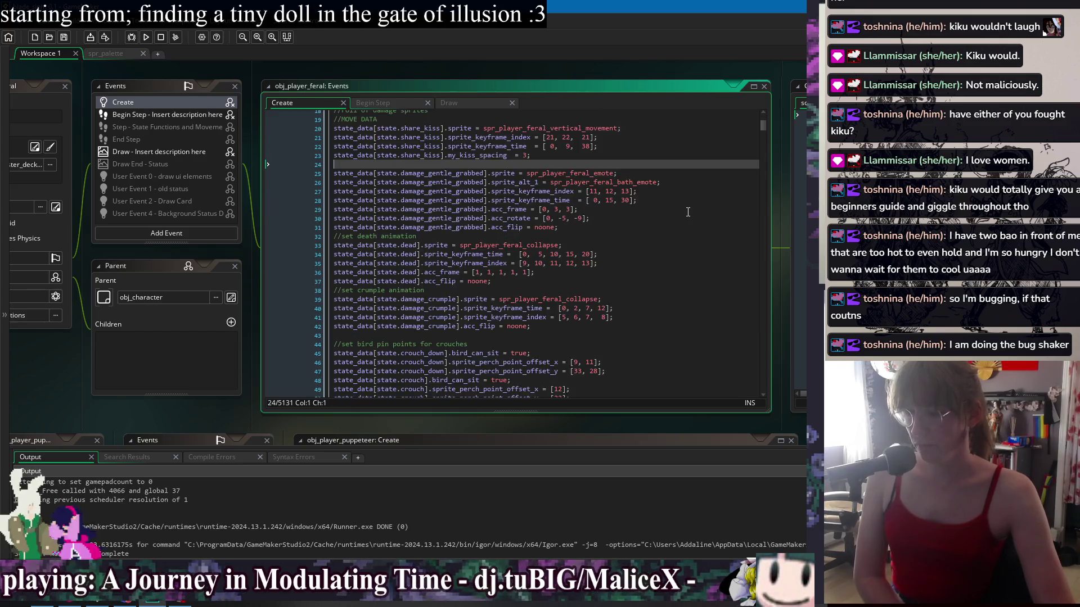
{"action": "scroll", "coordinate": [687, 212], "scroll_direction": "up", "scroll_amount": 1}
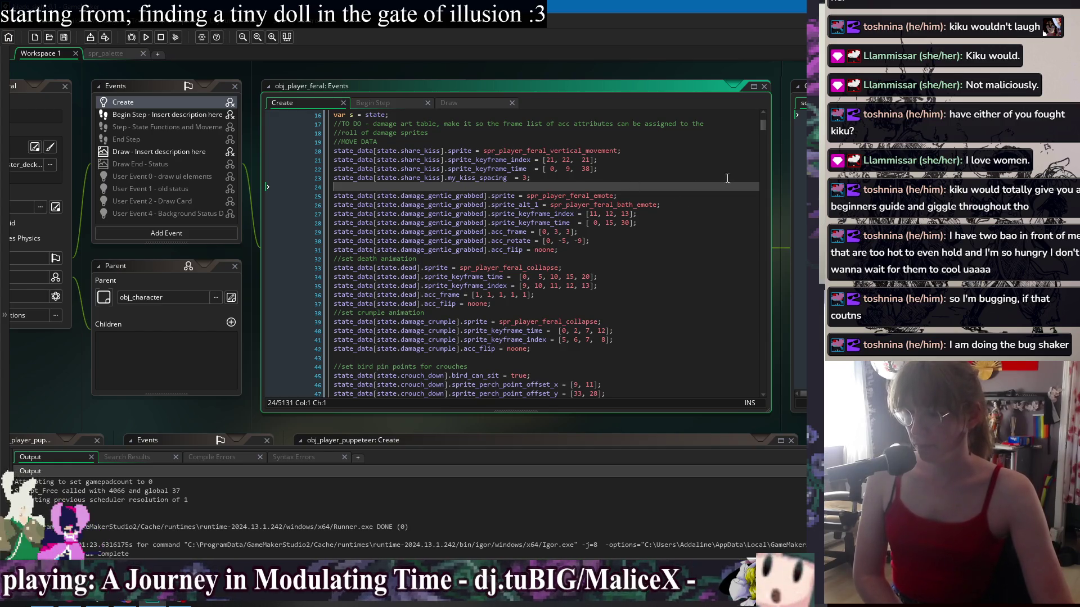
{"action": "scroll", "coordinate": [640, 186], "scroll_direction": "down", "scroll_amount": 7}
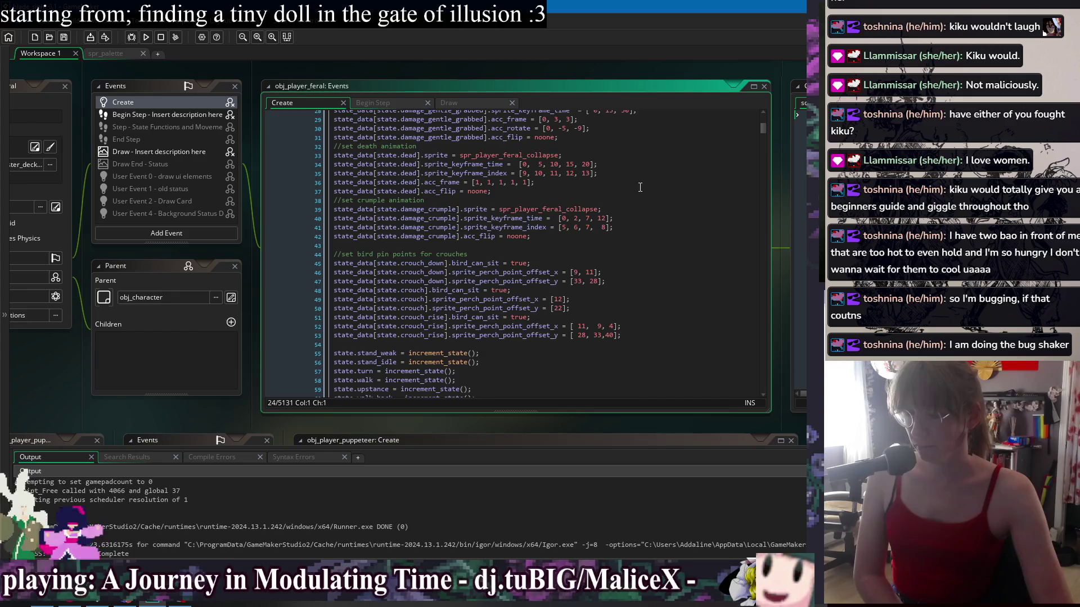
{"action": "scroll", "coordinate": [640, 186], "scroll_direction": "down", "scroll_amount": 3}
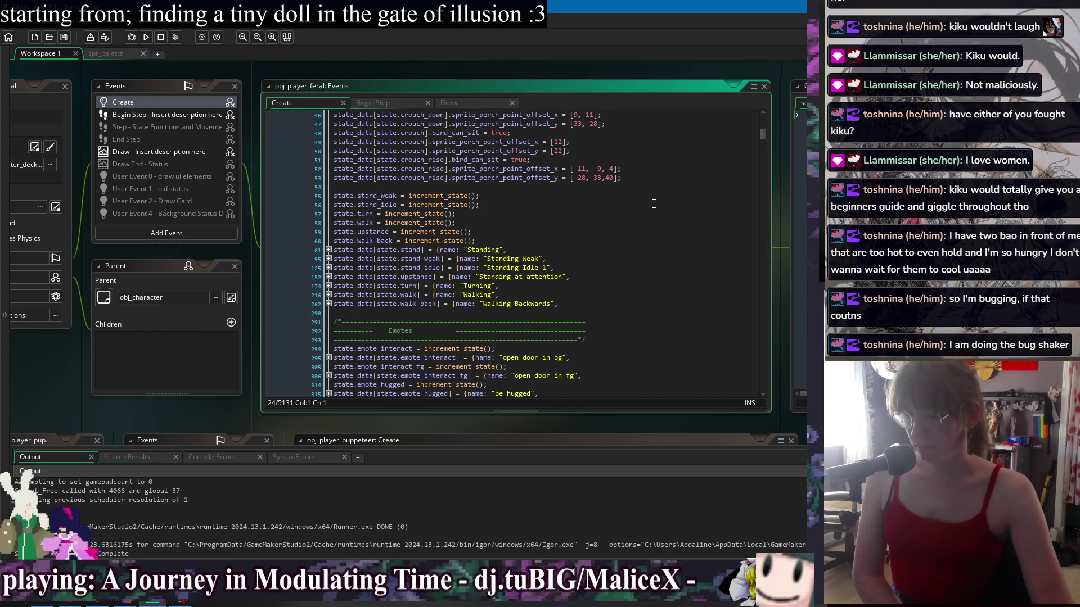
Re-centre the workspace on obj_player_feral using the open-window list
{"action": "right_click", "coordinate": [375, 69]}
{"action": "mouse_move", "coordinate": [386, 86]}
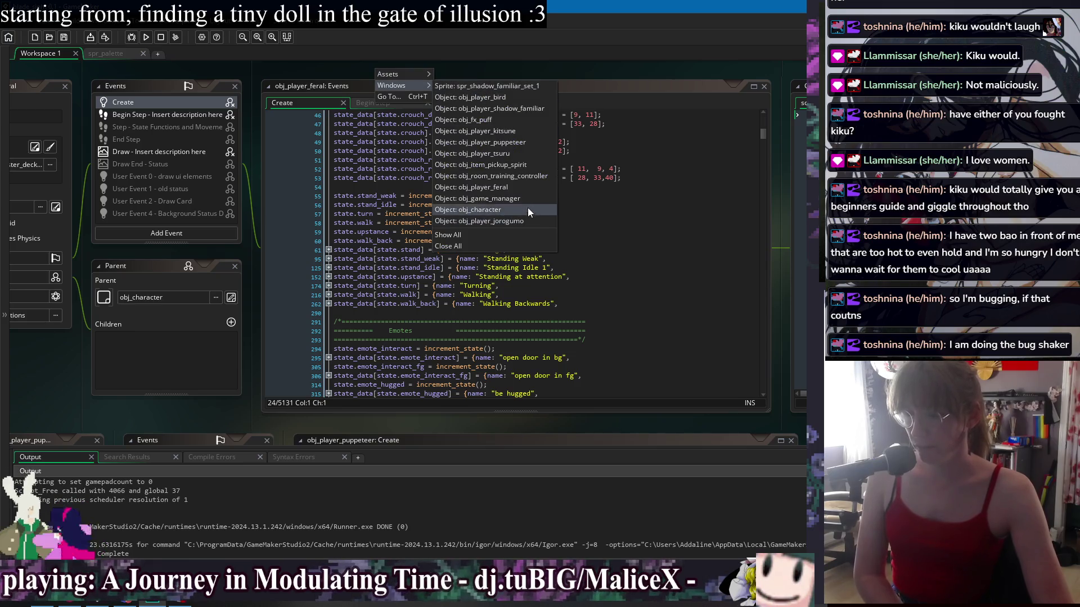
{"action": "left_click", "coordinate": [518, 187]}
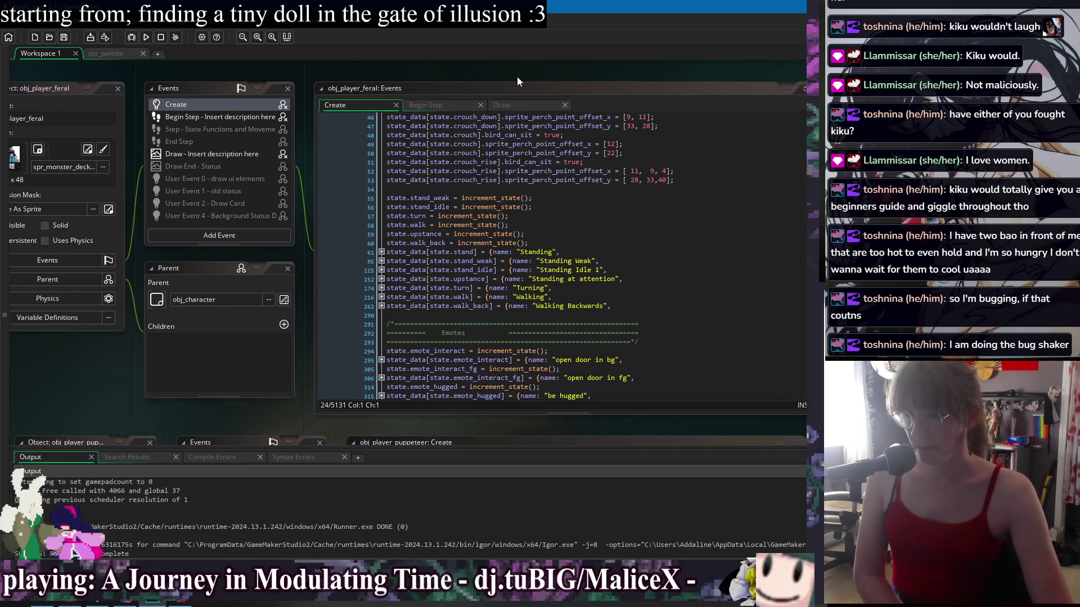
{"action": "right_click", "coordinate": [449, 71]}
{"action": "mouse_move", "coordinate": [467, 90]}
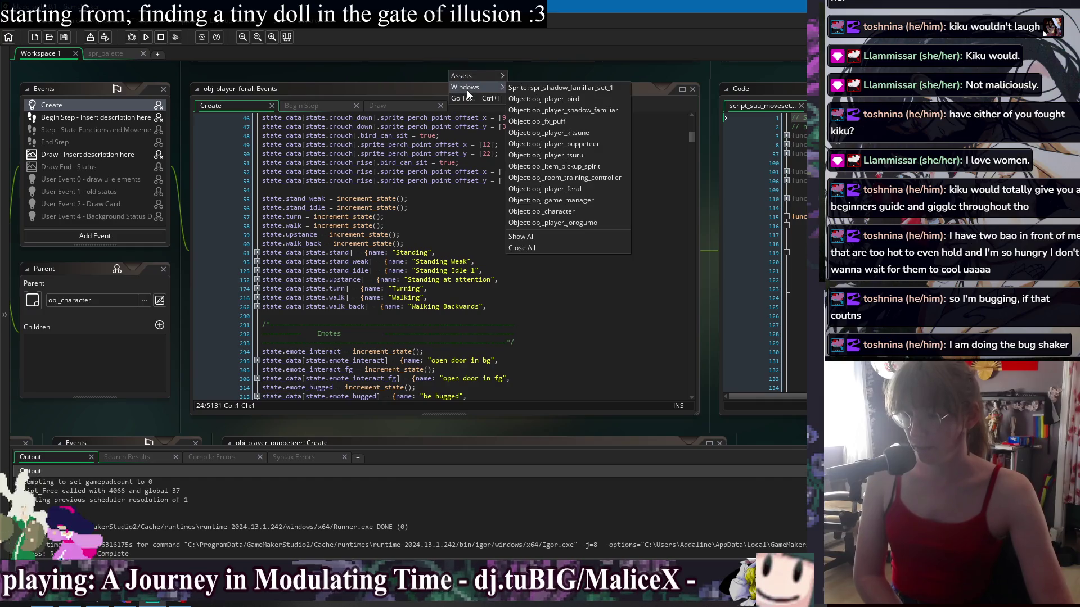
{"action": "left_click", "coordinate": [595, 190]}
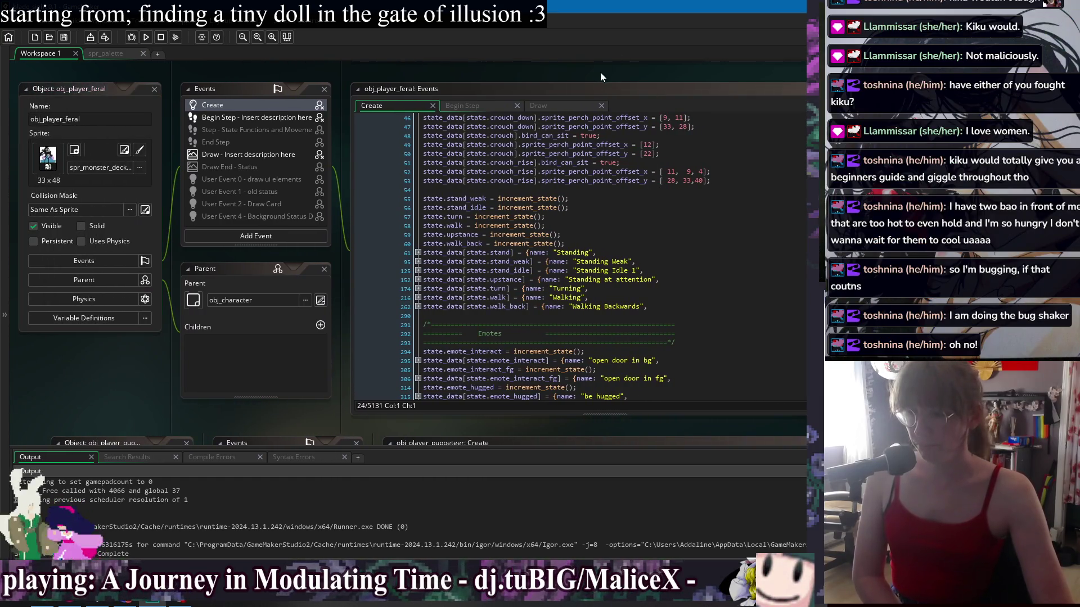
{"action": "right_click", "coordinate": [600, 72]}
{"action": "mouse_move", "coordinate": [624, 89]}
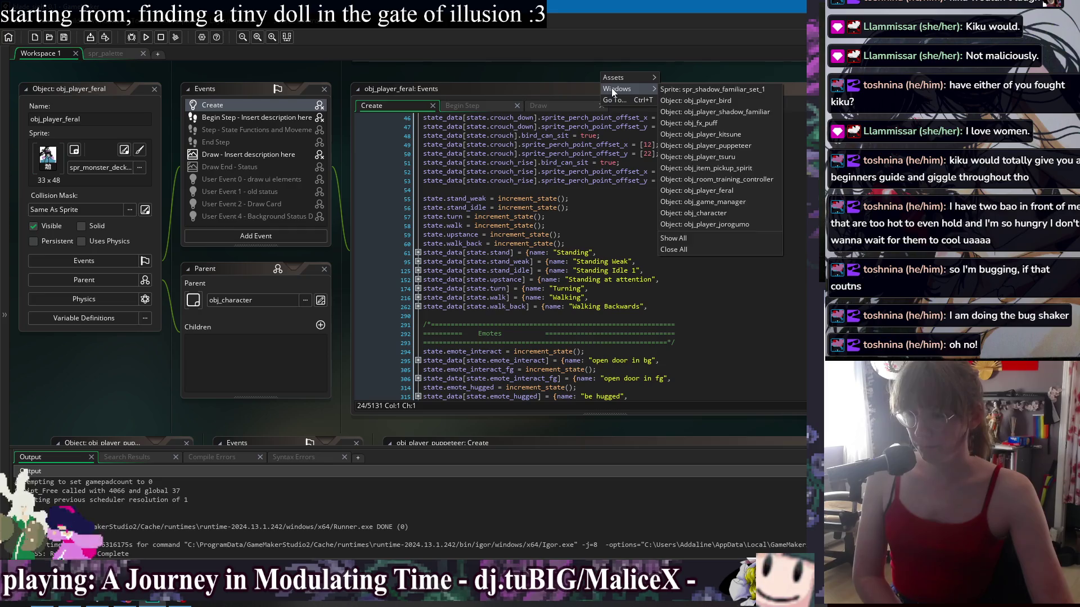
{"action": "left_click", "coordinate": [731, 190]}
Slide the workspace left and jump to obj_game_manager's Begin Step code
{"action": "left_click_drag", "start_coordinate": [500, 69], "coordinate": [323, 69]}
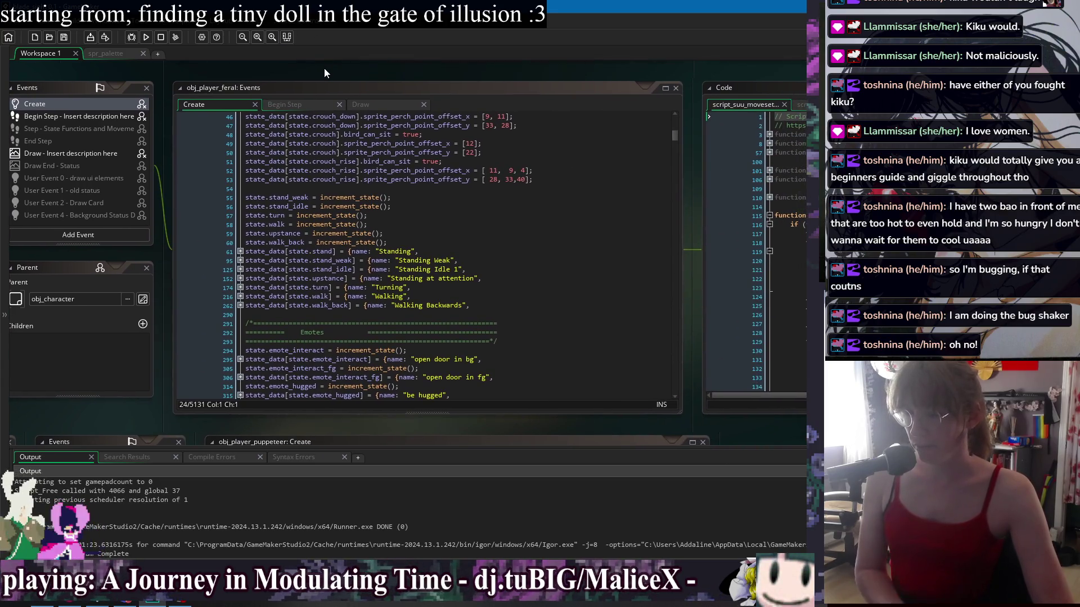
{"action": "right_click", "coordinate": [324, 69]}
{"action": "mouse_move", "coordinate": [337, 86]}
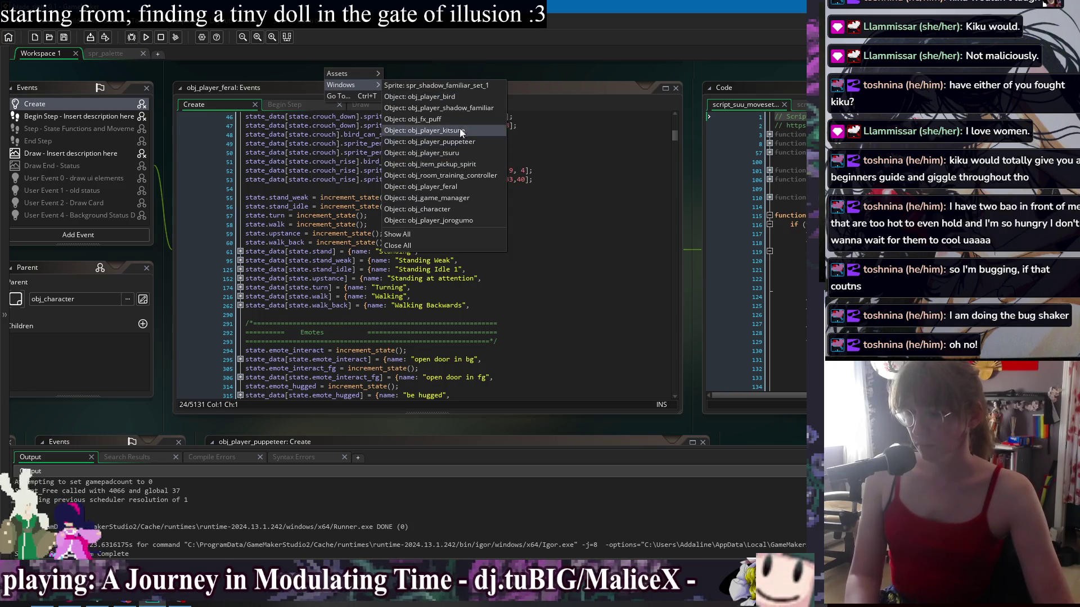
{"action": "left_click", "coordinate": [474, 199]}
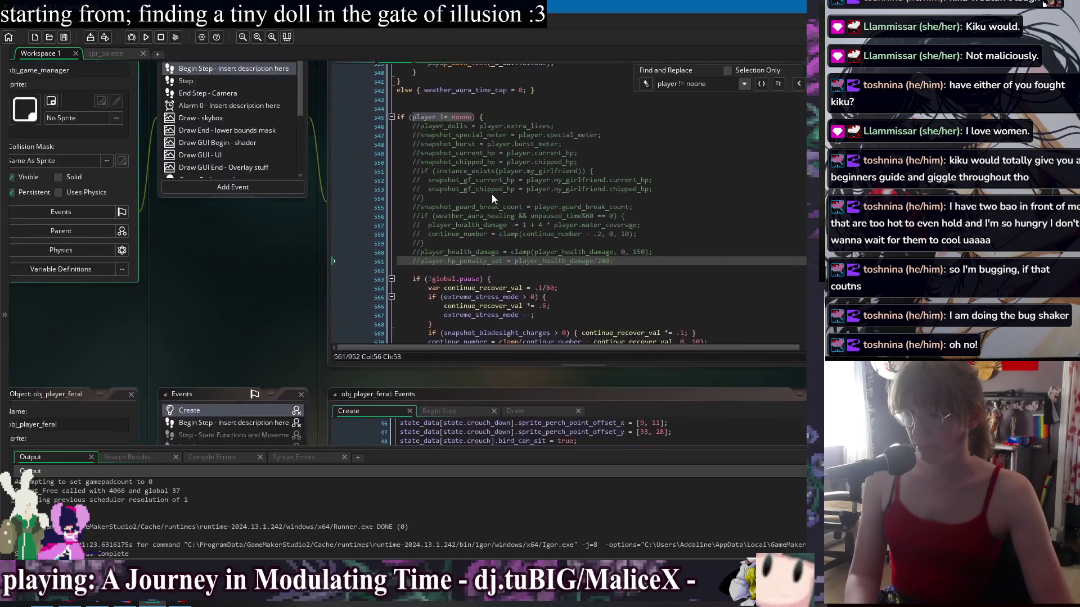
Delete the commented-out player snapshot lines 546–561 from obj_game_manager's Begin Step
{"action": "left_click_drag", "start_coordinate": [562, 69], "coordinate": [432, 75]}
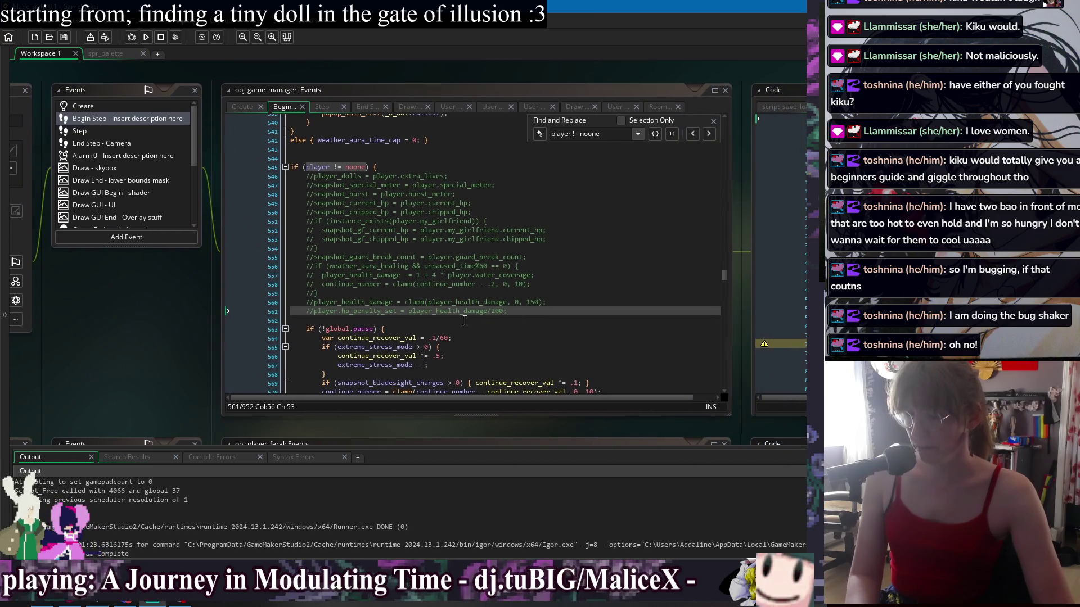
{"action": "mouse_move", "coordinate": [509, 311]}
{"action": "left_mouse_down"}
{"action": "mouse_move", "coordinate": [523, 168]}
{"action": "mouse_move", "coordinate": [535, 335]}
{"action": "mouse_move", "coordinate": [532, 320]}
{"action": "left_mouse_up"}
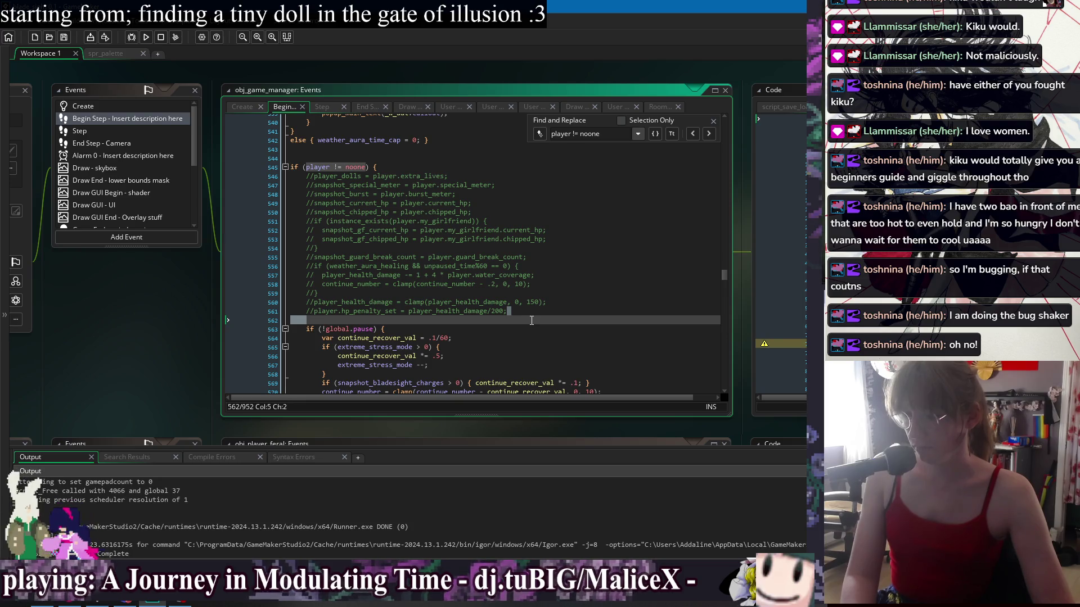
{"action": "left_click_drag", "start_coordinate": [530, 316], "coordinate": [530, 314]}
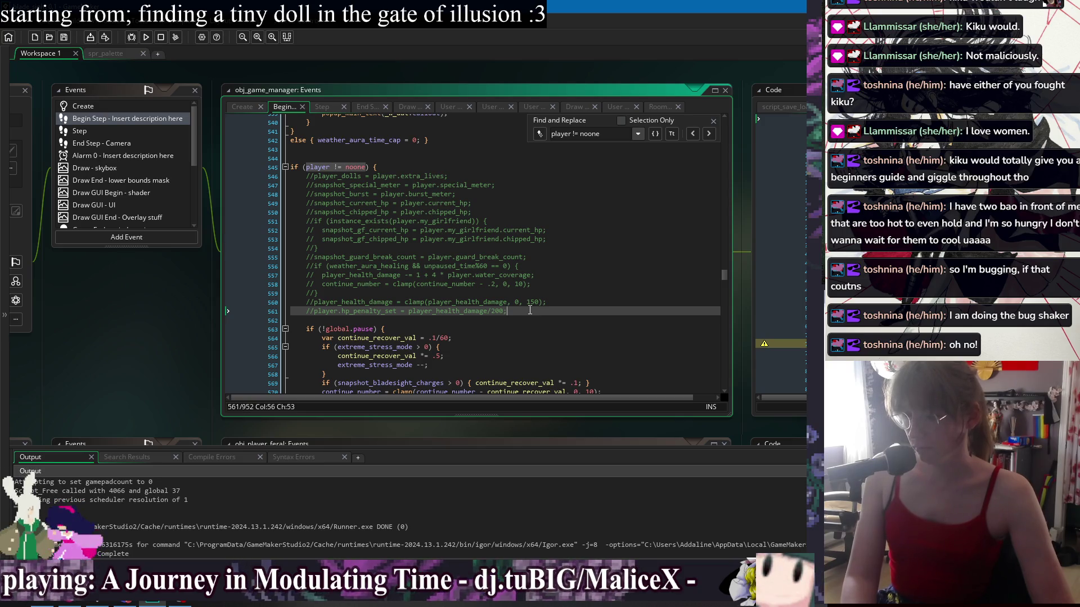
{"action": "left_click_drag", "start_coordinate": [530, 309], "coordinate": [514, 167]}
{"action": "key", "text": "BackSpace"}
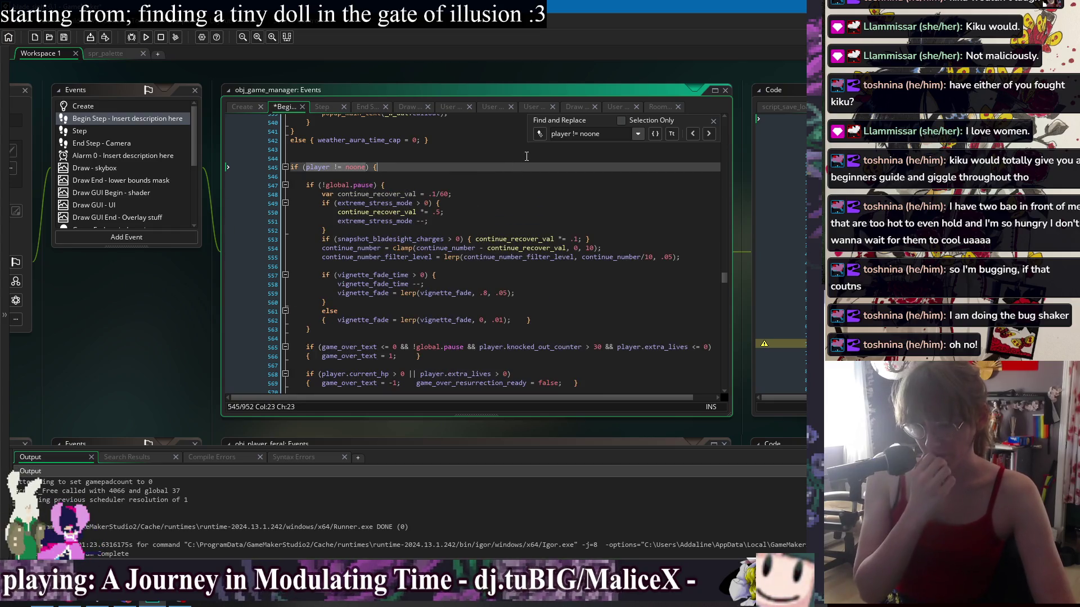
Review the remaining player != noone matches, then save obj_game_manager's code
{"action": "left_click", "coordinate": [709, 134]}
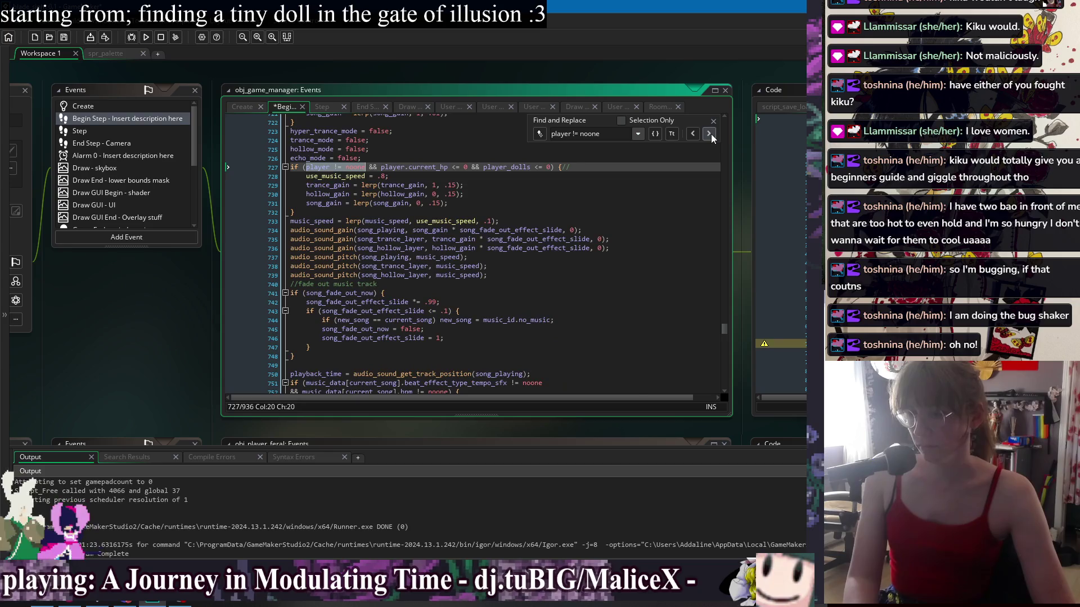
{"action": "left_click", "coordinate": [710, 134]}
{"action": "left_click", "coordinate": [697, 133]}
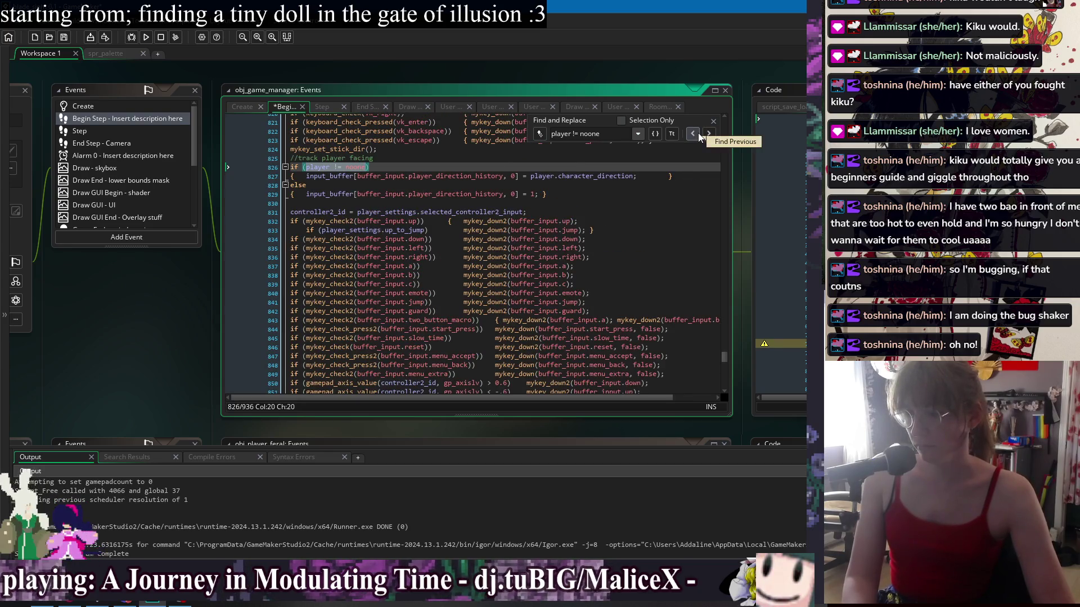
{"action": "left_click", "coordinate": [697, 133]}
{"action": "left_click", "coordinate": [713, 120]}
{"action": "left_click", "coordinate": [665, 221]}
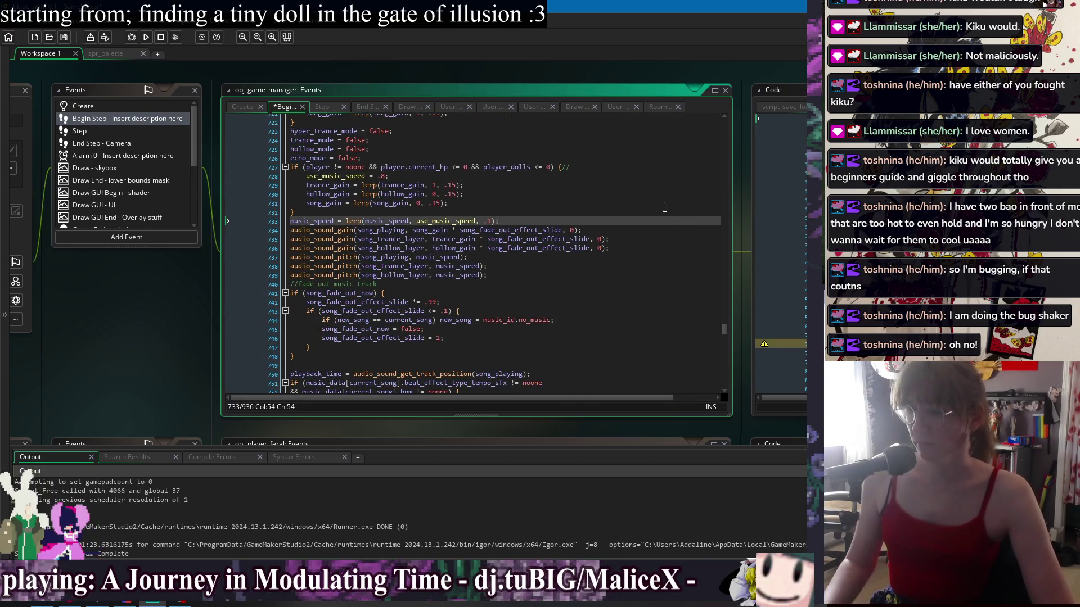
{"action": "left_click", "coordinate": [664, 205]}
{"action": "key", "text": "ctrl+s"}
Switch to the obj_character code window through the workspace's Windows list
{"action": "right_click", "coordinate": [164, 281]}
{"action": "mouse_move", "coordinate": [189, 299]}
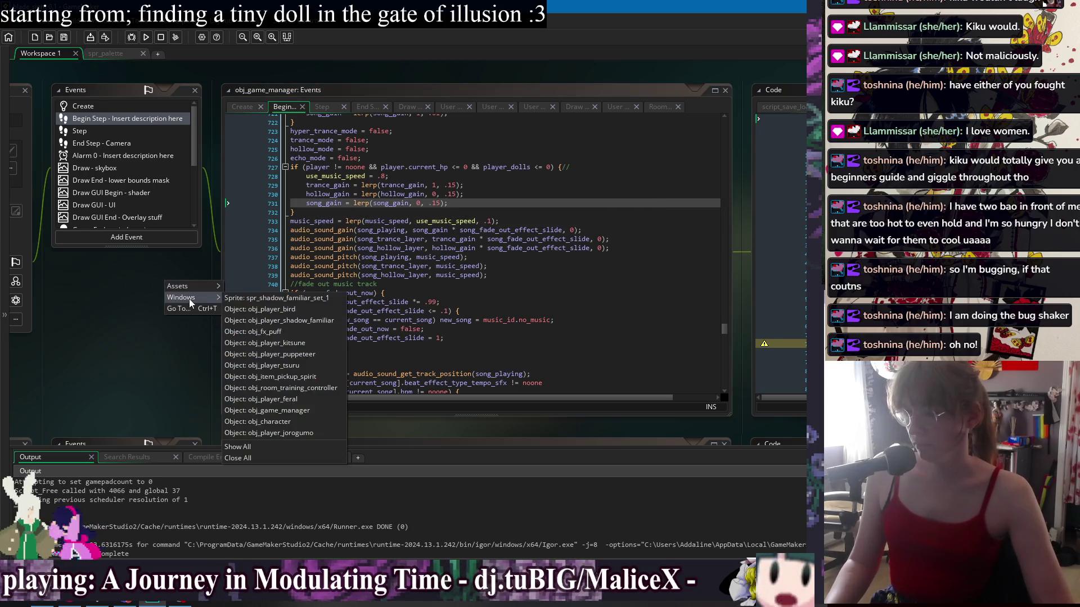
{"action": "left_click_drag", "start_coordinate": [383, 396], "coordinate": [383, 419]}
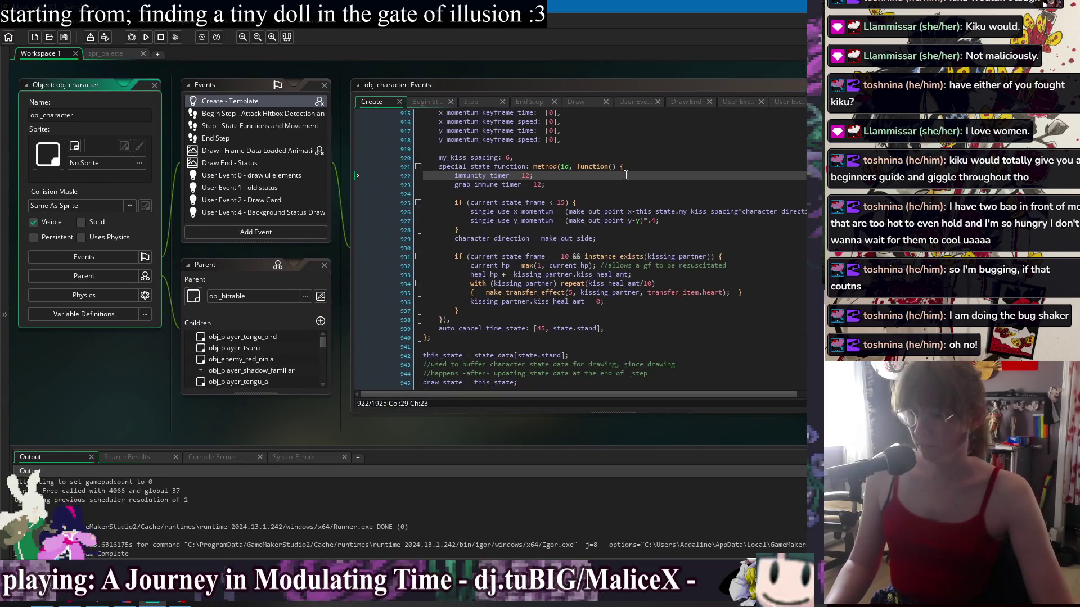
Search obj_character's Create code for every use of ground_damage_state_break, ending at its definition
{"action": "left_click_drag", "start_coordinate": [649, 70], "coordinate": [446, 94]}
{"action": "scroll", "coordinate": [516, 282], "scroll_direction": "down", "scroll_amount": 3}
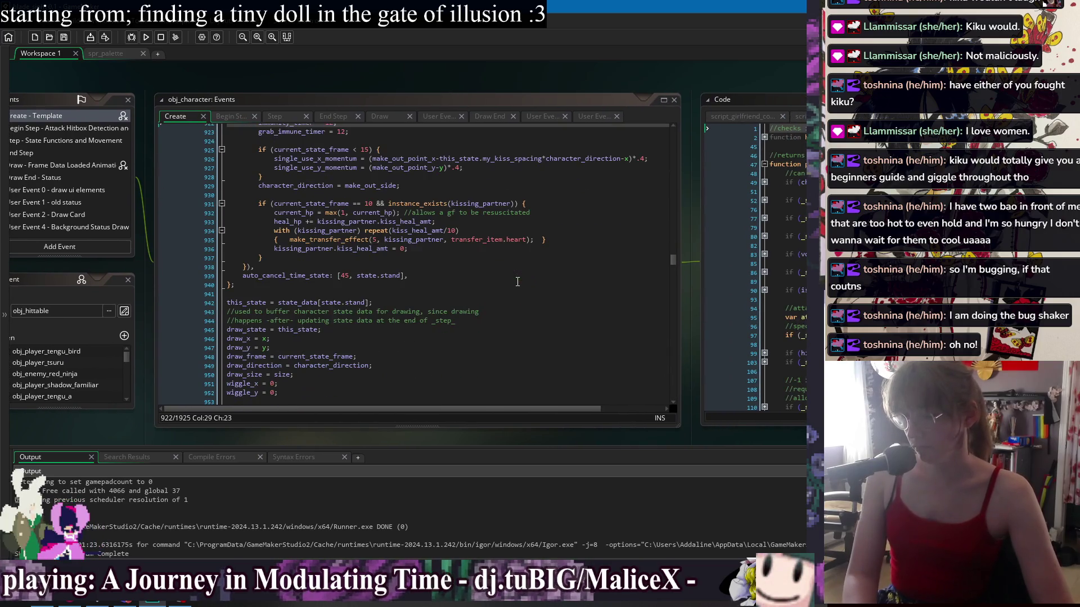
{"action": "left_click", "coordinate": [517, 283]}
{"action": "scroll", "coordinate": [528, 298], "scroll_direction": "down", "scroll_amount": 8}
{"action": "scroll", "coordinate": [531, 305], "scroll_direction": "down", "scroll_amount": 4}
{"action": "scroll", "coordinate": [530, 305], "scroll_direction": "up", "scroll_amount": 5}
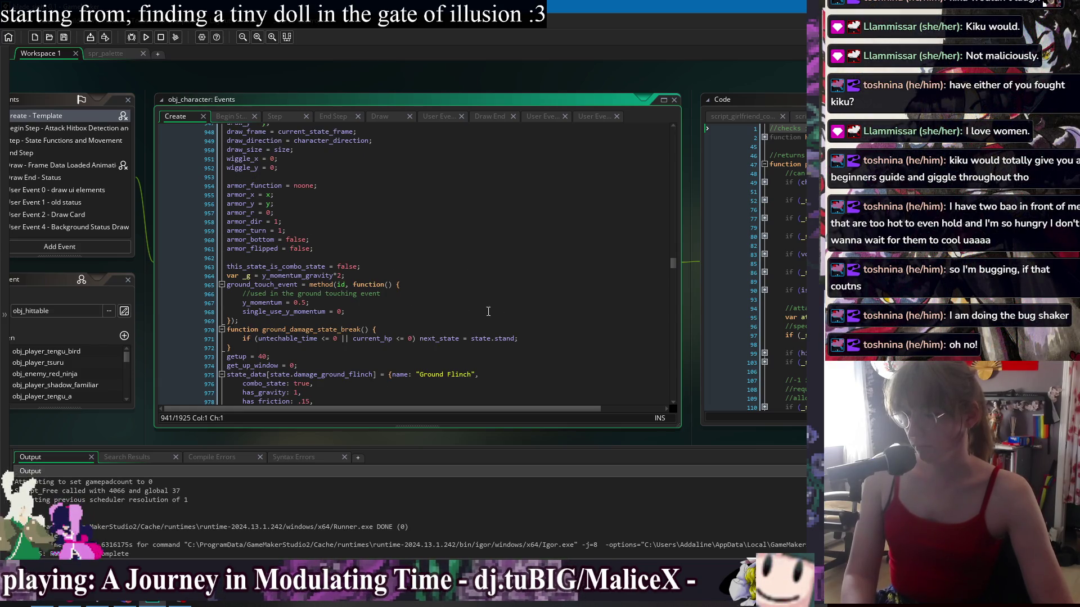
{"action": "double_click", "coordinate": [314, 331]}
{"action": "key", "text": "ctrl+f"}
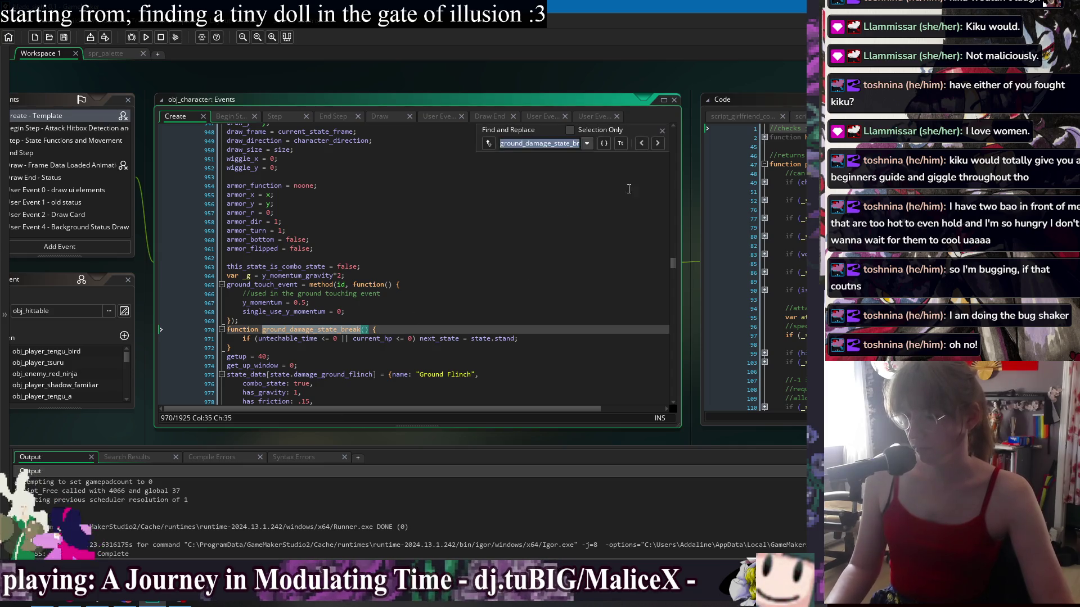
{"action": "left_click", "coordinate": [660, 143]}
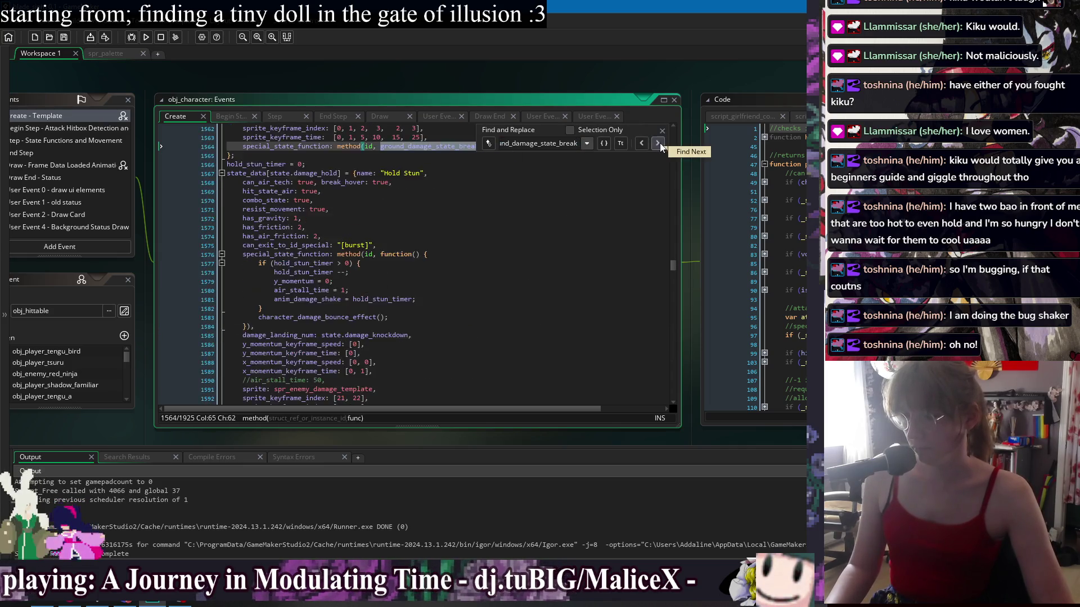
{"action": "left_click", "coordinate": [659, 143]}
{"action": "left_click", "coordinate": [660, 143]}
{"action": "left_click", "coordinate": [659, 143]}
{"action": "left_click", "coordinate": [660, 143]}
{"action": "left_click", "coordinate": [660, 143]}
{"action": "left_click", "coordinate": [659, 143]}
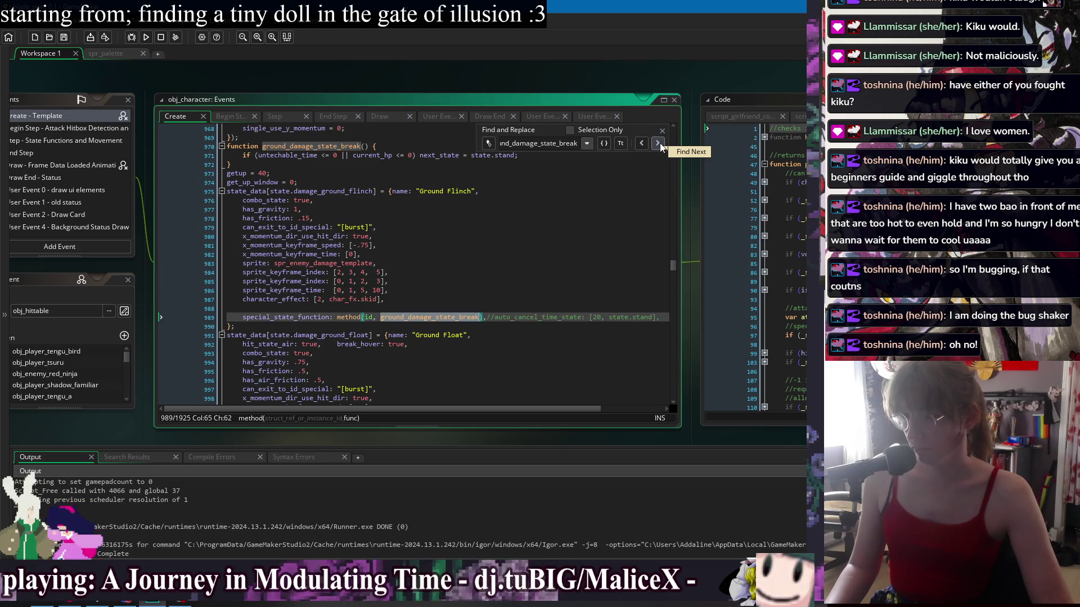
{"action": "left_click", "coordinate": [660, 143]}
{"action": "left_click", "coordinate": [660, 142]}
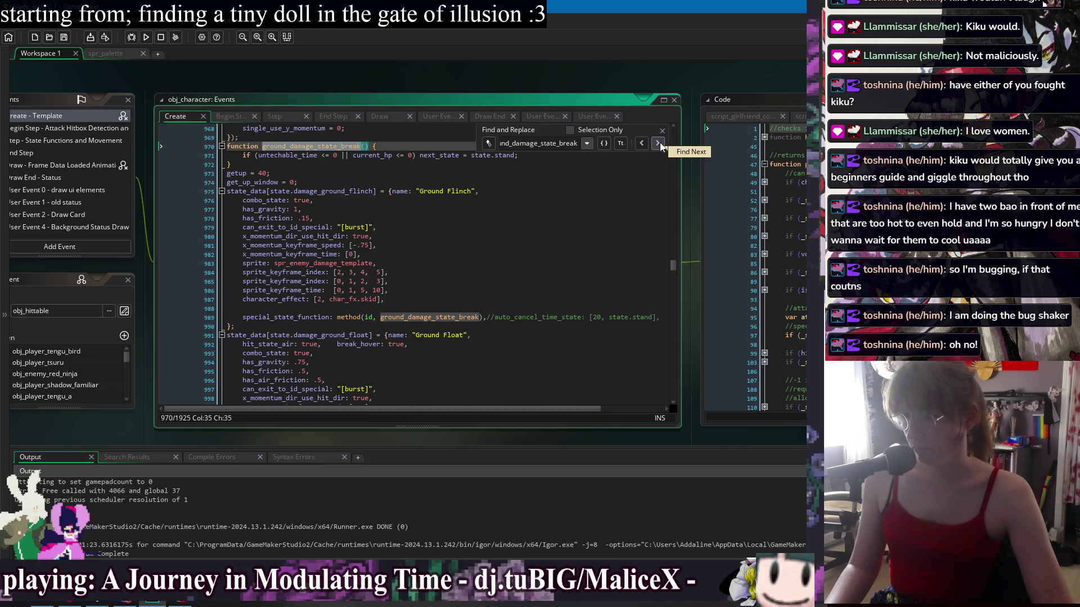
{"action": "left_click", "coordinate": [663, 132]}
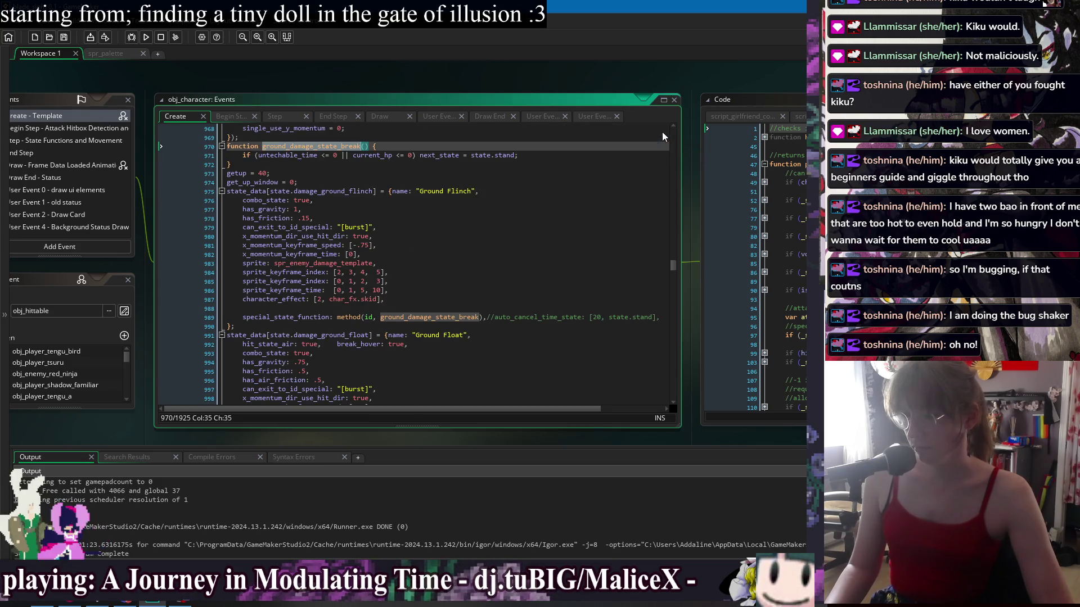
Cut the three-line ground_damage_state_break function and bring the character script into view
{"action": "left_click_drag", "start_coordinate": [226, 147], "coordinate": [362, 164]}
{"action": "key", "text": "Delete"}
{"action": "scroll", "coordinate": [363, 165], "scroll_direction": "down", "scroll_amount": 17}
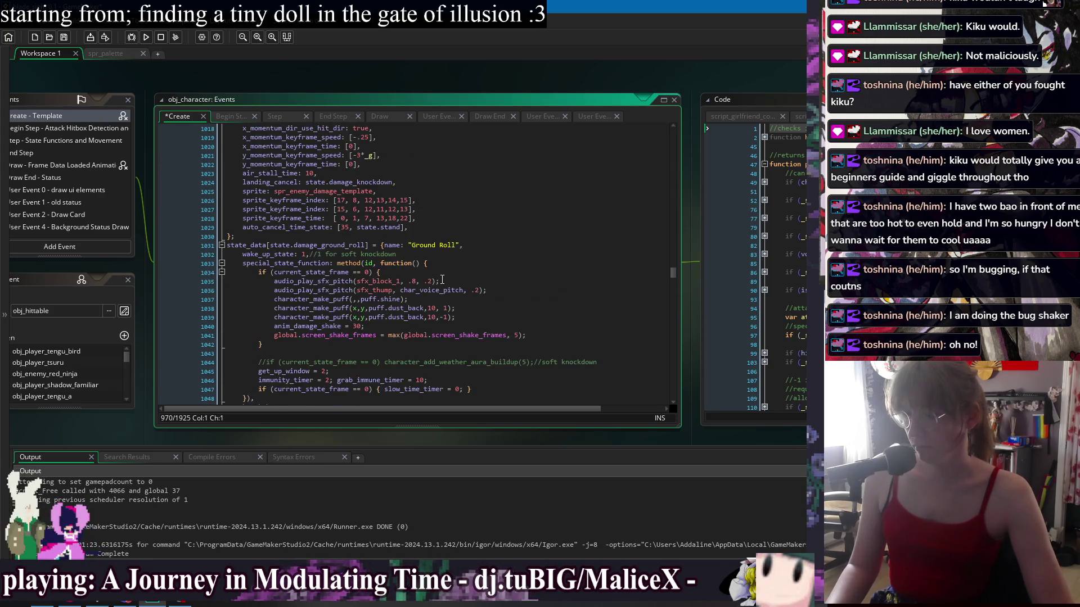
{"action": "scroll", "coordinate": [369, 263], "scroll_direction": "down", "scroll_amount": 14}
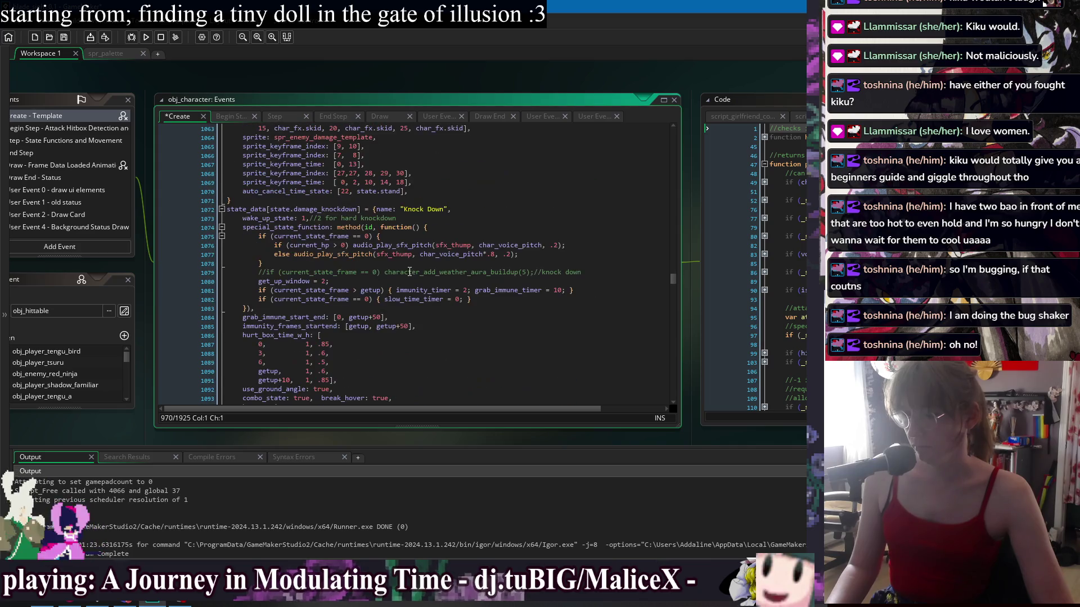
{"action": "scroll", "coordinate": [340, 255], "scroll_direction": "down", "scroll_amount": 10}
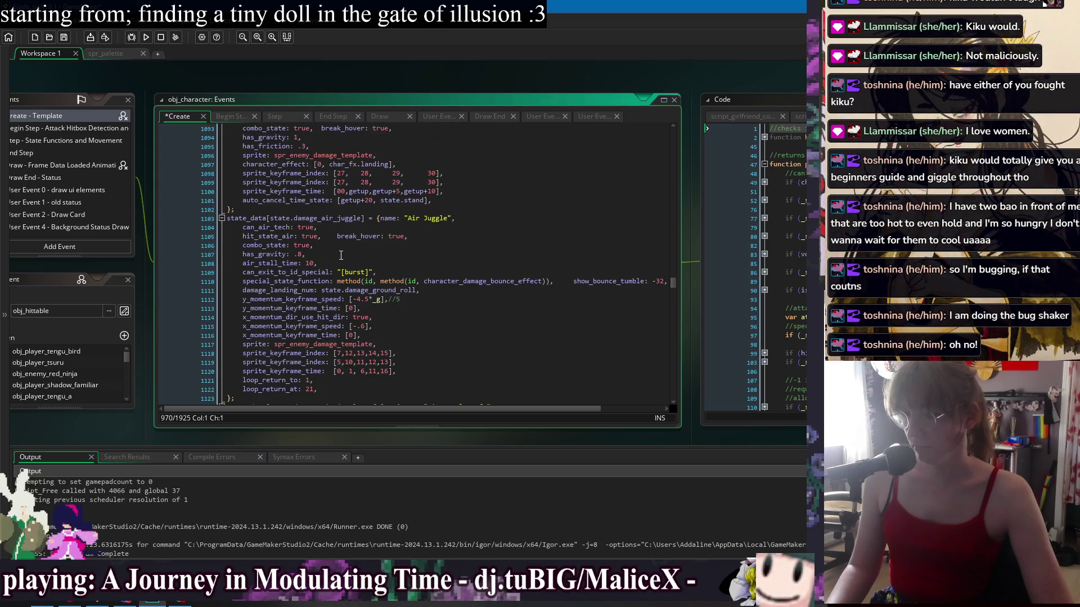
{"action": "middle_click", "coordinate": [484, 280]}
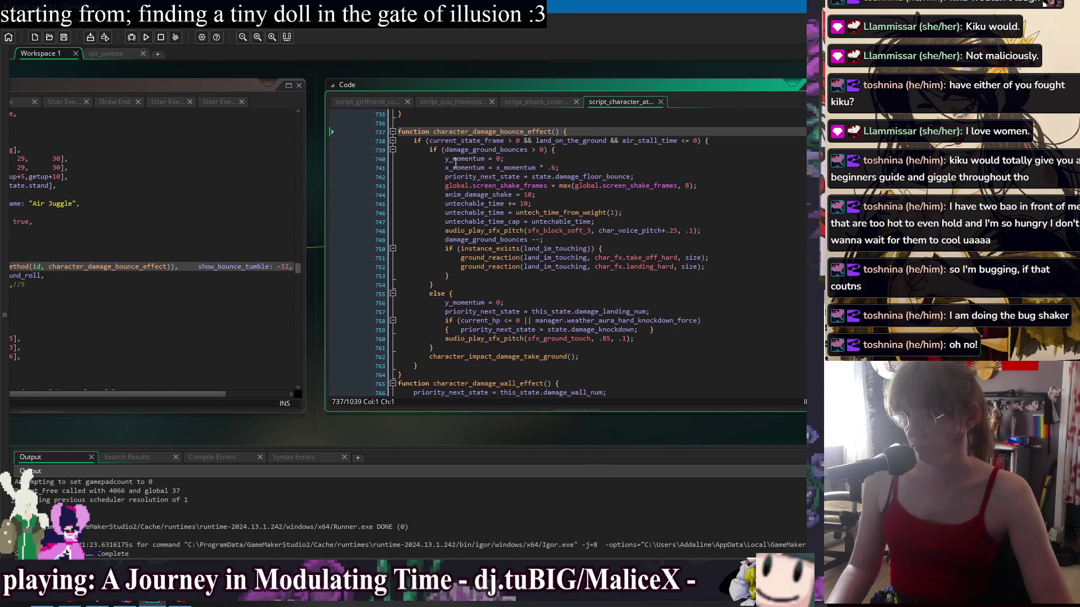
Paste ground_damage_state_break above character_damage_bounce_effect in the character script and save it
{"action": "left_click", "coordinate": [425, 122]}
{"action": "type", "text": "function ground_damage_state_break() { \tif (untechable_time <= 0 || current_hp <= 0) next_state = state.stand; }"}
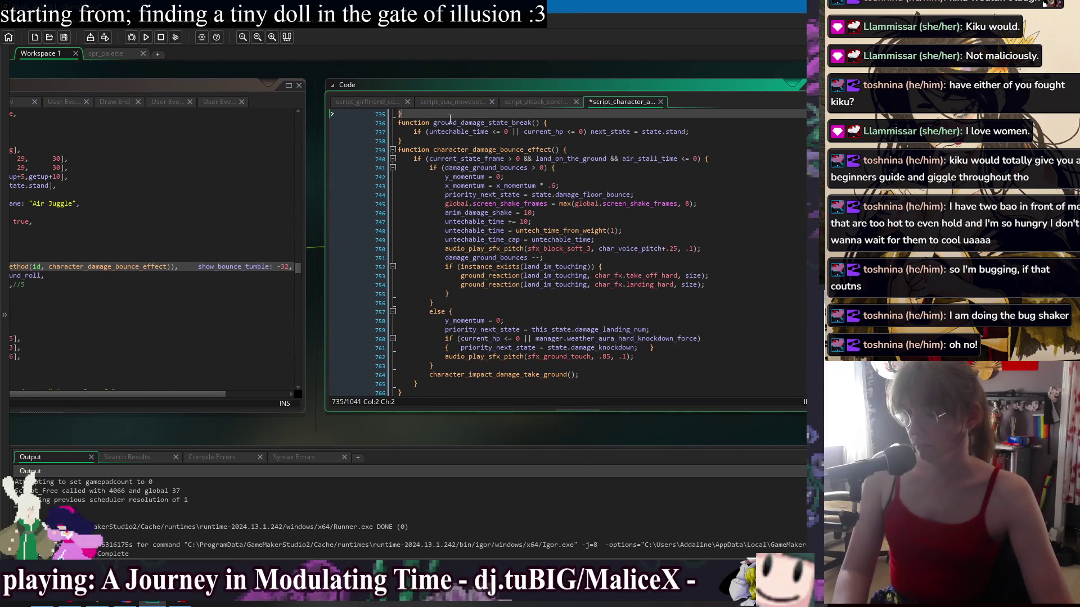
{"action": "key", "text": "ctrl+s"}
{"action": "left_click", "coordinate": [579, 131]}
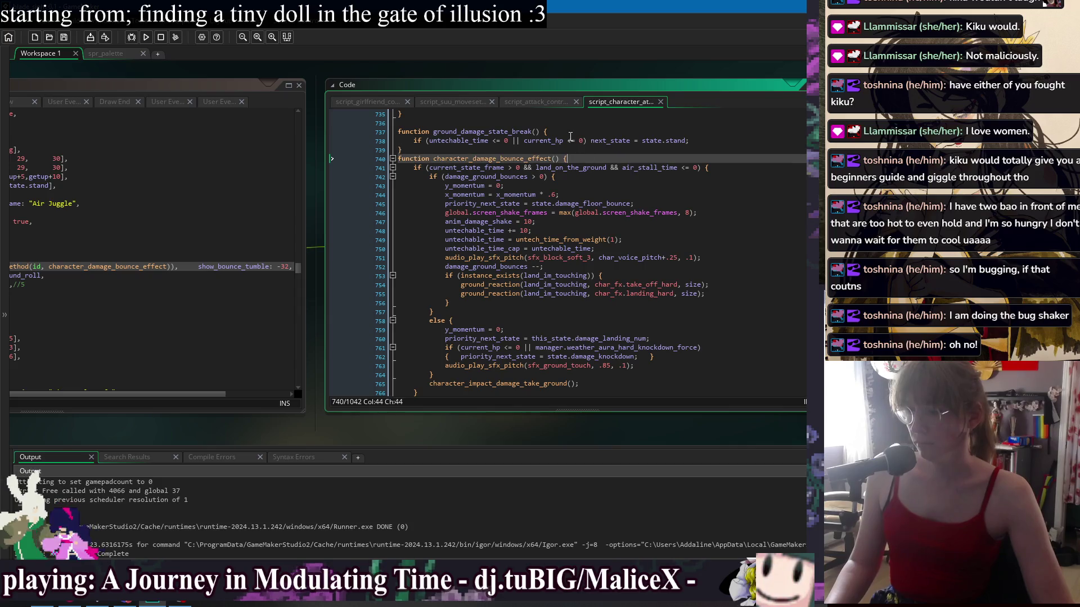
Return to obj_character's Create event code in the workspace
{"action": "scroll", "coordinate": [582, 205], "scroll_direction": "up", "scroll_amount": 3}
{"action": "scroll", "coordinate": [581, 208], "scroll_direction": "up", "scroll_amount": 1}
{"action": "scroll", "coordinate": [568, 275], "scroll_direction": "up", "scroll_amount": 5}
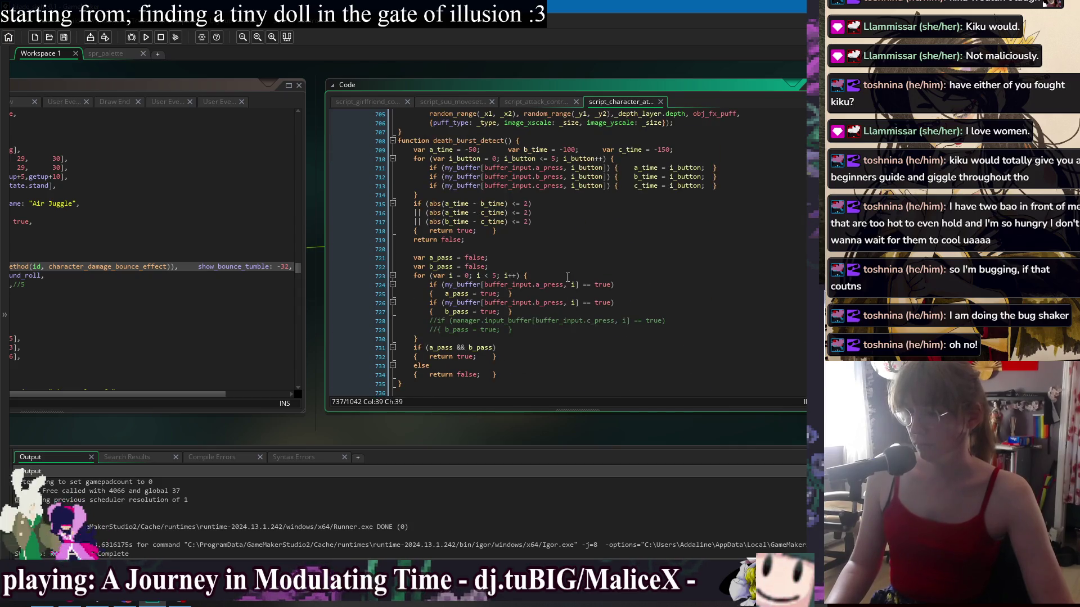
{"action": "scroll", "coordinate": [567, 279], "scroll_direction": "down", "scroll_amount": 10}
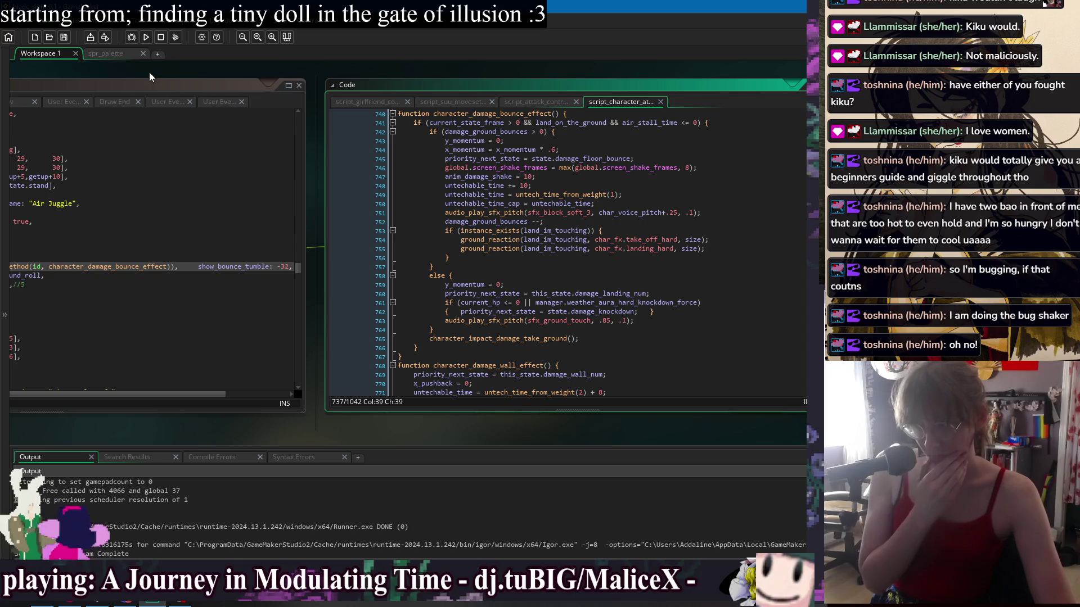
{"action": "left_click_drag", "start_coordinate": [150, 73], "coordinate": [539, 78]}
{"action": "left_click", "coordinate": [473, 269]}
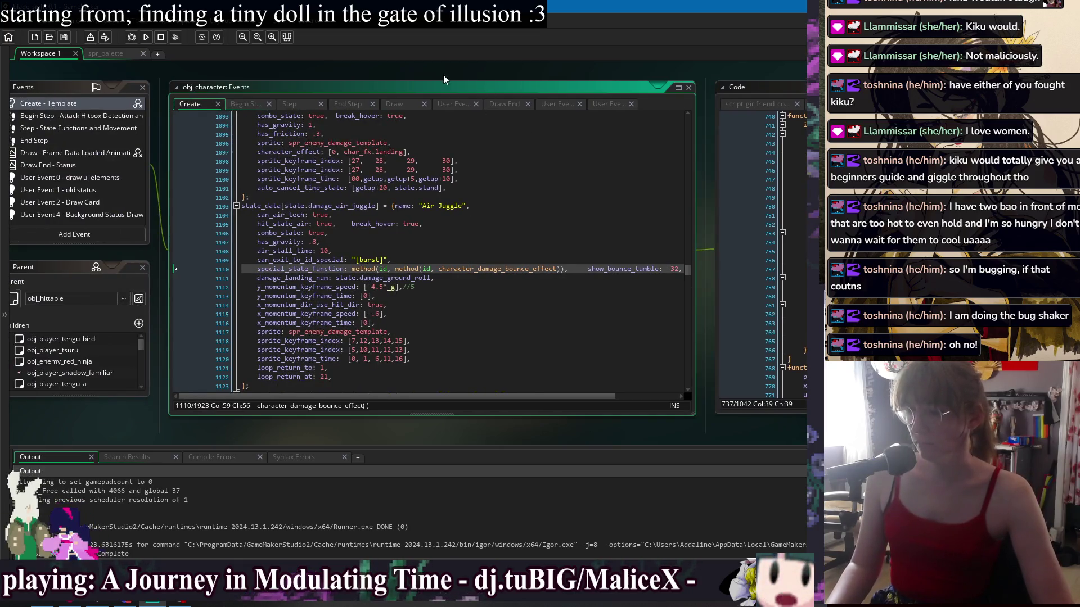
Collapse all state definition blocks in obj_character's Create event with Ctrl+M
{"action": "left_click_drag", "start_coordinate": [443, 79], "coordinate": [410, 82]}
{"action": "scroll", "coordinate": [441, 242], "scroll_direction": "down", "scroll_amount": 20}
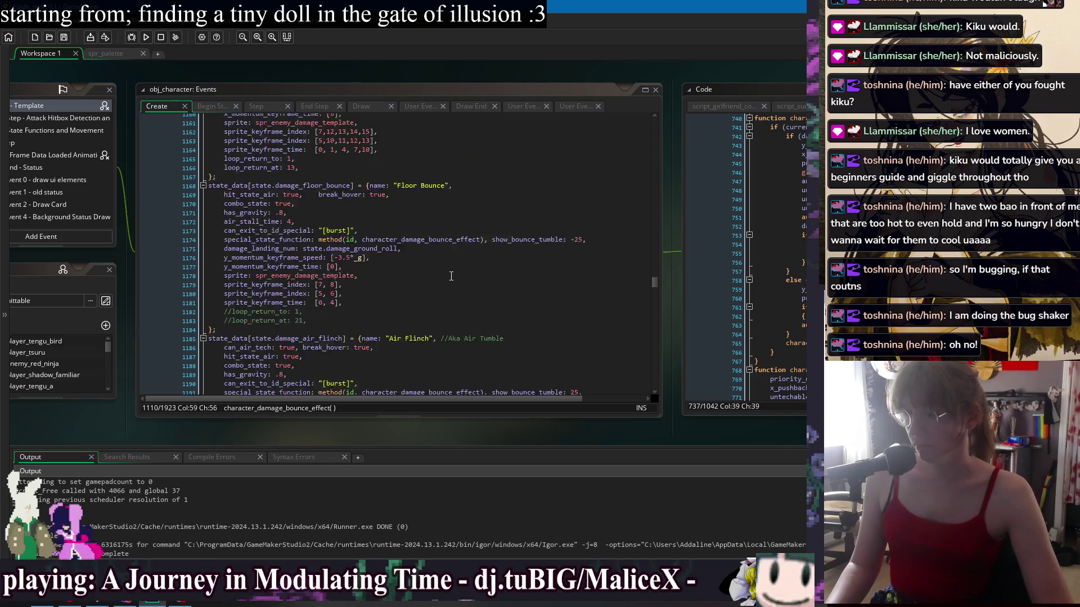
{"action": "scroll", "coordinate": [454, 281], "scroll_direction": "down", "scroll_amount": 20}
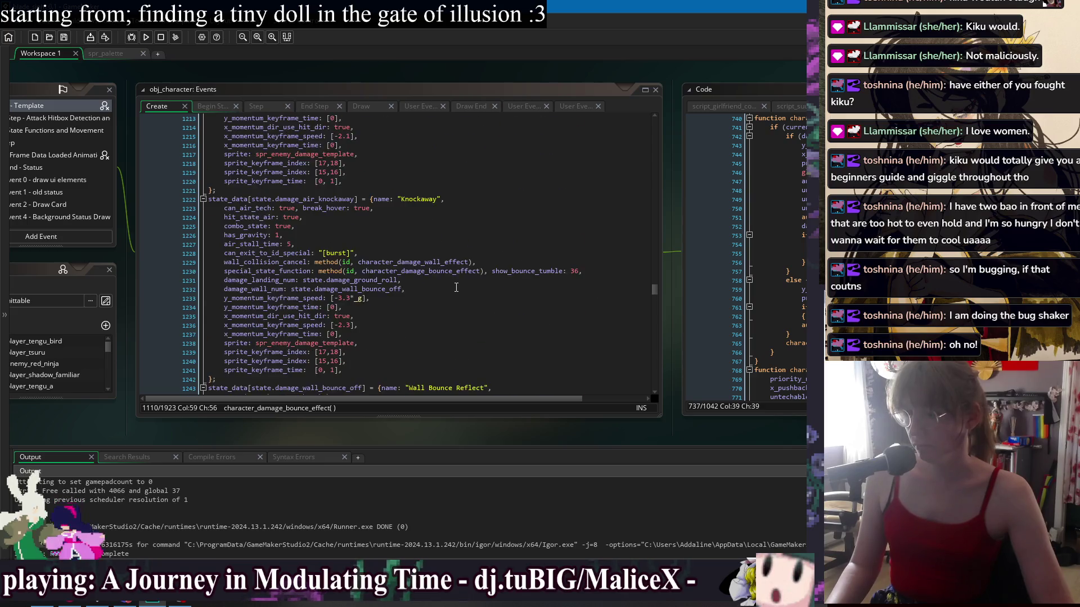
{"action": "scroll", "coordinate": [517, 292], "scroll_direction": "down", "scroll_amount": 20}
{"action": "left_click", "coordinate": [514, 288]}
{"action": "scroll", "coordinate": [515, 288], "scroll_direction": "down", "scroll_amount": 13}
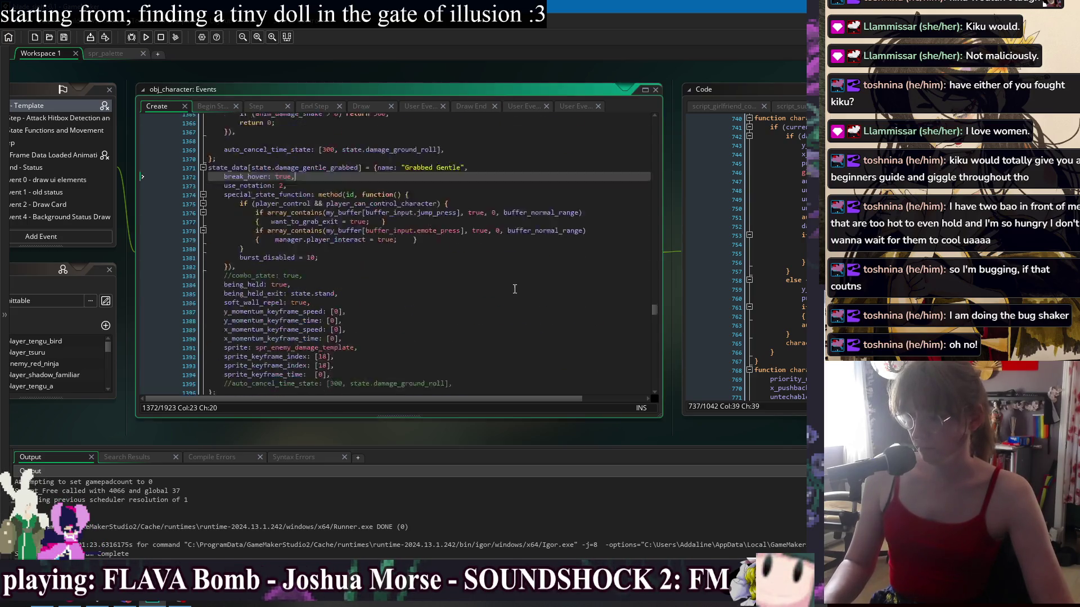
{"action": "scroll", "coordinate": [515, 288], "scroll_direction": "down", "scroll_amount": 20}
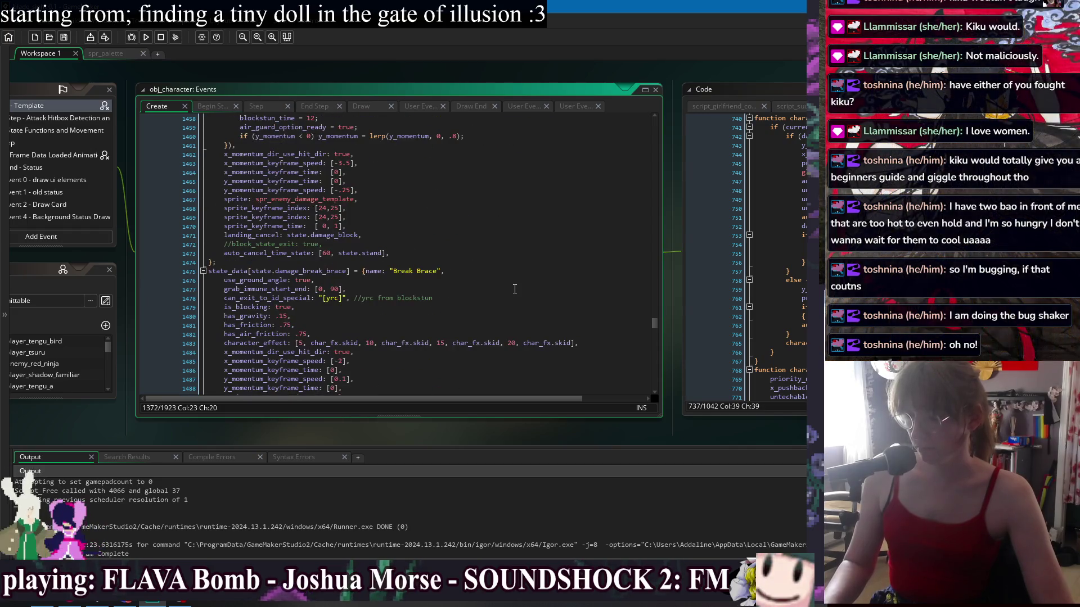
{"action": "scroll", "coordinate": [514, 288], "scroll_direction": "down", "scroll_amount": 10}
{"action": "key", "text": "ctrl+m"}
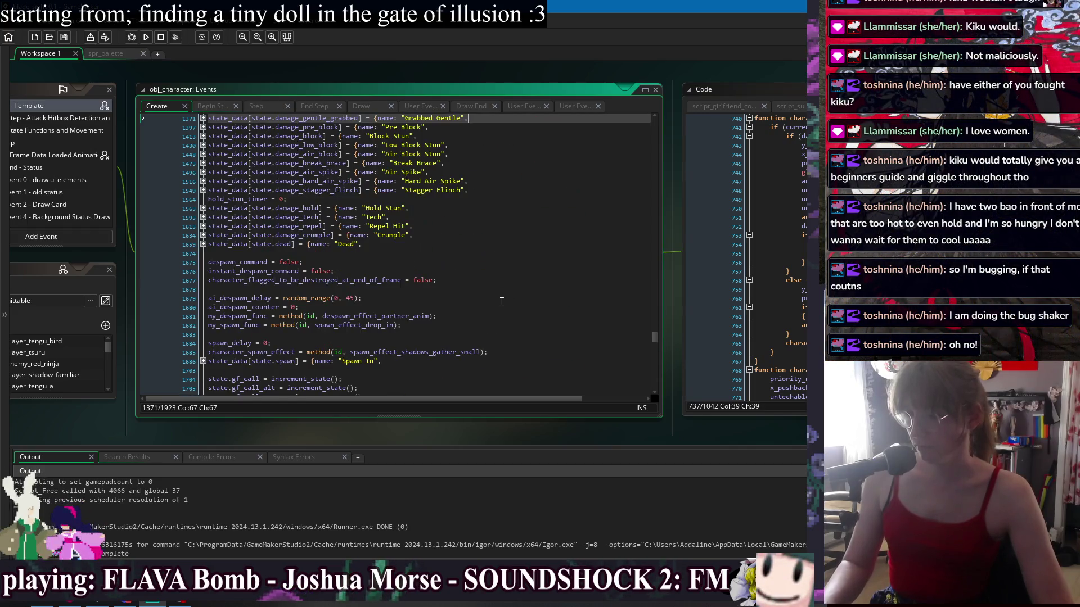
Briefly inspect the ground_touch_event block, then expand the Call GF Down state definition
{"action": "scroll", "coordinate": [506, 315], "scroll_direction": "up", "scroll_amount": 8}
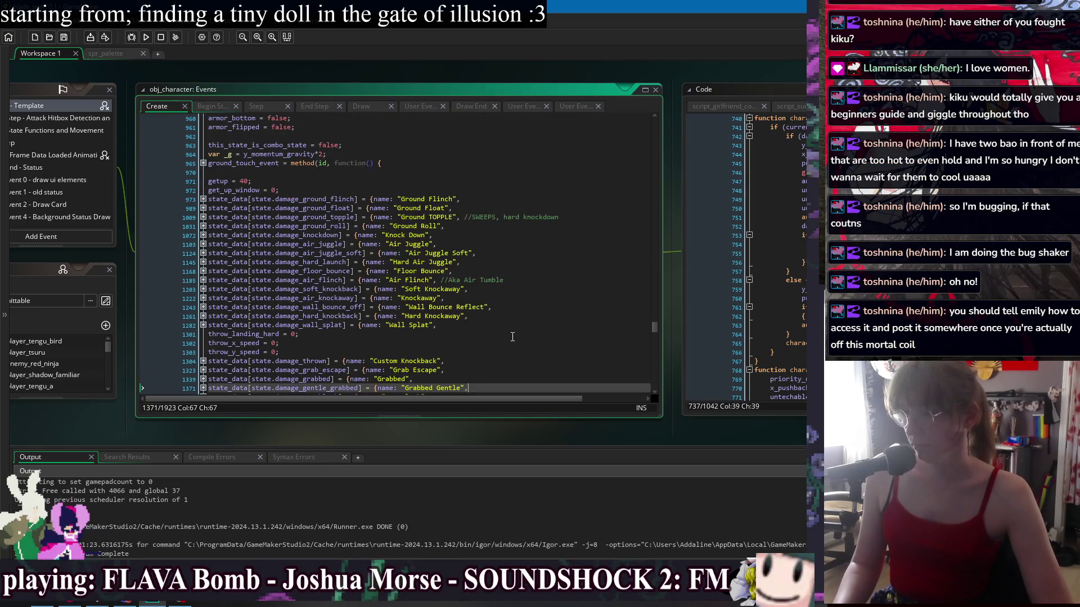
{"action": "scroll", "coordinate": [513, 337], "scroll_direction": "up", "scroll_amount": 1}
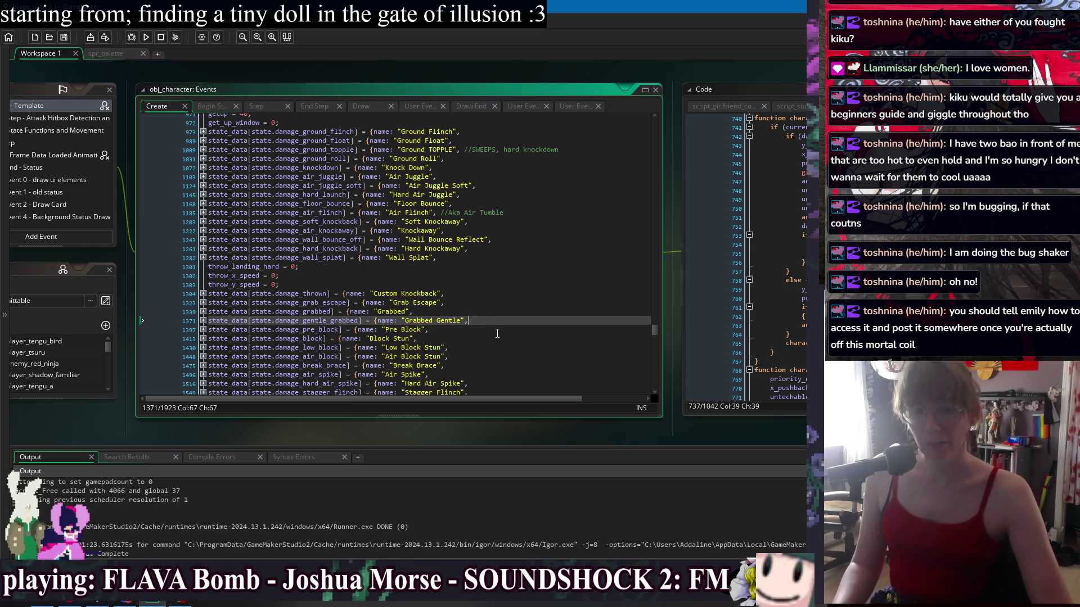
{"action": "scroll", "coordinate": [477, 314], "scroll_direction": "up", "scroll_amount": 3}
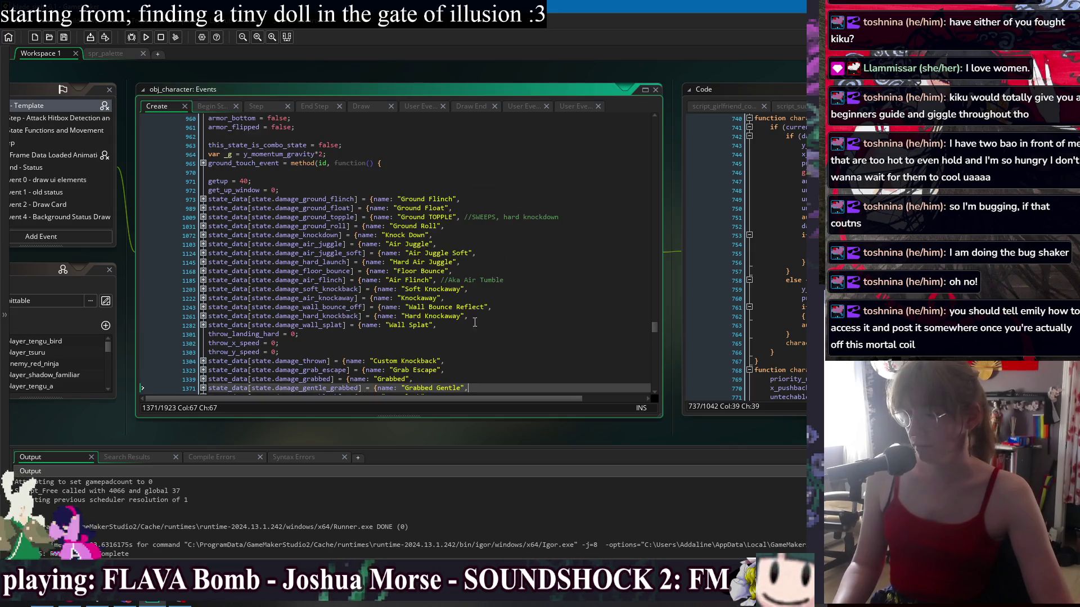
{"action": "left_click", "coordinate": [202, 164]}
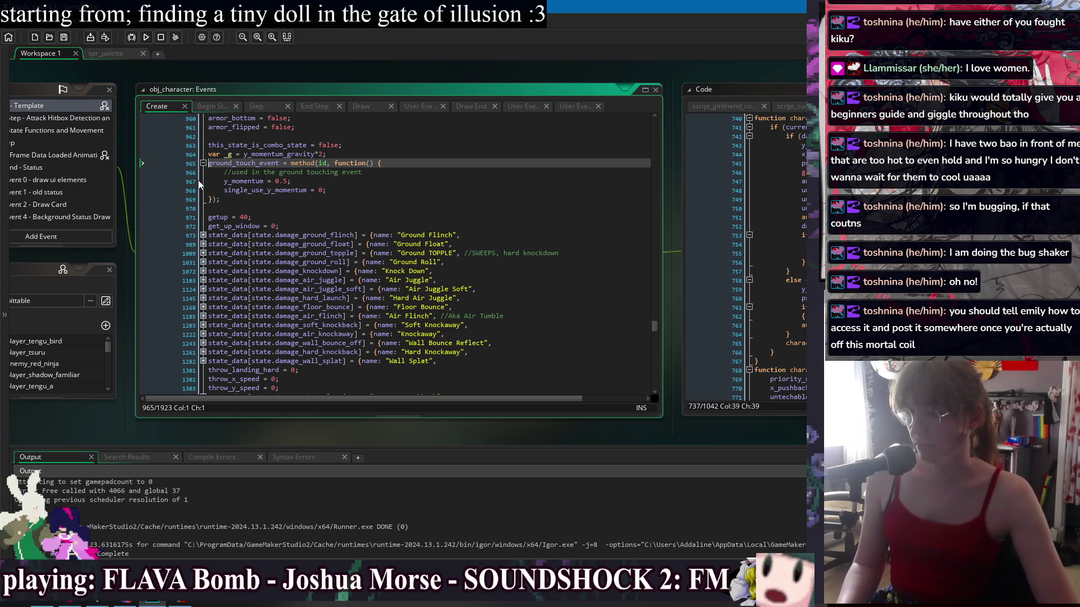
{"action": "left_click", "coordinate": [203, 163]}
{"action": "left_click", "coordinate": [338, 181]}
{"action": "left_click", "coordinate": [359, 198]}
{"action": "scroll", "coordinate": [519, 330], "scroll_direction": "down", "scroll_amount": 10}
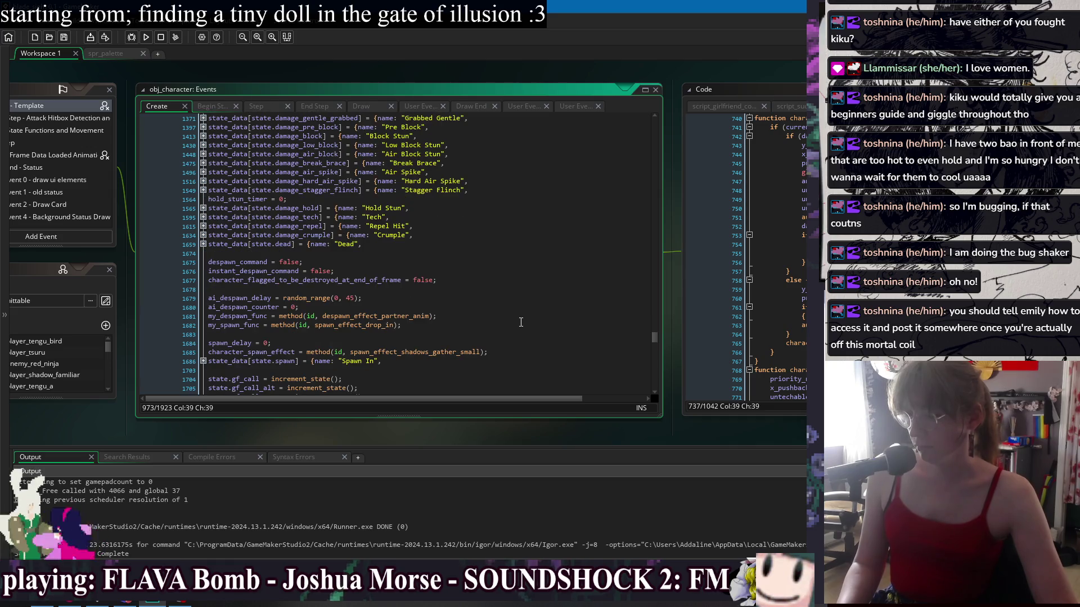
{"action": "scroll", "coordinate": [521, 322], "scroll_direction": "down", "scroll_amount": 2}
{"action": "scroll", "coordinate": [518, 315], "scroll_direction": "down", "scroll_amount": 3}
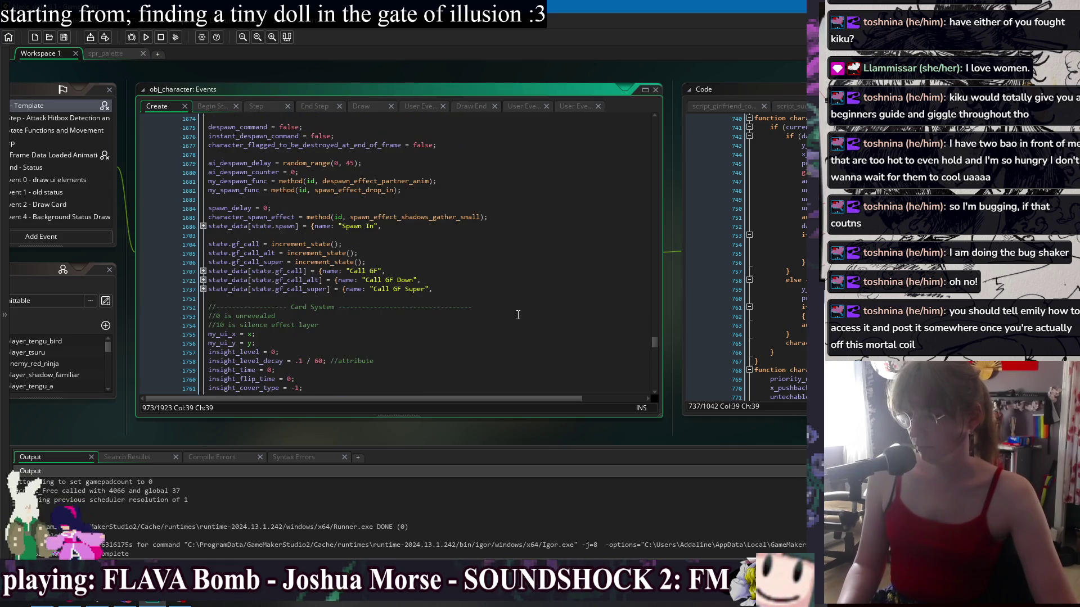
{"action": "left_click", "coordinate": [203, 280]}
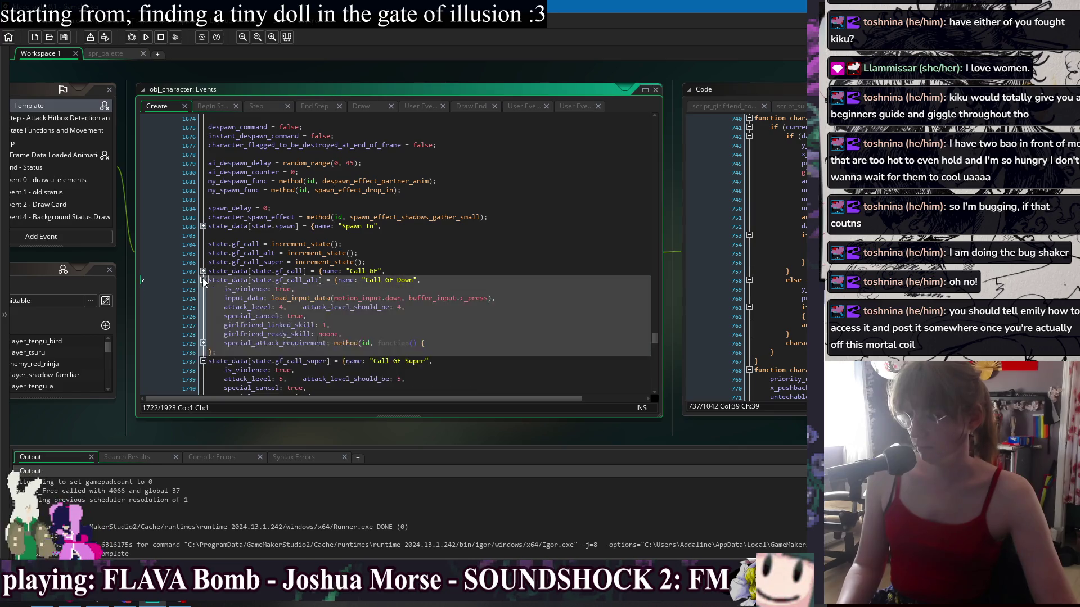
Review the Call GF state and its special requirement, then fold all three GF states back up
{"action": "left_click", "coordinate": [203, 271]}
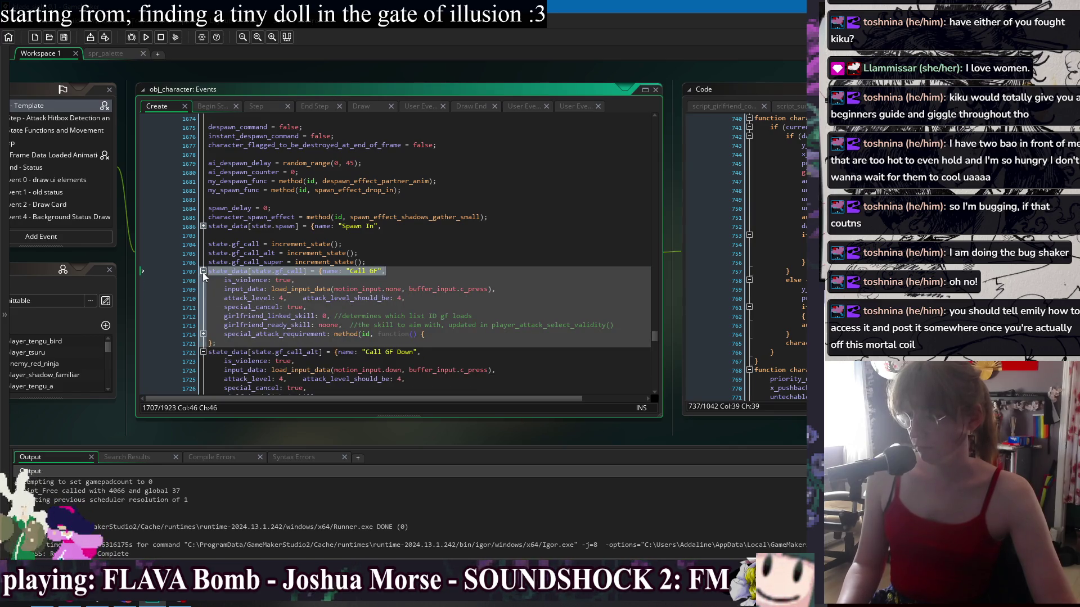
{"action": "left_click", "coordinate": [204, 334]}
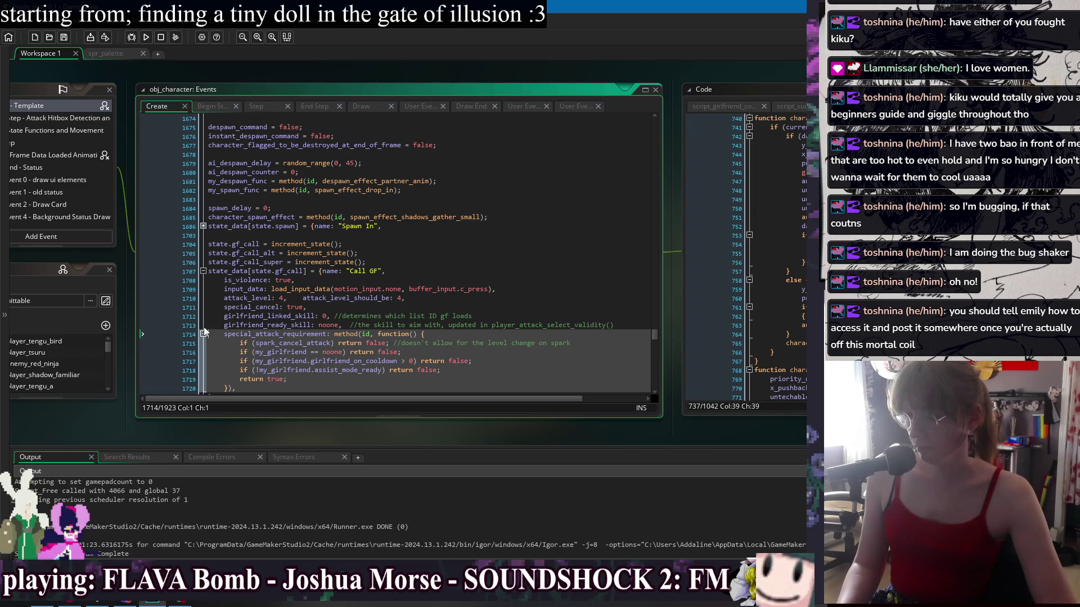
{"action": "left_click", "coordinate": [202, 271]}
{"action": "left_click", "coordinate": [203, 280]}
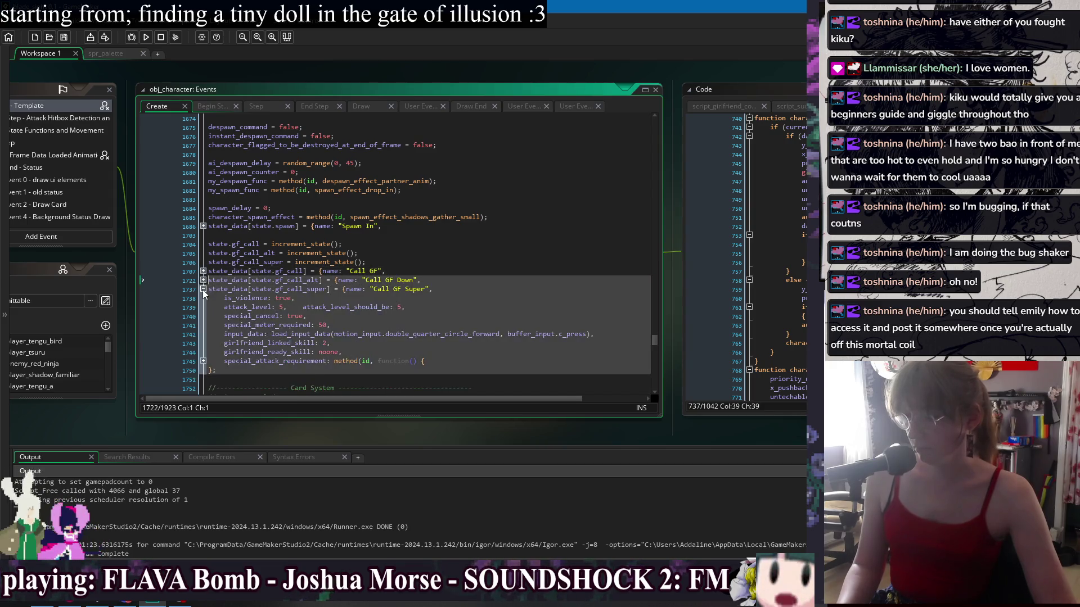
{"action": "left_click", "coordinate": [203, 289]}
Move to the gf_call declarations and bring up the workspace's list of open windows
{"action": "left_click", "coordinate": [446, 298]}
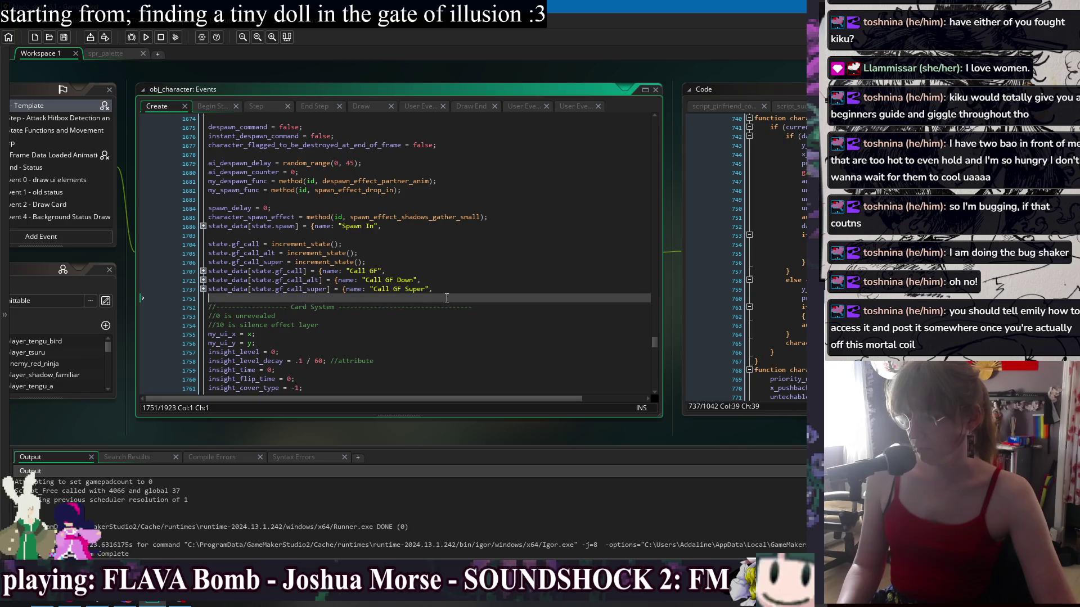
{"action": "scroll", "coordinate": [446, 298], "scroll_direction": "down", "scroll_amount": 3}
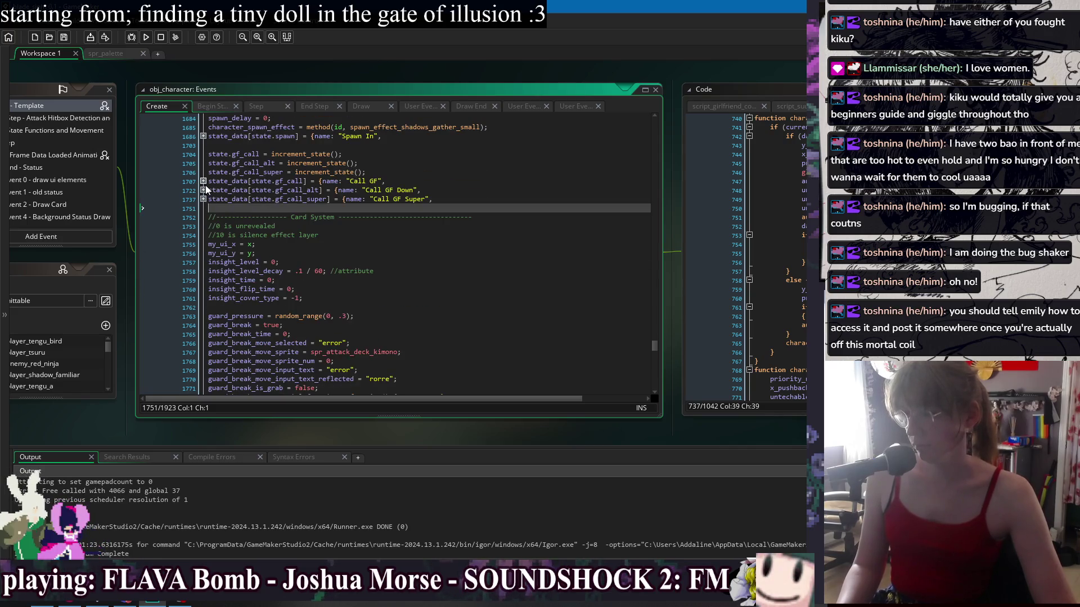
{"action": "left_click", "coordinate": [212, 163]}
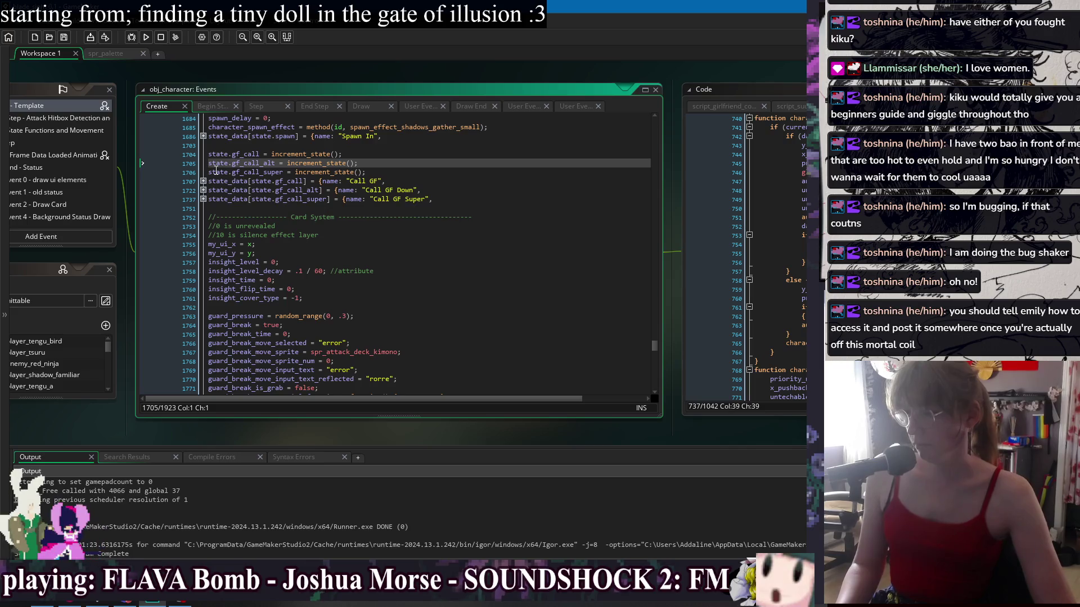
{"action": "left_click", "coordinate": [220, 146]}
{"action": "right_click", "coordinate": [231, 69]}
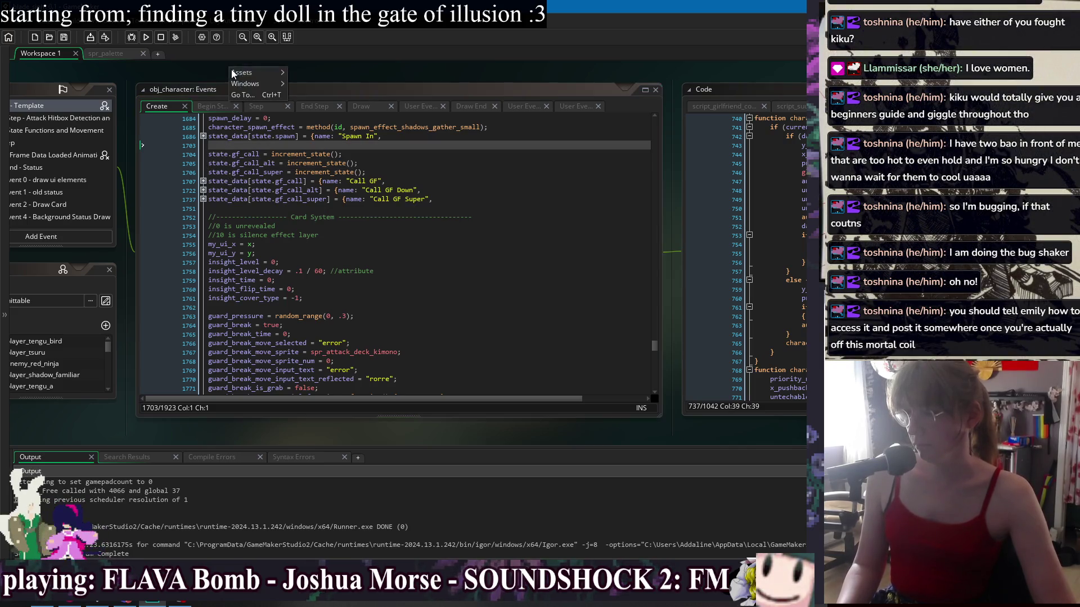
{"action": "mouse_move", "coordinate": [245, 83]}
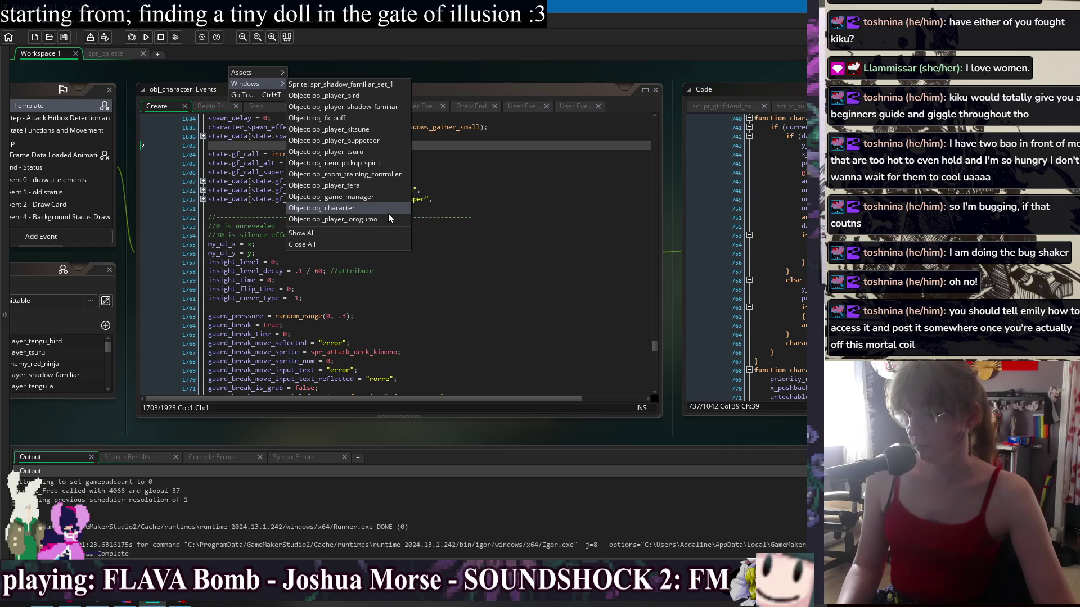
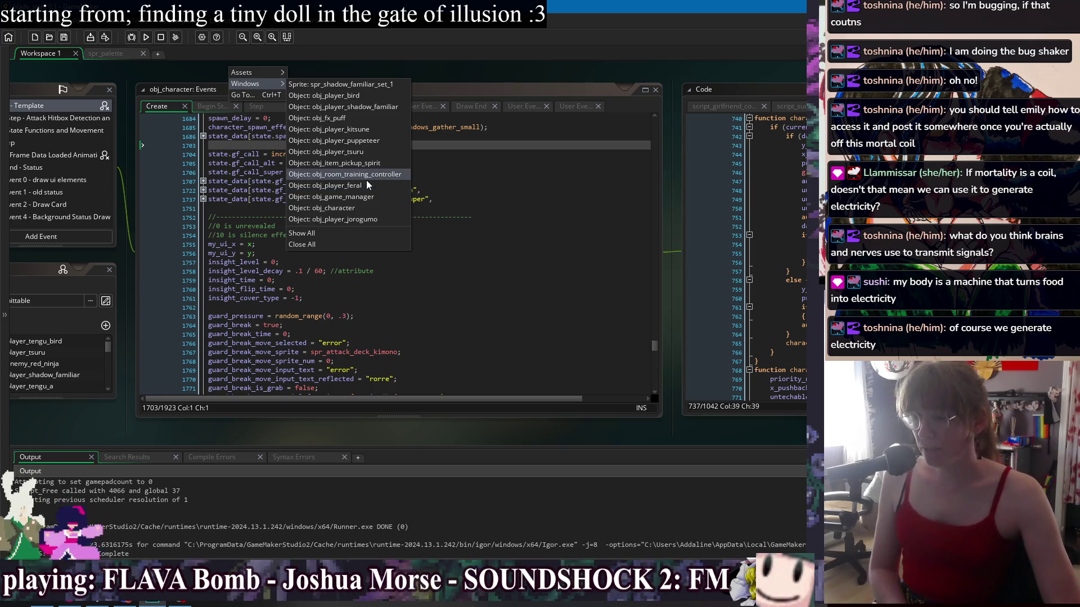
Place the caret in the obj_character Create code and move down to line 1737
{"action": "left_click", "coordinate": [471, 153]}
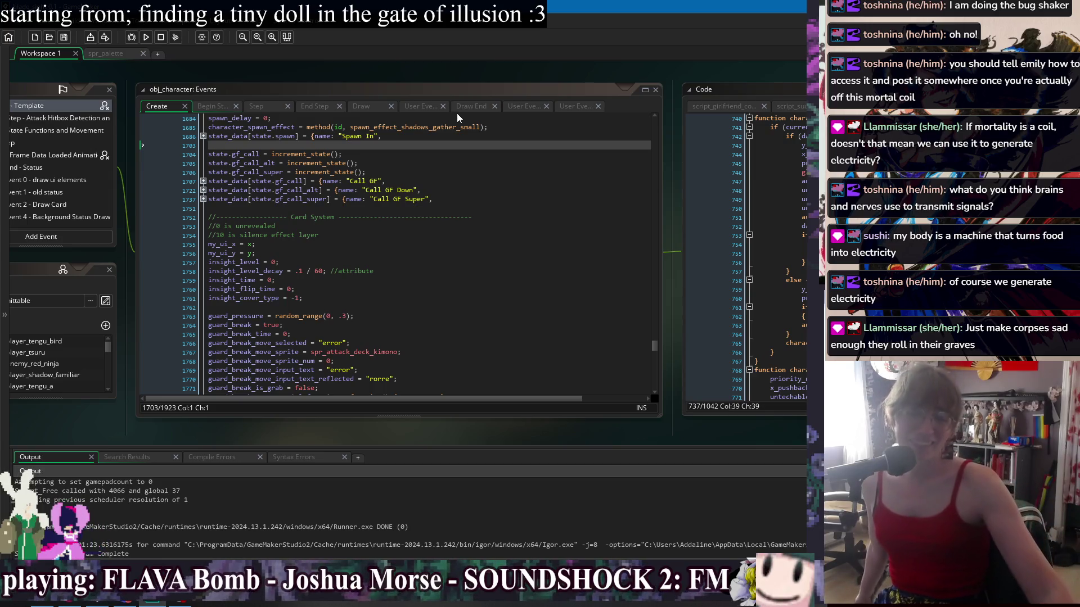
{"action": "left_click", "coordinate": [497, 172]}
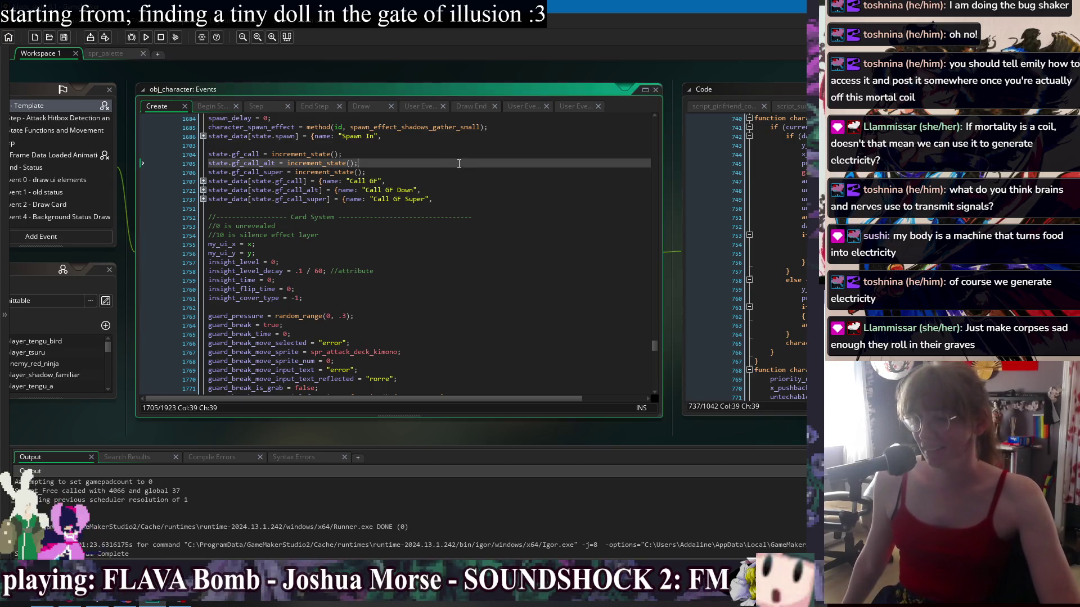
{"action": "key", "text": "Down"}
{"action": "key", "text": "Down"}
{"action": "key", "text": "Down"}
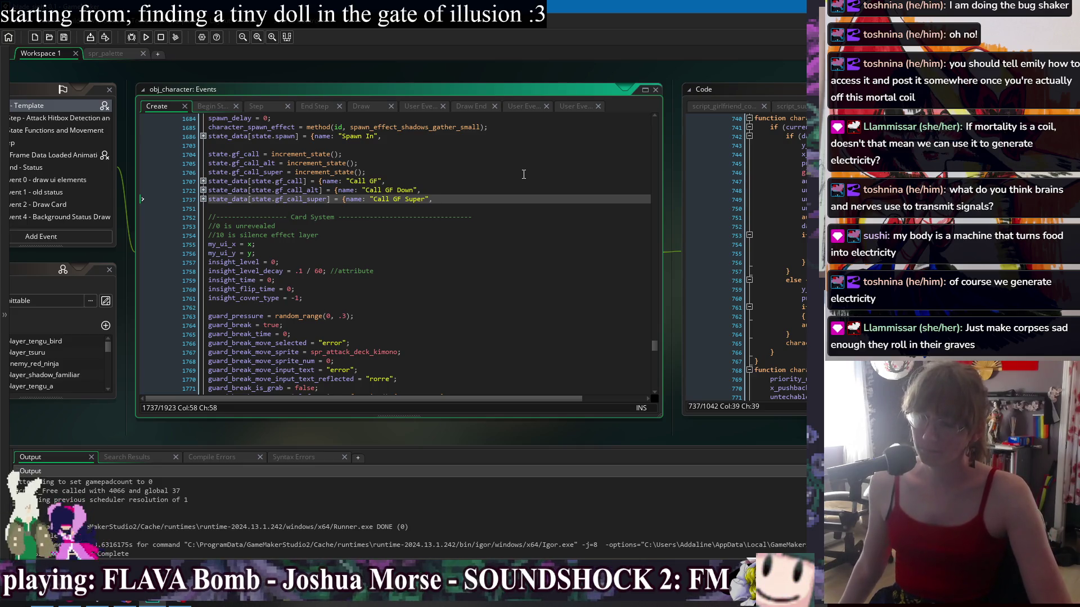
Jump to the obj_game_manager object's events from the workspace Windows list
{"action": "right_click", "coordinate": [411, 68]}
{"action": "mouse_move", "coordinate": [424, 83]}
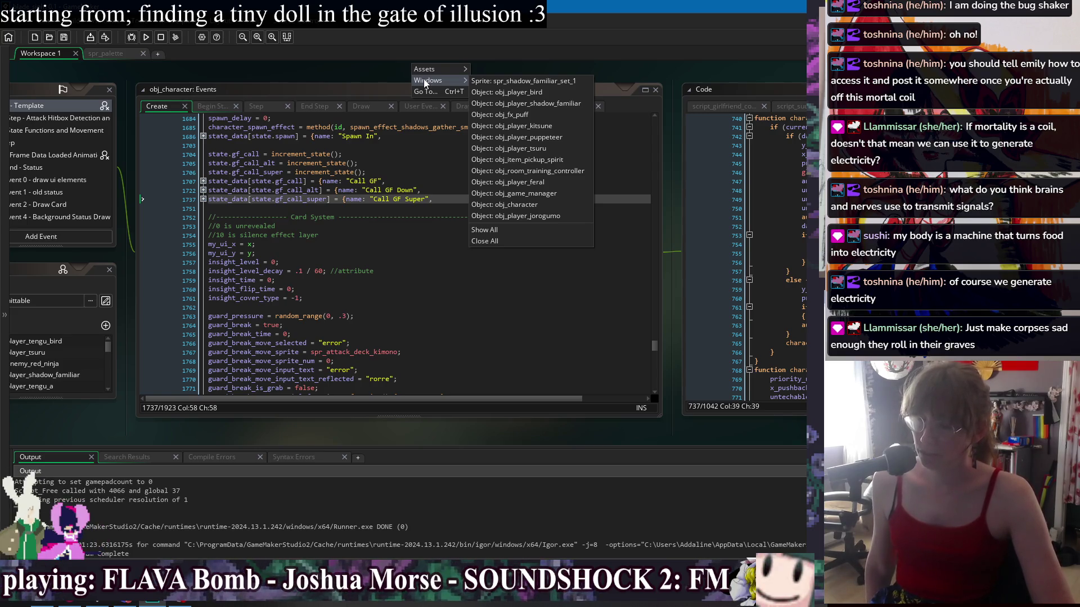
{"action": "left_click", "coordinate": [391, 82]}
{"action": "right_click", "coordinate": [379, 76]}
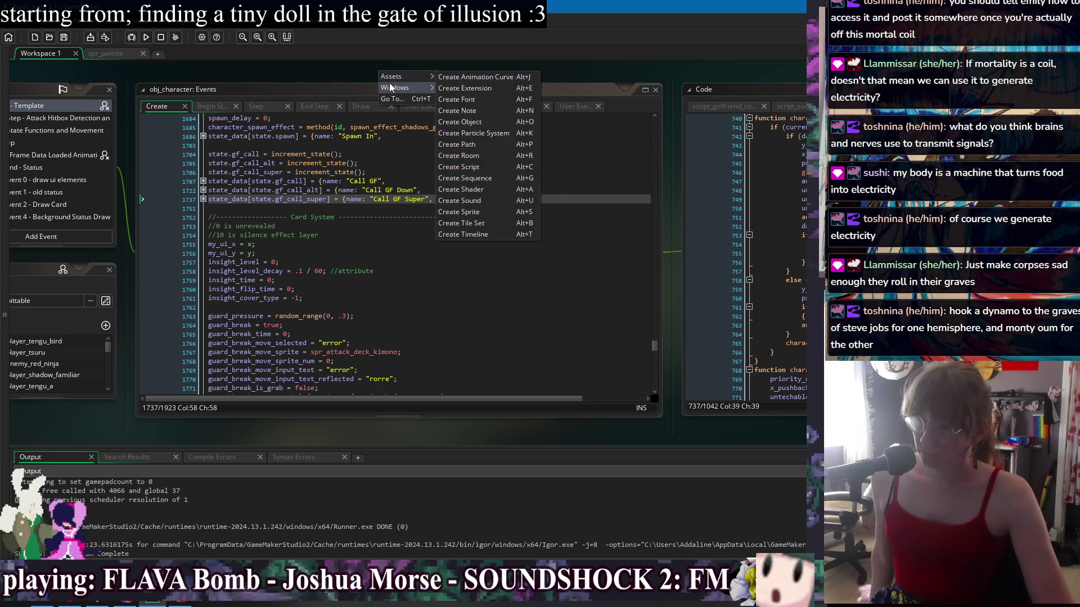
{"action": "mouse_move", "coordinate": [392, 88]}
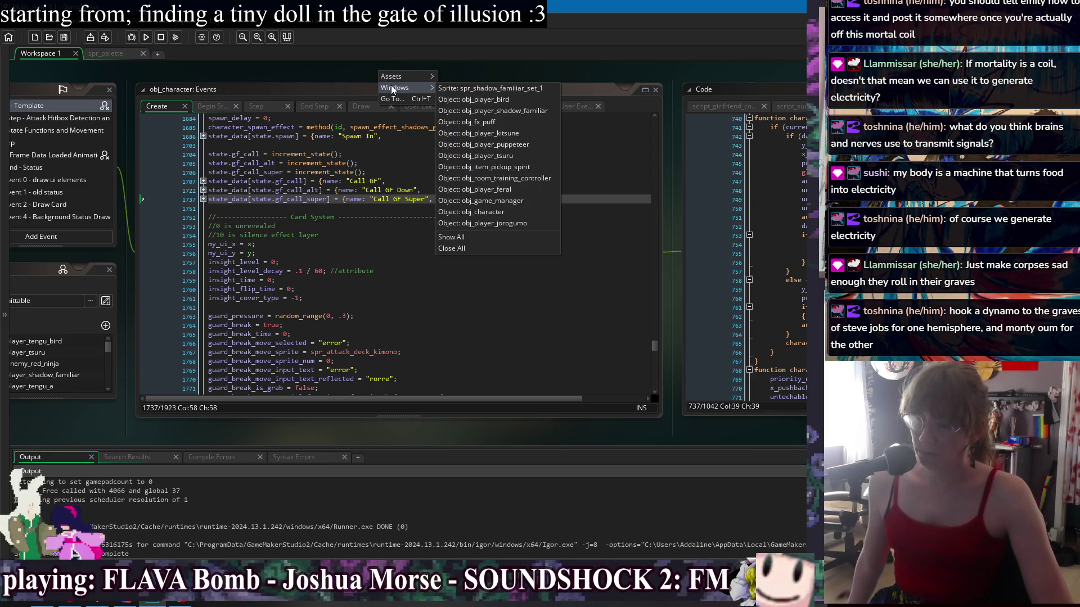
{"action": "left_click", "coordinate": [491, 203]}
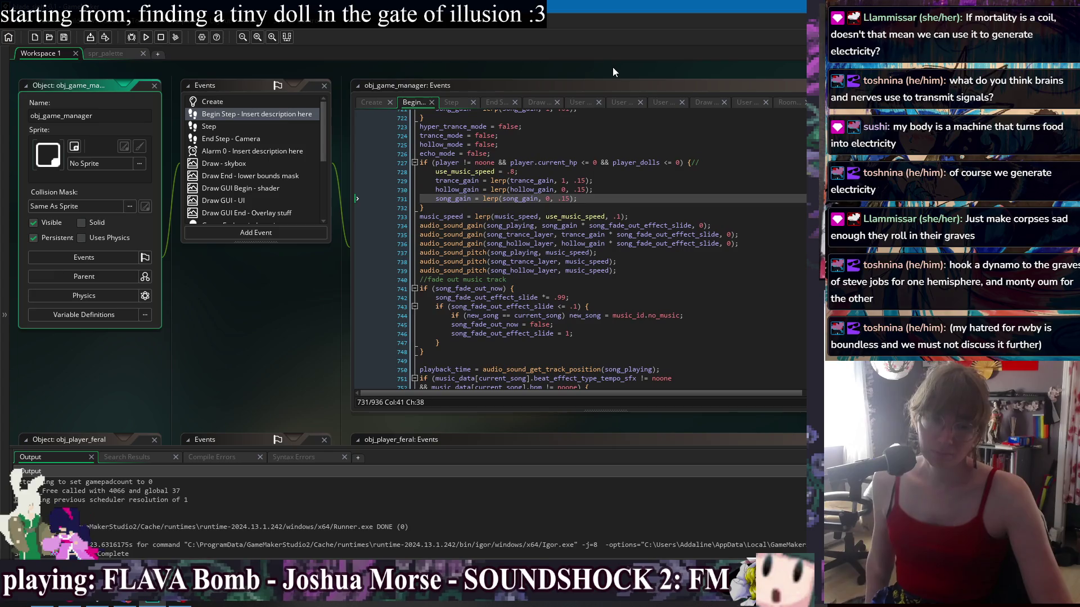
Pan the workspace to centre and review the obj_game_manager music code
{"action": "left_click_drag", "start_coordinate": [633, 66], "coordinate": [504, 66]}
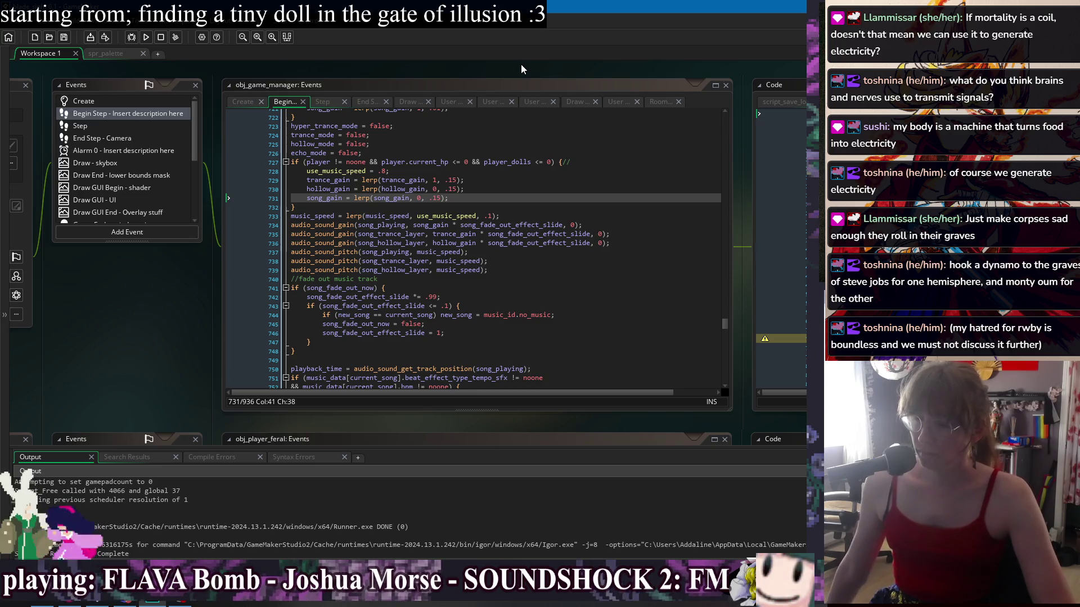
{"action": "scroll", "coordinate": [159, 295], "scroll_direction": "down", "scroll_amount": 2}
{"action": "scroll", "coordinate": [159, 292], "scroll_direction": "up", "scroll_amount": 2}
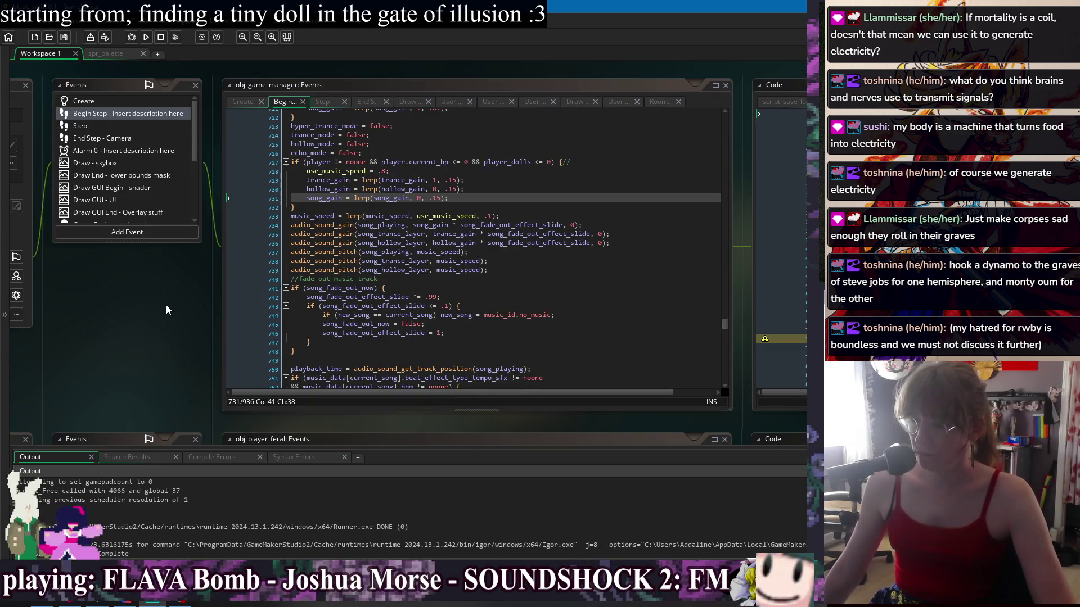
Return to the obj_character object and its Create event code via Windows
{"action": "right_click", "coordinate": [216, 259]}
{"action": "mouse_move", "coordinate": [232, 278]}
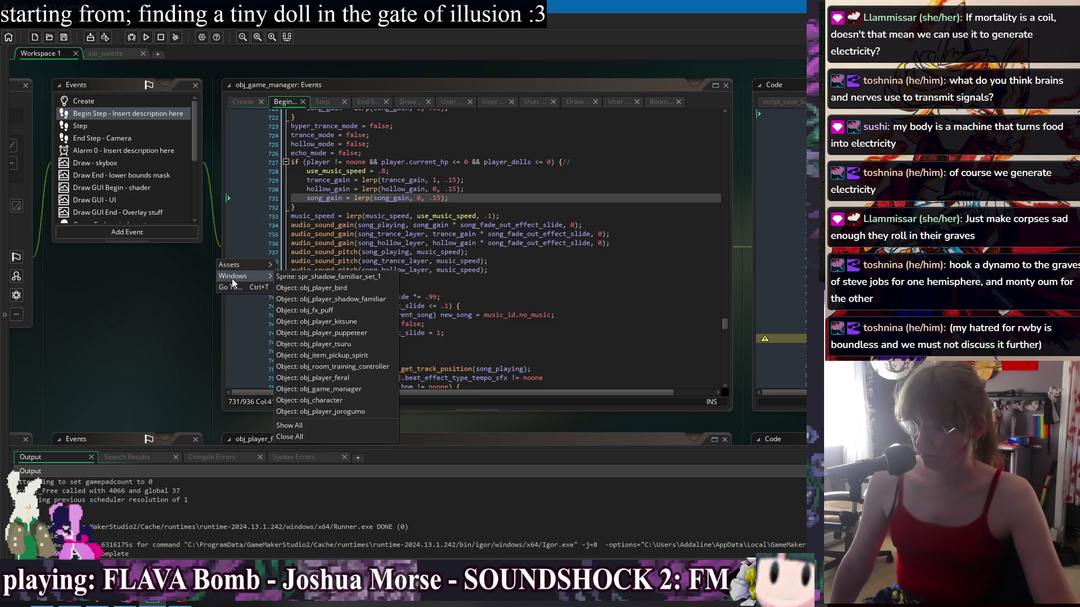
{"action": "right_click", "coordinate": [151, 270]}
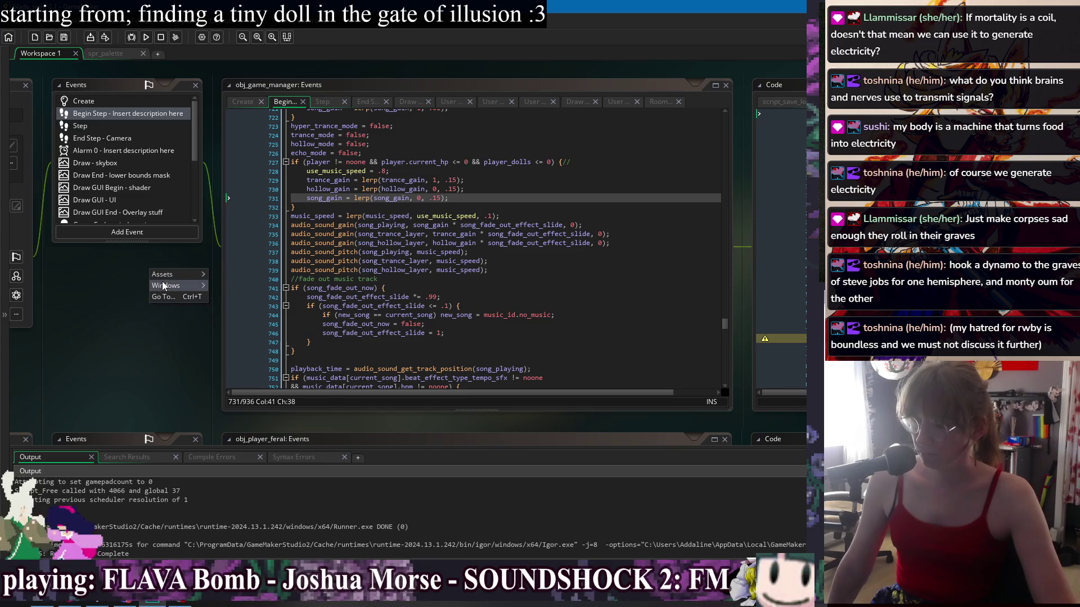
{"action": "mouse_move", "coordinate": [163, 287]}
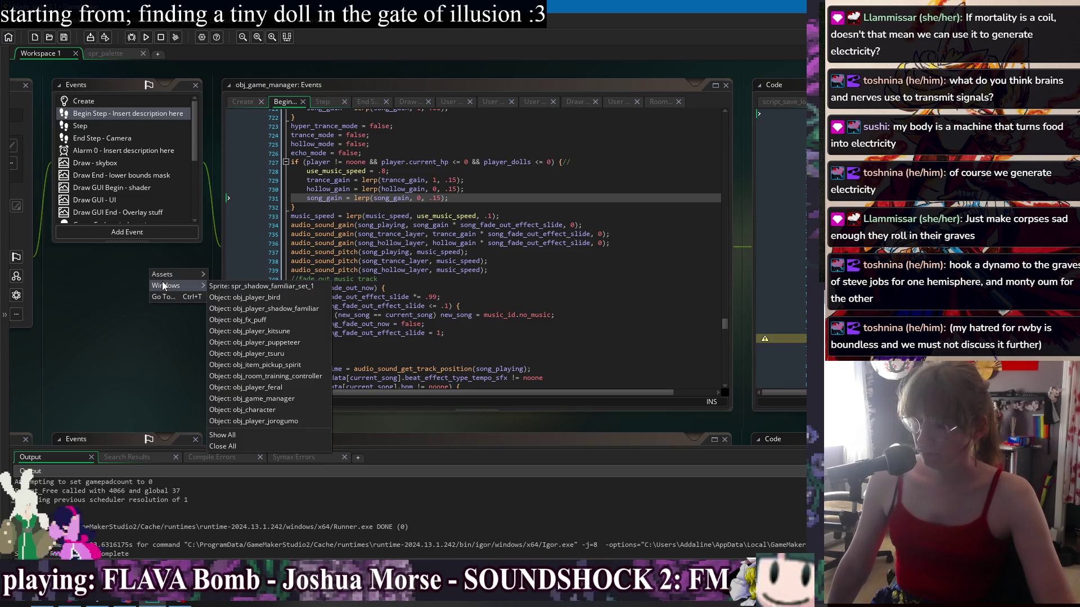
{"action": "left_click", "coordinate": [296, 409]}
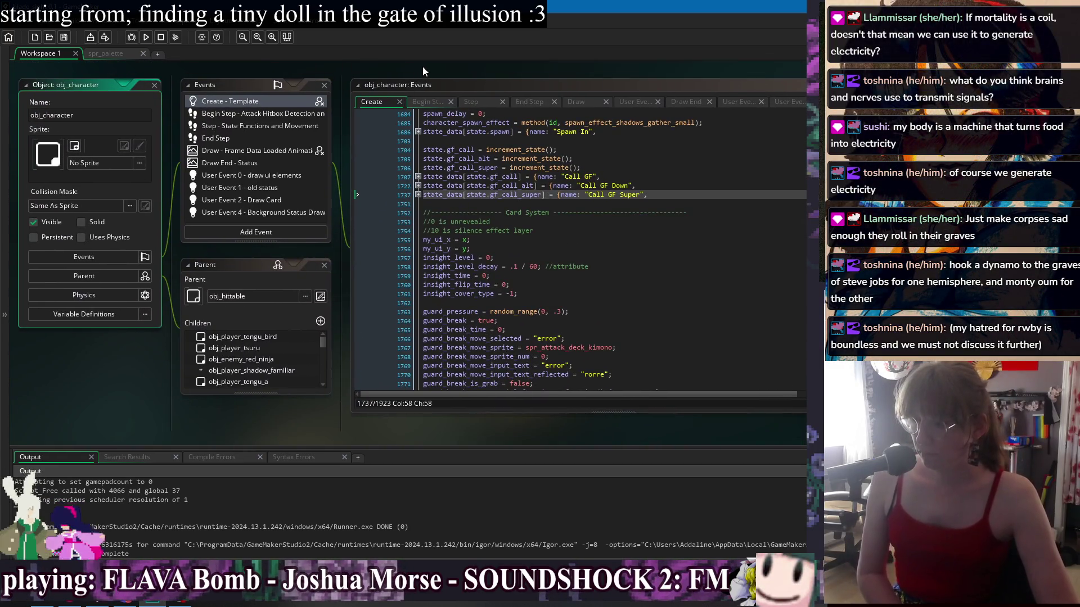
Go to the obj_character object from the open-windows list
{"action": "right_click", "coordinate": [423, 66]}
{"action": "mouse_move", "coordinate": [438, 84]}
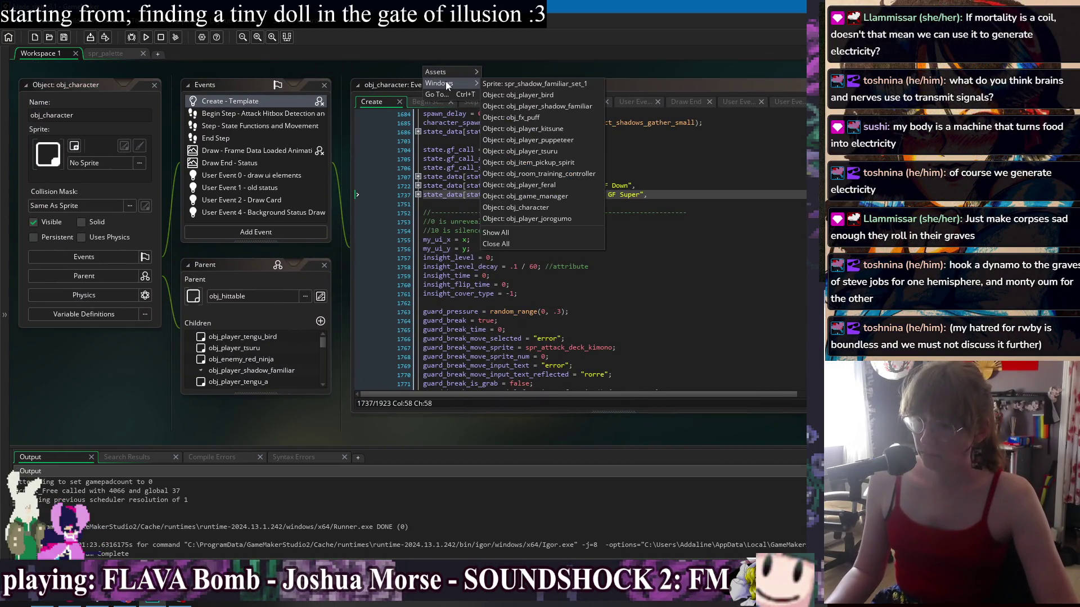
{"action": "left_click", "coordinate": [556, 207]}
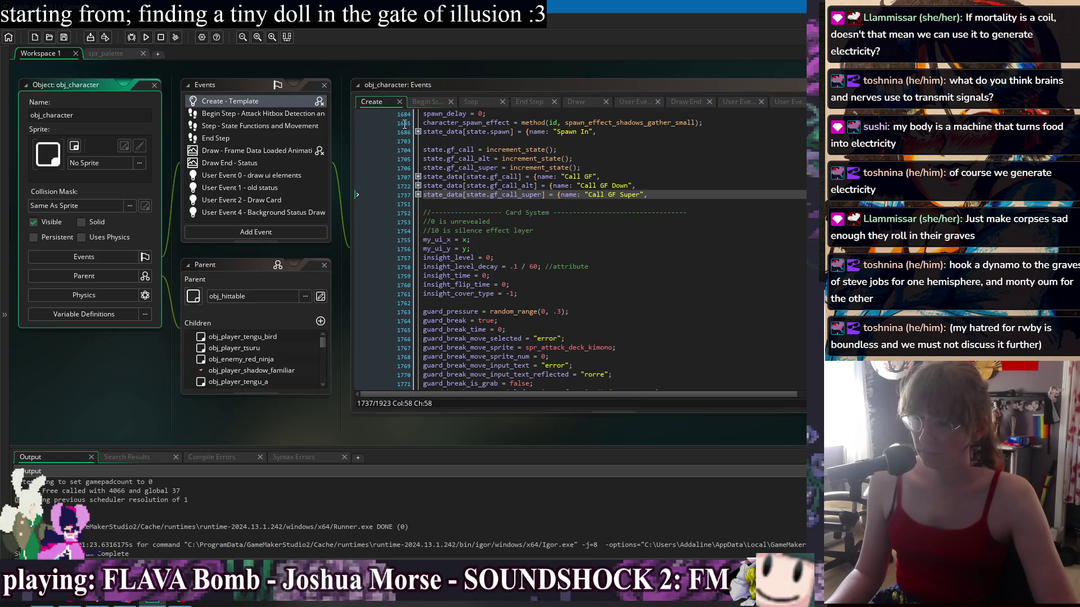
Switch to obj_player_feral and review its Create event's state_data and emote entries
{"action": "right_click", "coordinate": [442, 66]}
{"action": "mouse_move", "coordinate": [458, 79]}
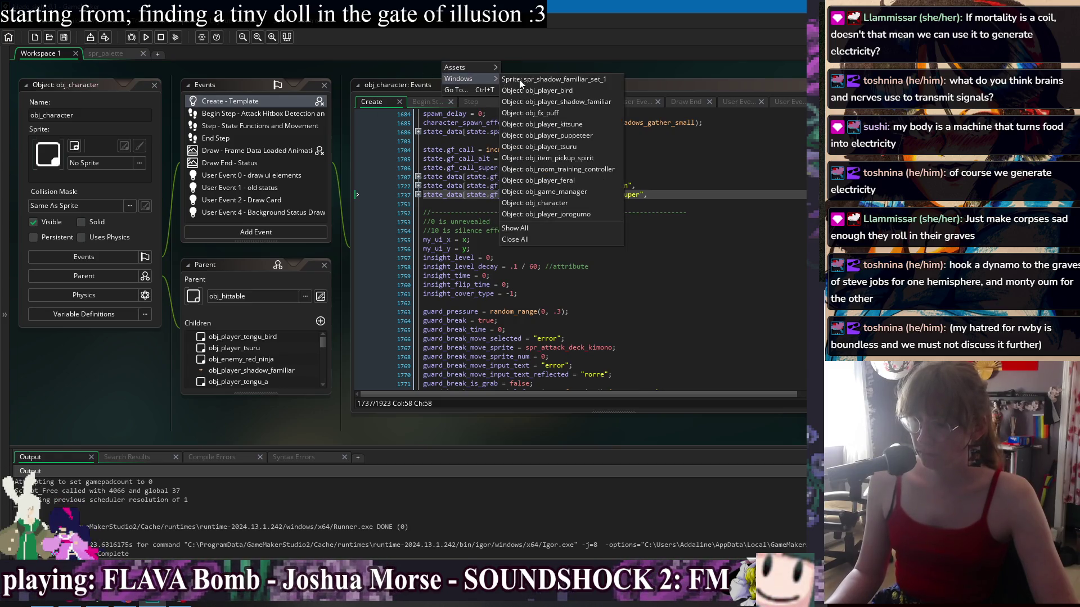
{"action": "left_click", "coordinate": [591, 184]}
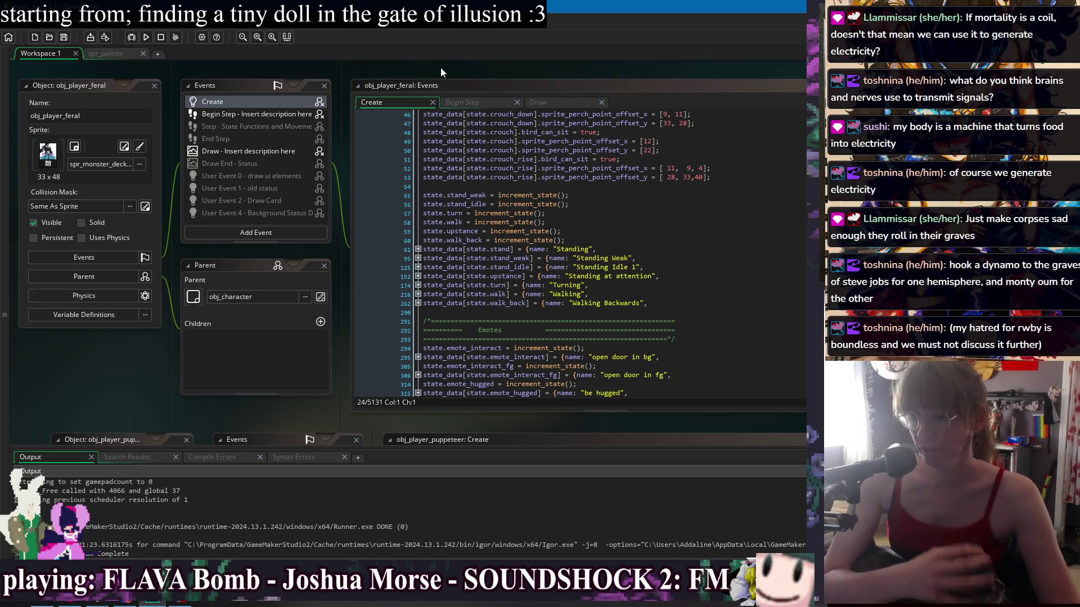
{"action": "right_click", "coordinate": [441, 68]}
{"action": "mouse_move", "coordinate": [458, 85]}
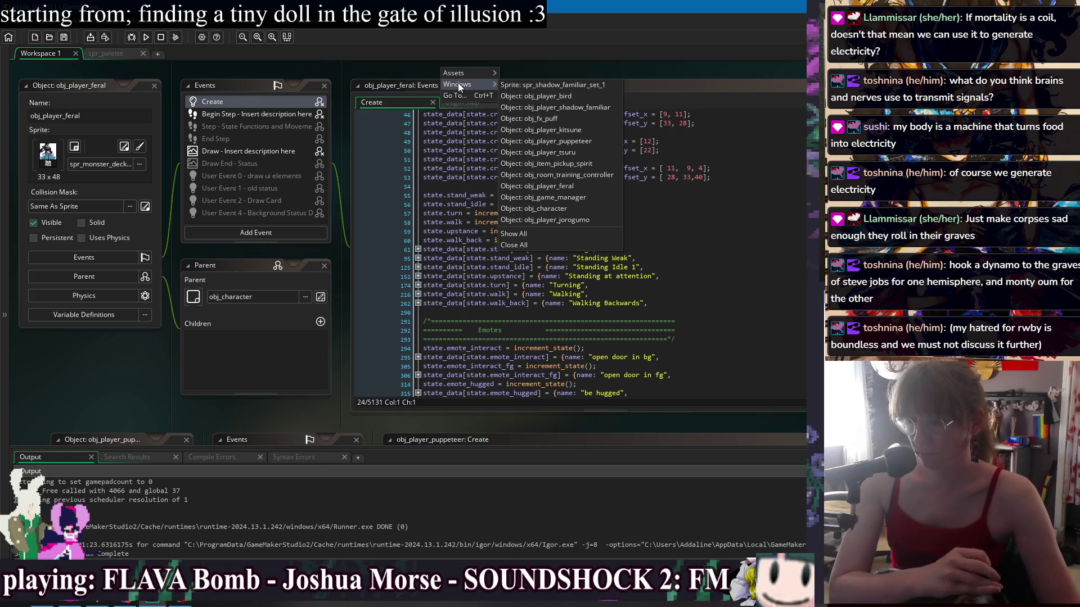
Open obj_player_jorogumo and centre its Create code showing give_hug and share_kiss data
{"action": "left_click", "coordinate": [574, 216]}
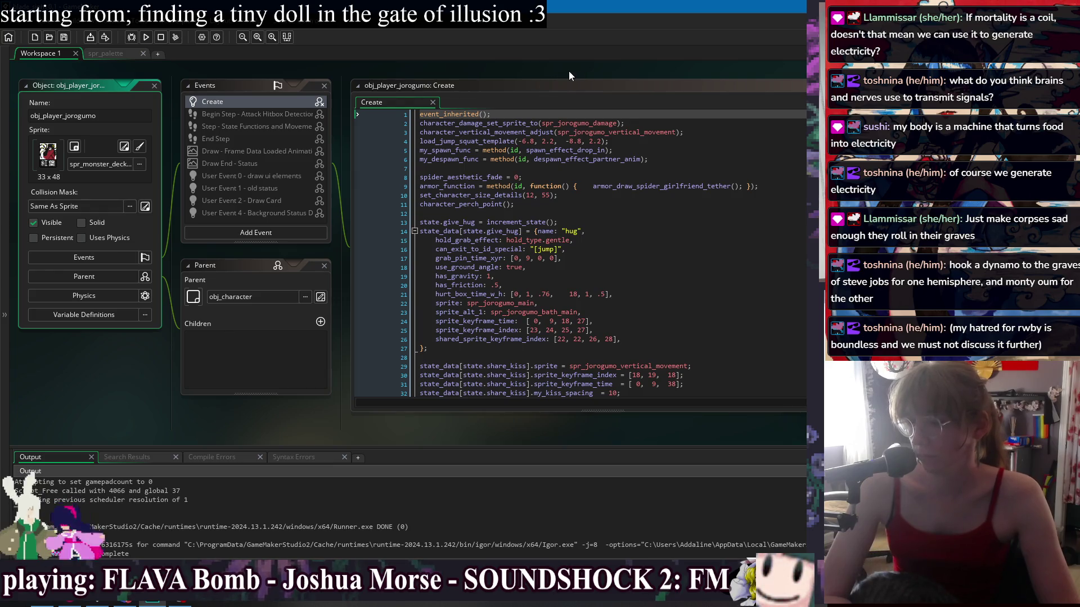
{"action": "left_click_drag", "start_coordinate": [582, 75], "coordinate": [528, 69]}
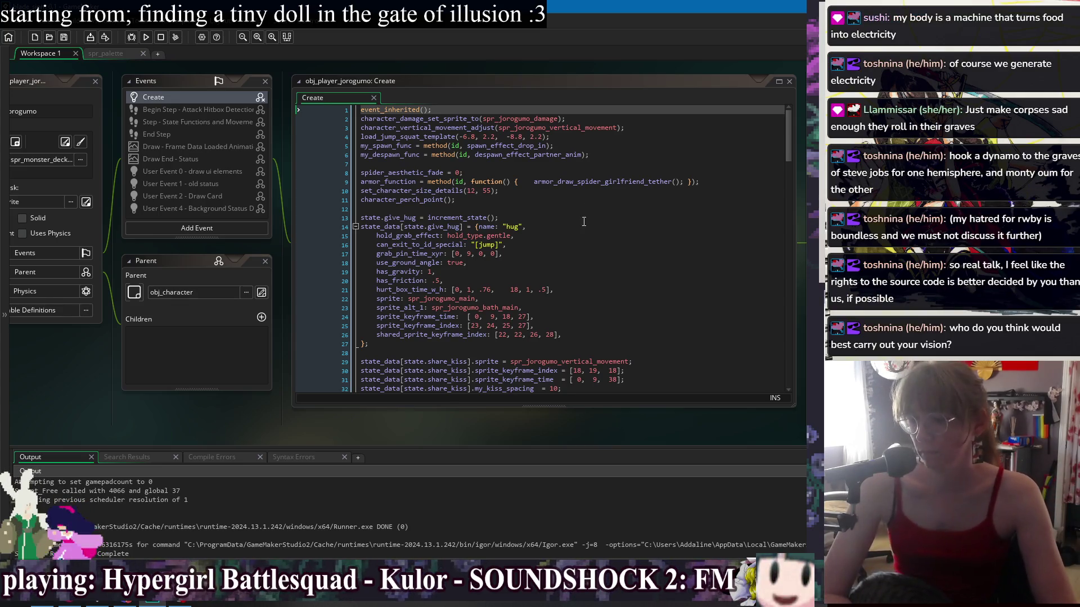
{"action": "scroll", "coordinate": [574, 225], "scroll_direction": "down", "scroll_amount": 3}
{"action": "scroll", "coordinate": [596, 236], "scroll_direction": "up", "scroll_amount": 2}
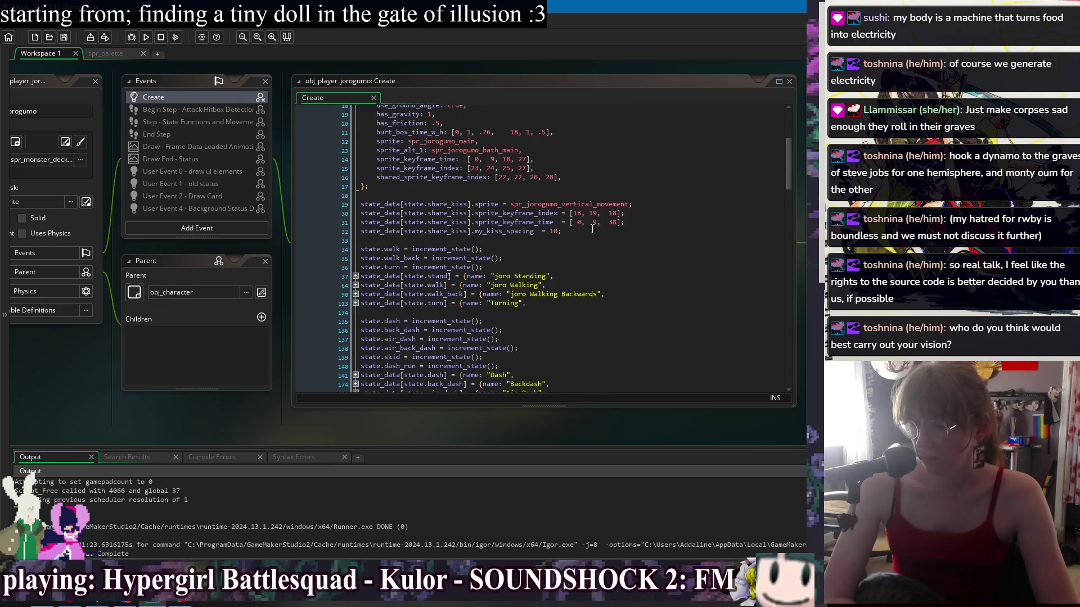
{"action": "key", "text": "ctrl+Tab"}
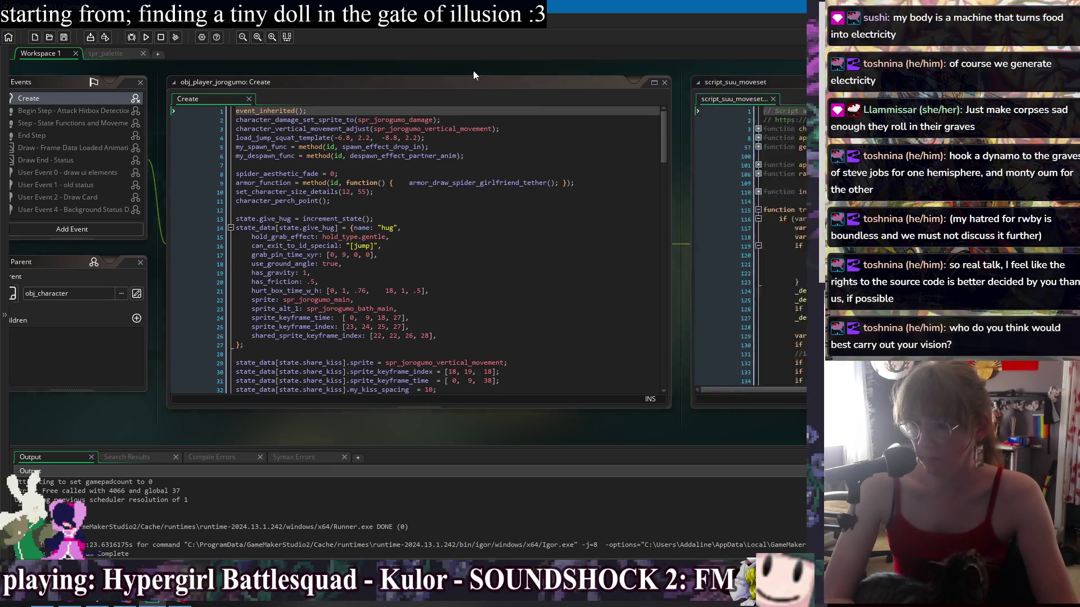
{"action": "key", "text": "ctrl+Tab"}
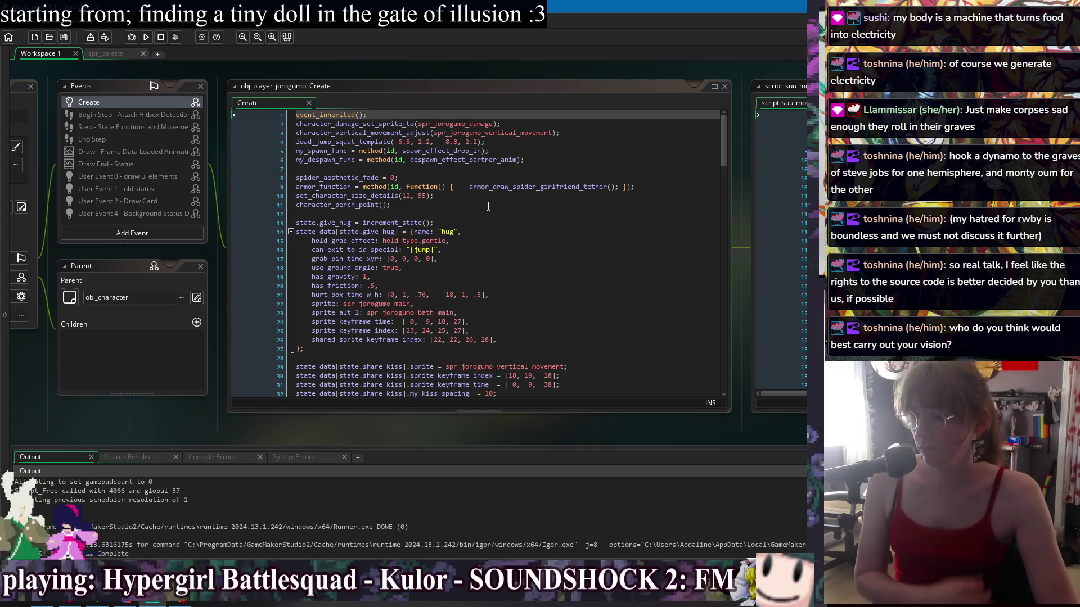
Focus the Create code editor and place the caret at the Sit Wait line
{"action": "left_click", "coordinate": [516, 214]}
{"action": "scroll", "coordinate": [596, 280], "scroll_direction": "down", "scroll_amount": 2}
{"action": "scroll", "coordinate": [417, 73], "scroll_direction": "down", "scroll_amount": 5}
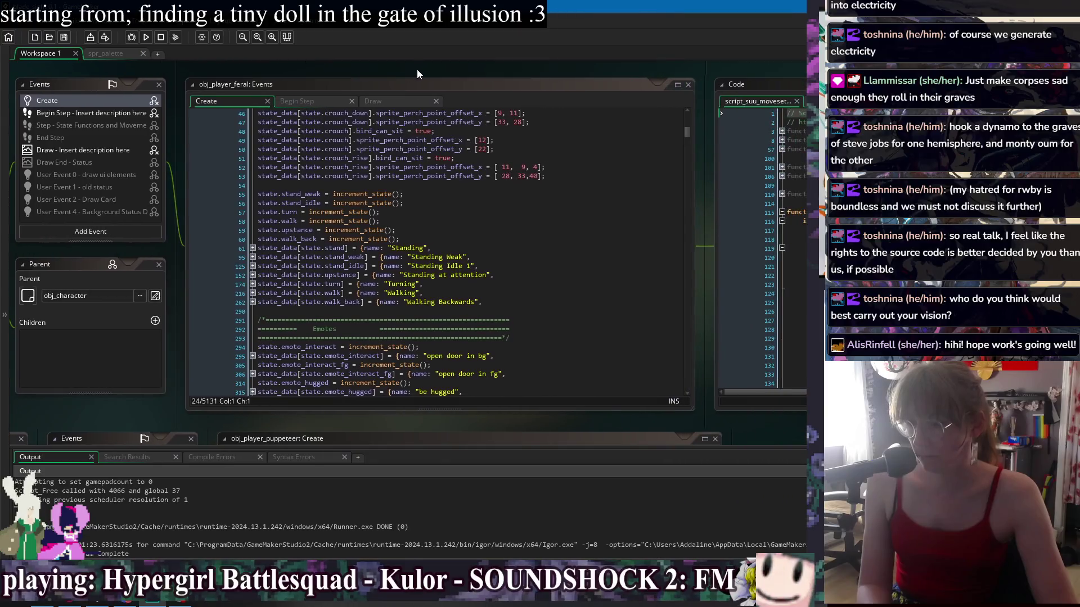
{"action": "scroll", "coordinate": [690, 135], "scroll_direction": "down", "scroll_amount": 5}
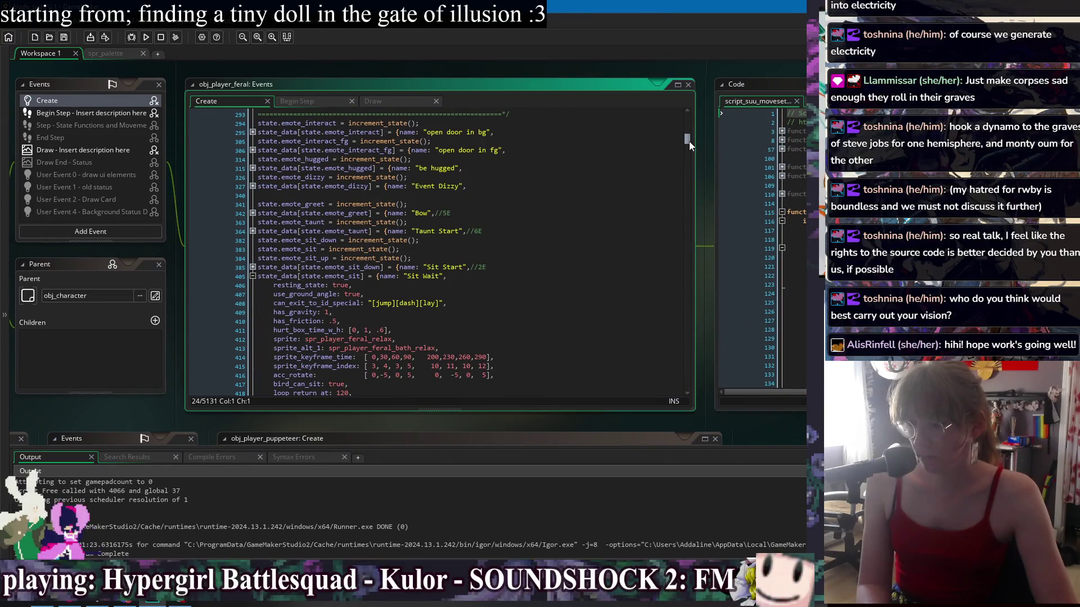
{"action": "scroll", "coordinate": [636, 192], "scroll_direction": "down", "scroll_amount": 5}
{"action": "scroll", "coordinate": [563, 197], "scroll_direction": "up", "scroll_amount": 10}
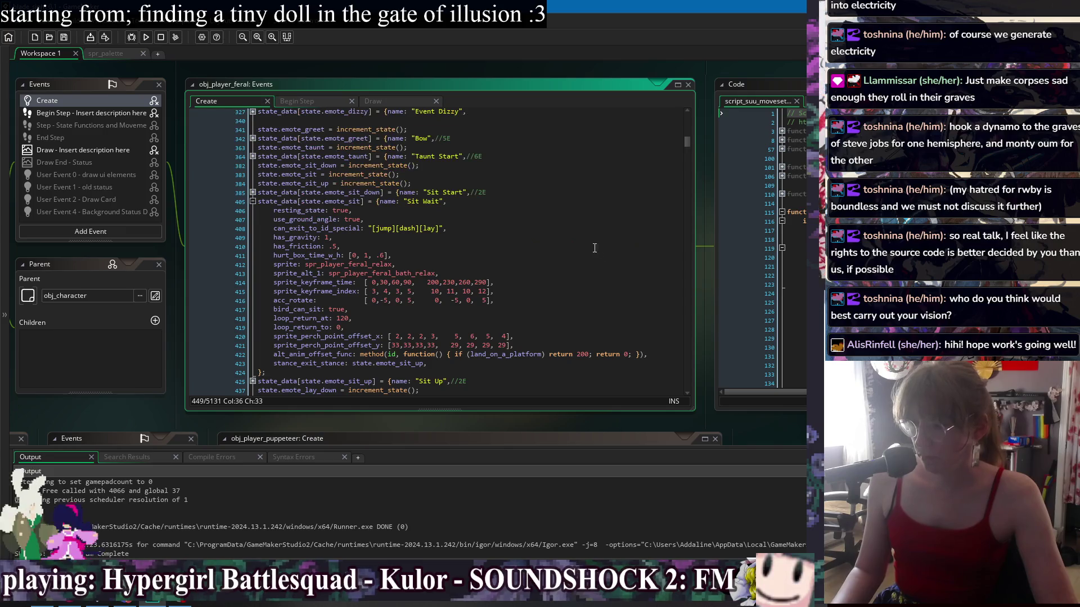
{"action": "left_click", "coordinate": [510, 201]}
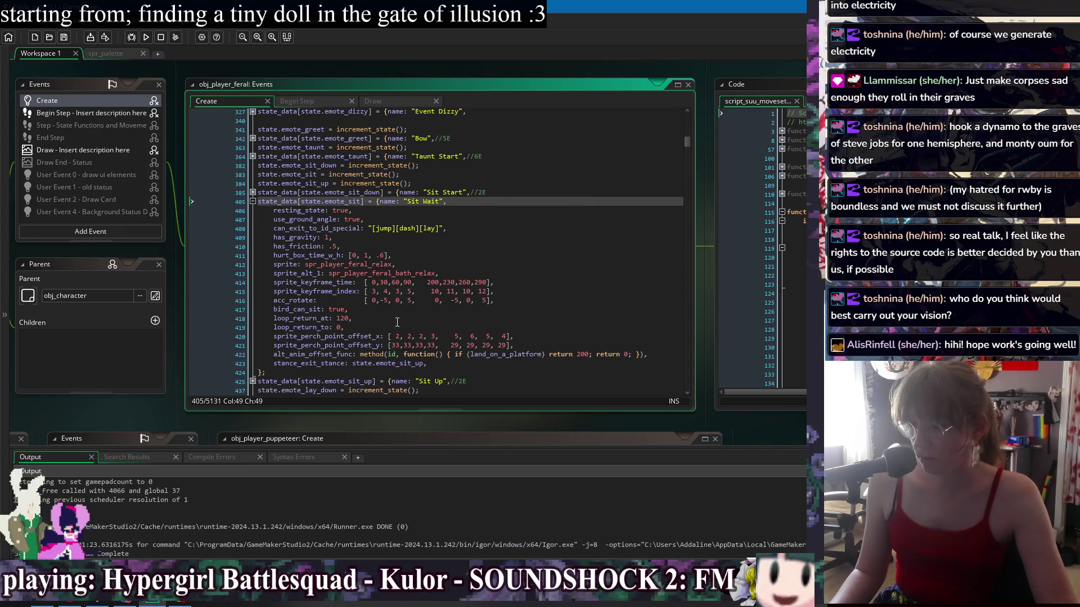
Scroll down to special_combat_ai_func near line 4992 and unfold the hiyoko companion block
{"action": "scroll", "coordinate": [563, 281], "scroll_direction": "down", "scroll_amount": 15}
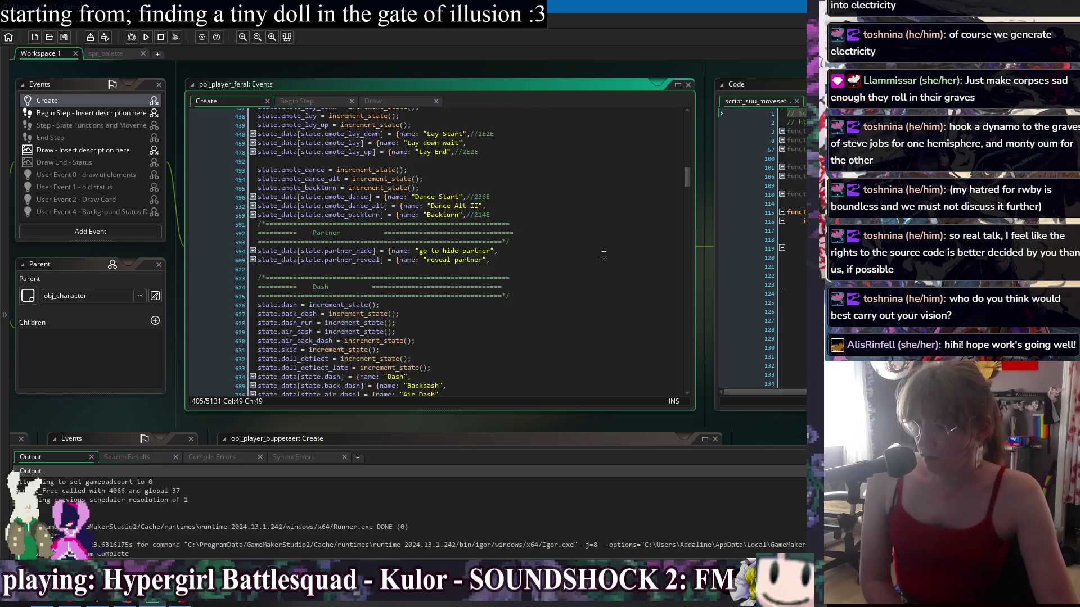
{"action": "scroll", "coordinate": [604, 261], "scroll_direction": "down", "scroll_amount": 7}
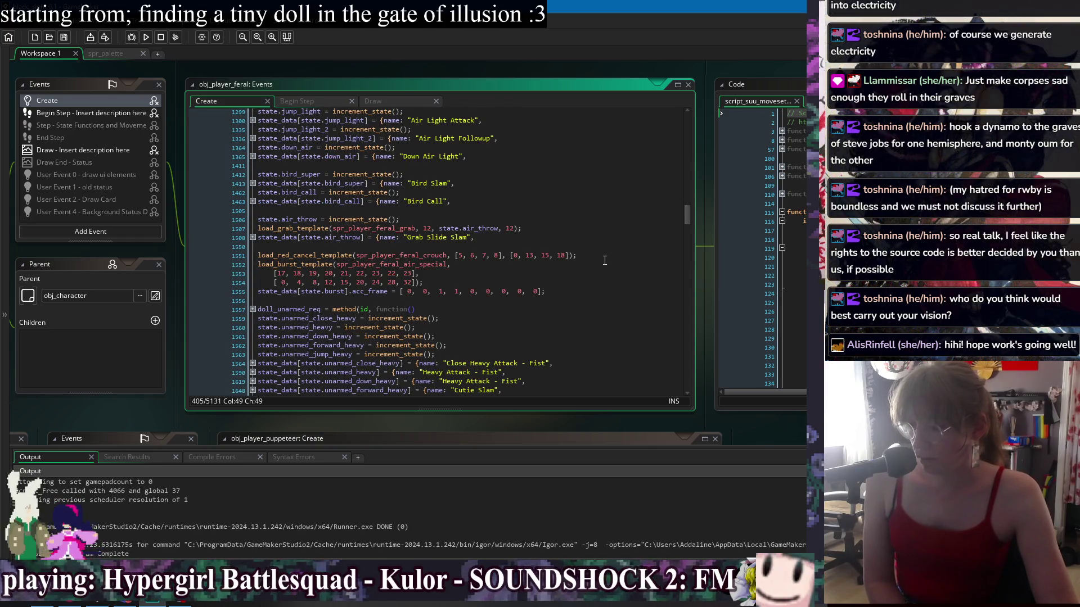
{"action": "scroll", "coordinate": [604, 260], "scroll_direction": "down", "scroll_amount": 5}
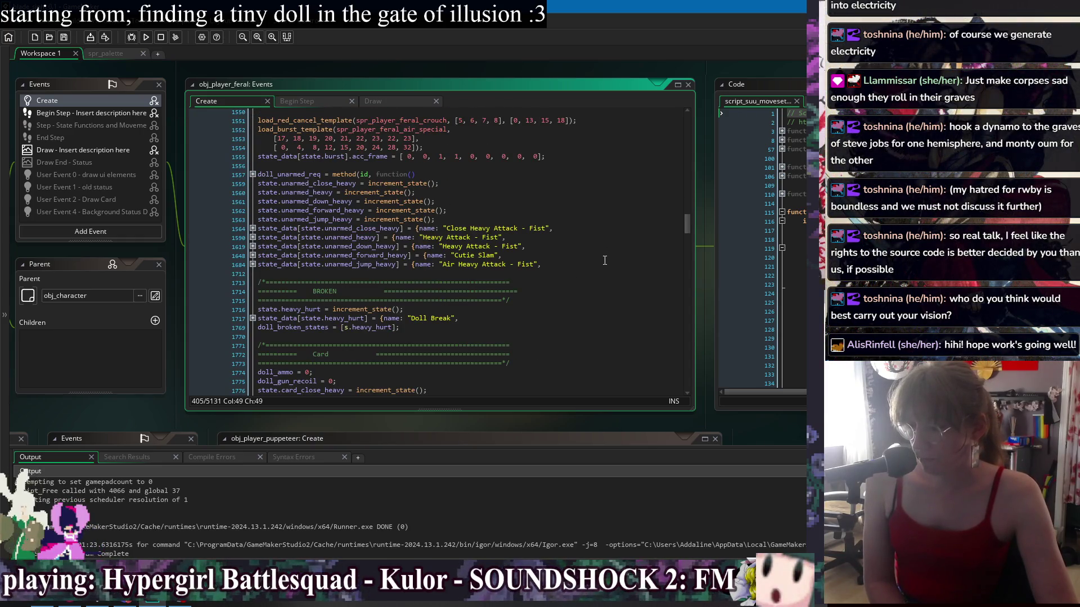
{"action": "scroll", "coordinate": [599, 237], "scroll_direction": "down", "scroll_amount": 4}
{"action": "scroll", "coordinate": [597, 227], "scroll_direction": "down", "scroll_amount": 2}
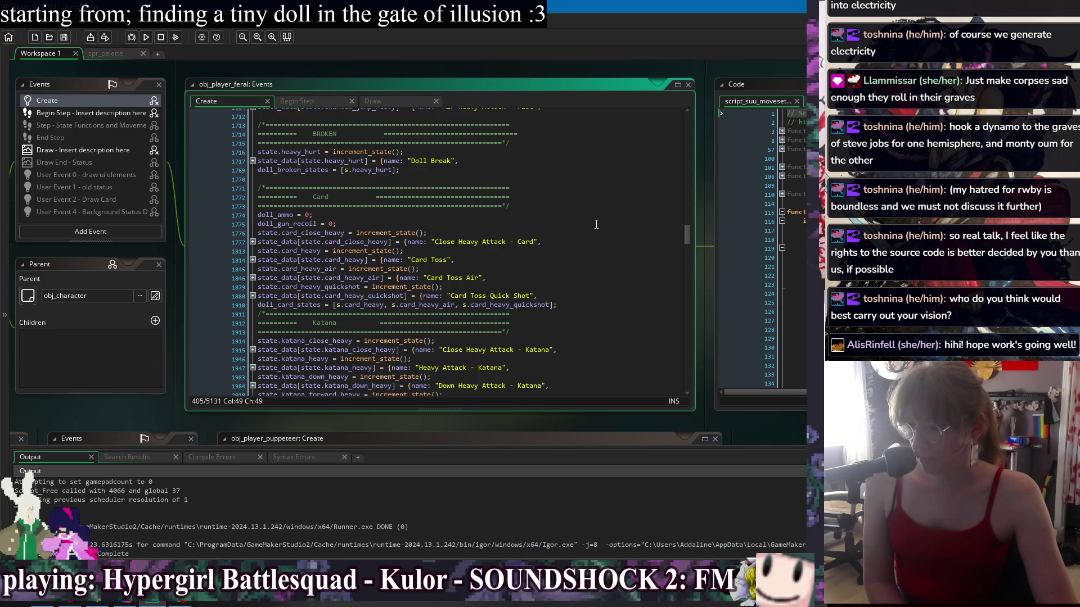
{"action": "scroll", "coordinate": [596, 225], "scroll_direction": "down", "scroll_amount": 10}
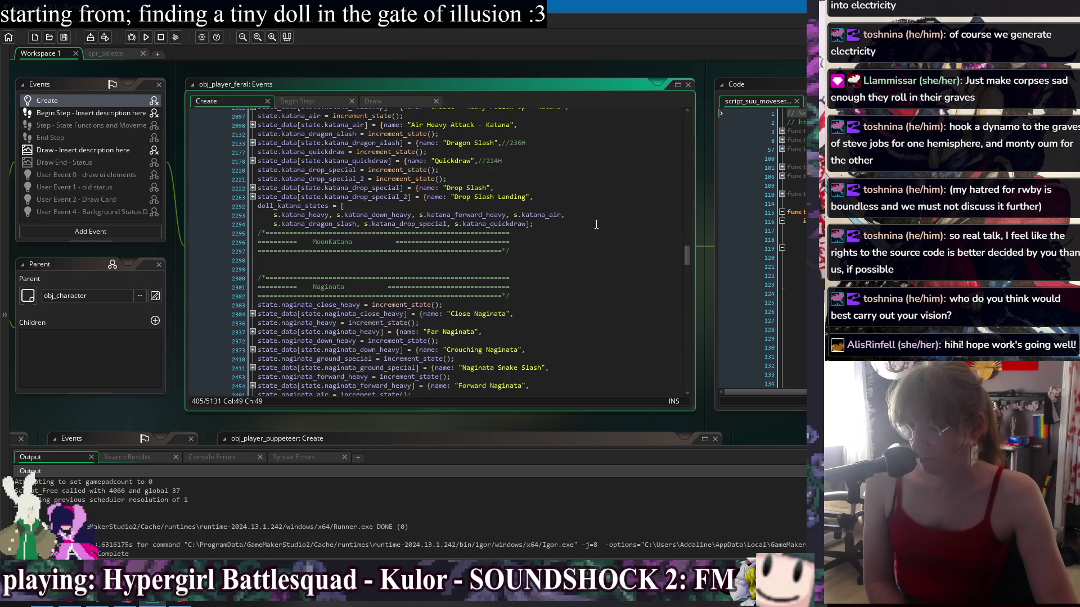
{"action": "scroll", "coordinate": [596, 225], "scroll_direction": "down", "scroll_amount": 7}
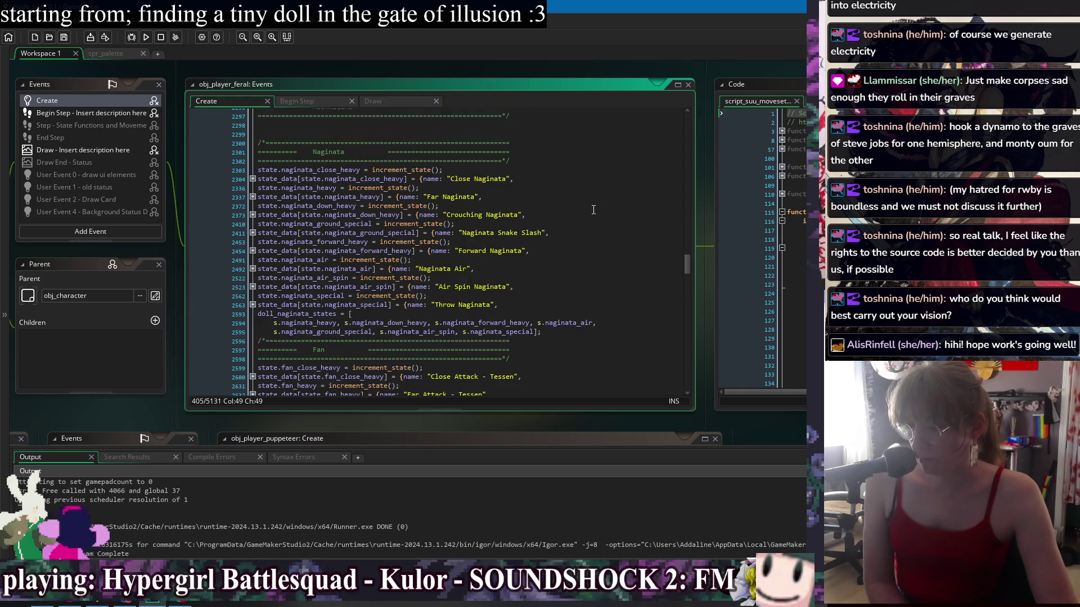
{"action": "scroll", "coordinate": [595, 194], "scroll_direction": "down", "scroll_amount": 6}
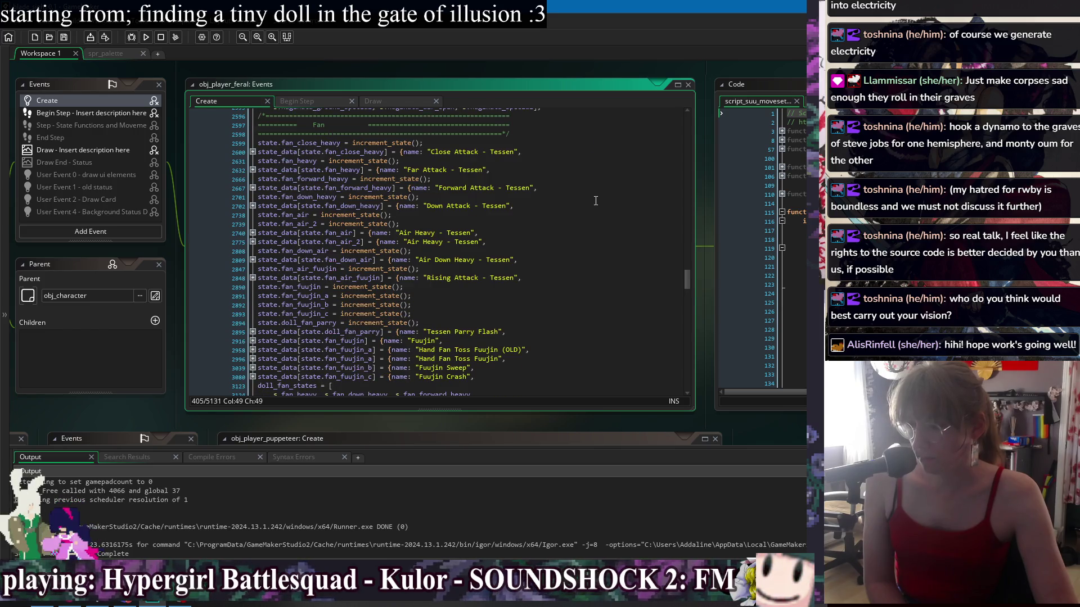
{"action": "scroll", "coordinate": [595, 200], "scroll_direction": "down", "scroll_amount": 4}
{"action": "scroll", "coordinate": [595, 201], "scroll_direction": "down", "scroll_amount": 4}
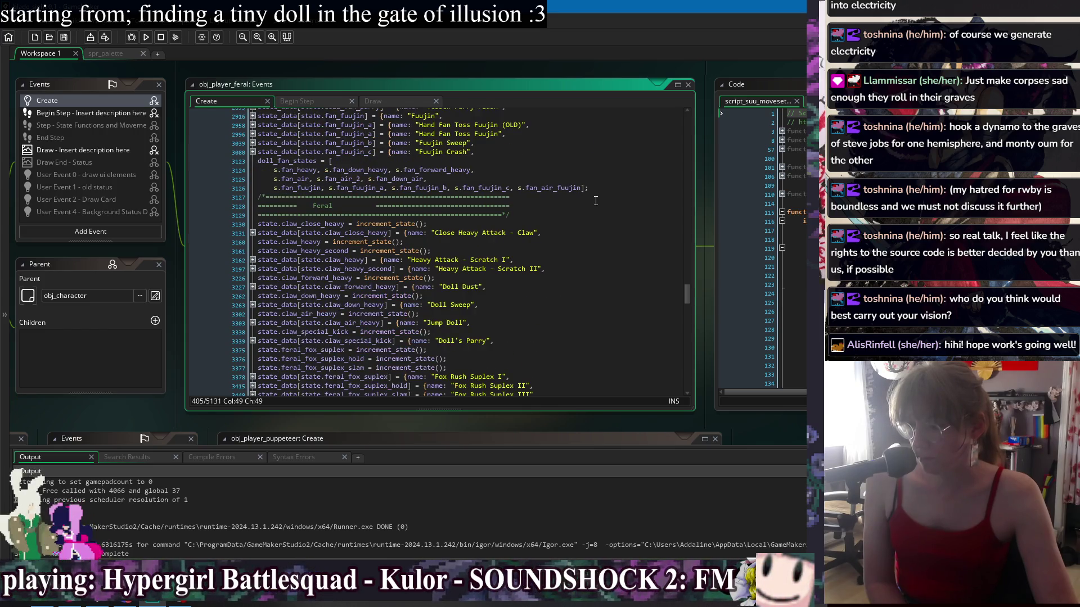
{"action": "scroll", "coordinate": [596, 201], "scroll_direction": "down", "scroll_amount": 4}
{"action": "left_click_drag", "start_coordinate": [687, 302], "coordinate": [694, 383]}
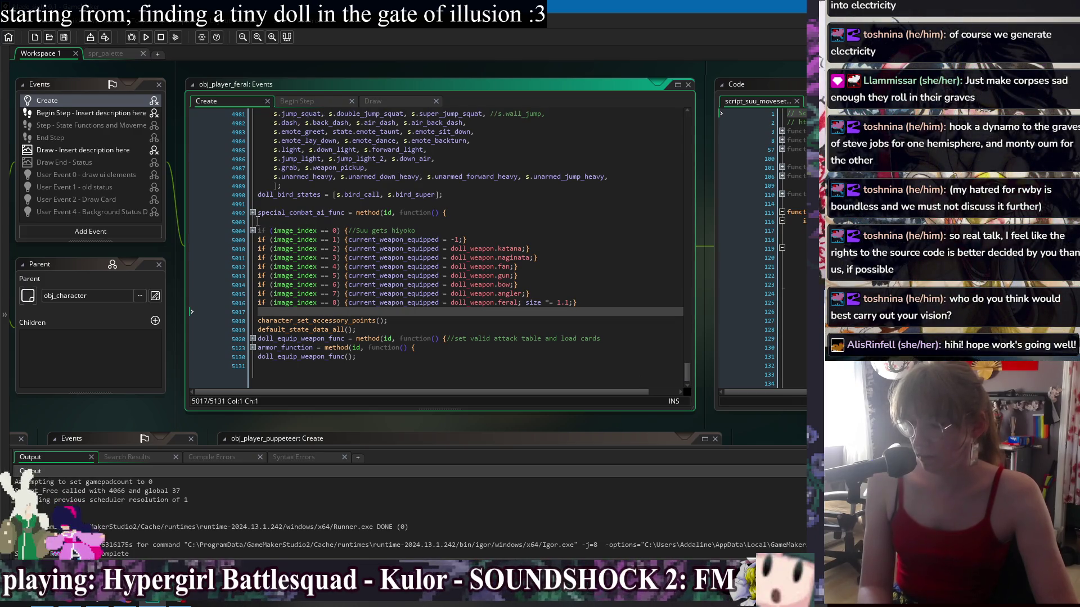
{"action": "left_click", "coordinate": [252, 230]}
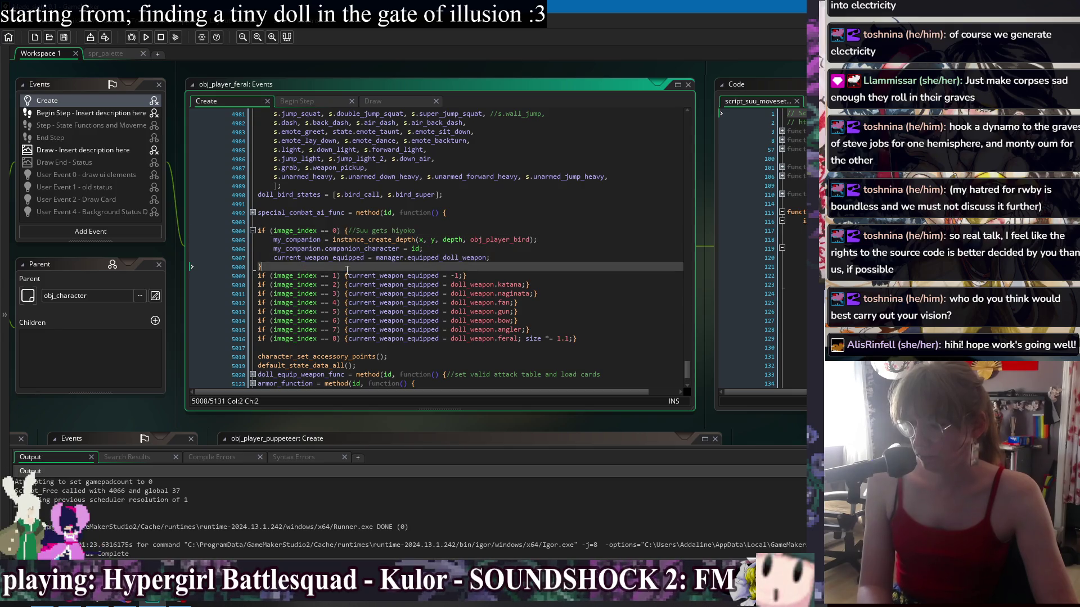
Unfold special_combat_ai_func, its image_index check and the nested weapon and season checks
{"action": "left_click", "coordinate": [252, 213]}
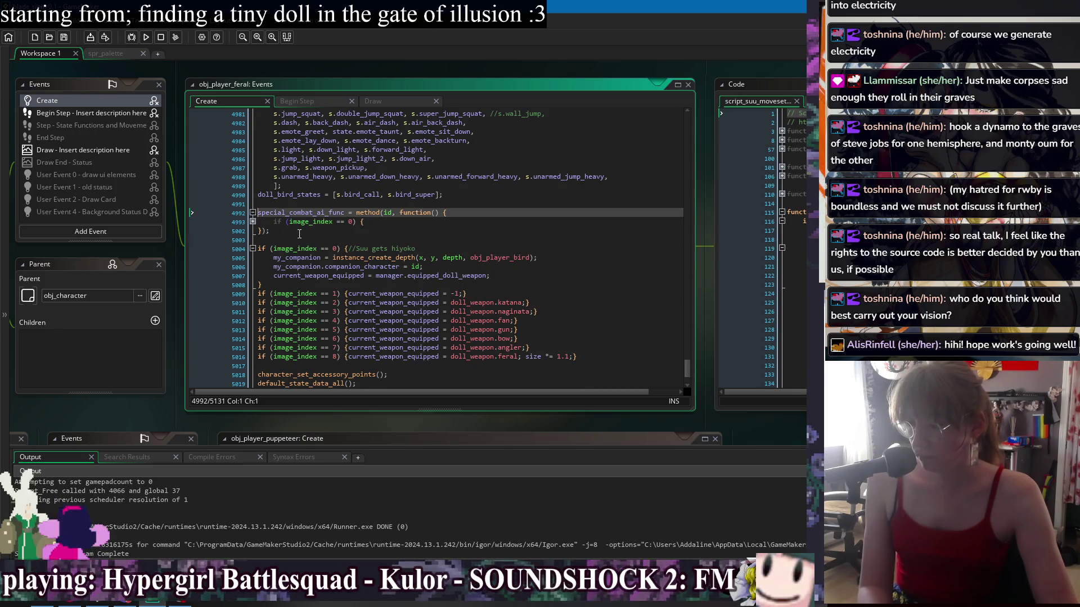
{"action": "left_click", "coordinate": [252, 222]}
{"action": "left_click", "coordinate": [252, 240]}
{"action": "left_click", "coordinate": [252, 231]}
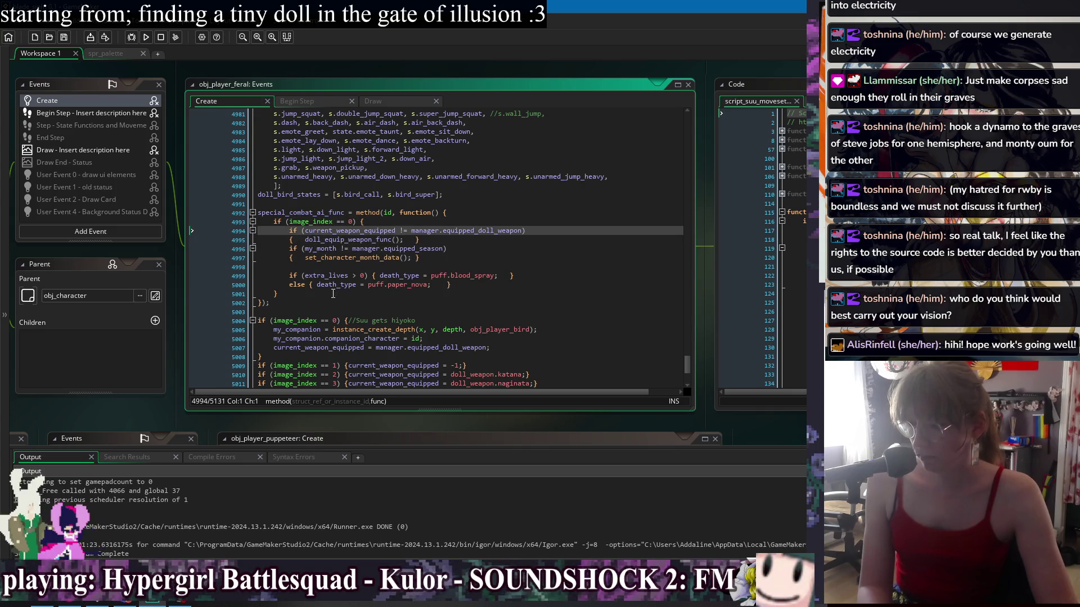
Join set_character_month_data and doll_equip_weapon_func onto their if lines, removing the weapon check's braces
{"action": "key", "text": "Down"}
{"action": "key", "text": "Down"}
{"action": "key", "text": "Down"}
{"action": "key", "text": "BackSpace"}
{"action": "key", "text": "BackSpace"}
{"action": "key", "text": "BackSpace"}
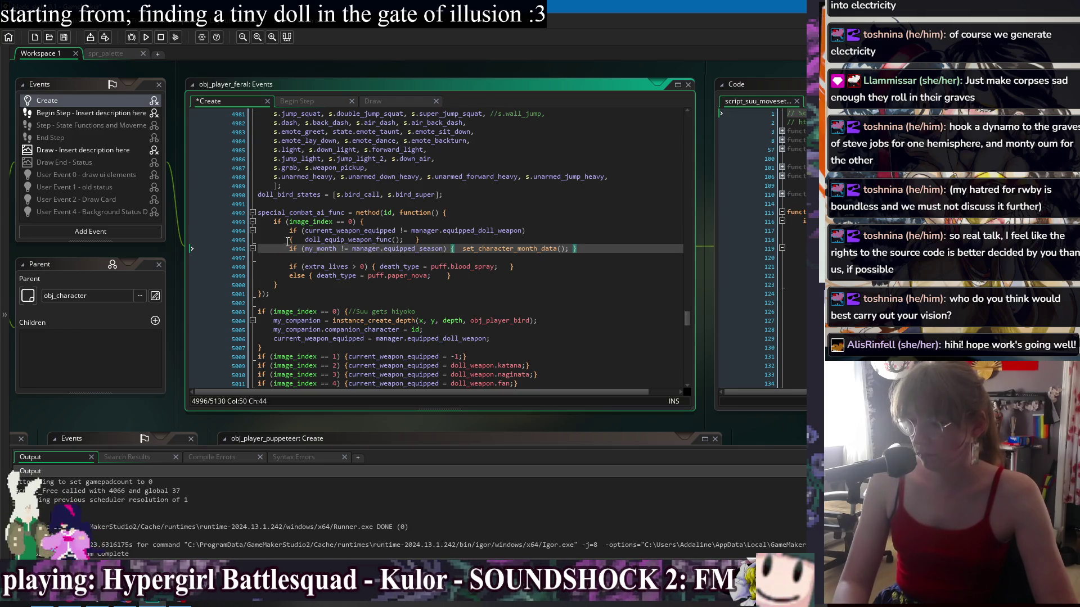
{"action": "left_click", "coordinate": [287, 242]}
{"action": "key", "text": "BackSpace"}
{"action": "key", "text": "BackSpace"}
{"action": "key", "text": "BackSpace"}
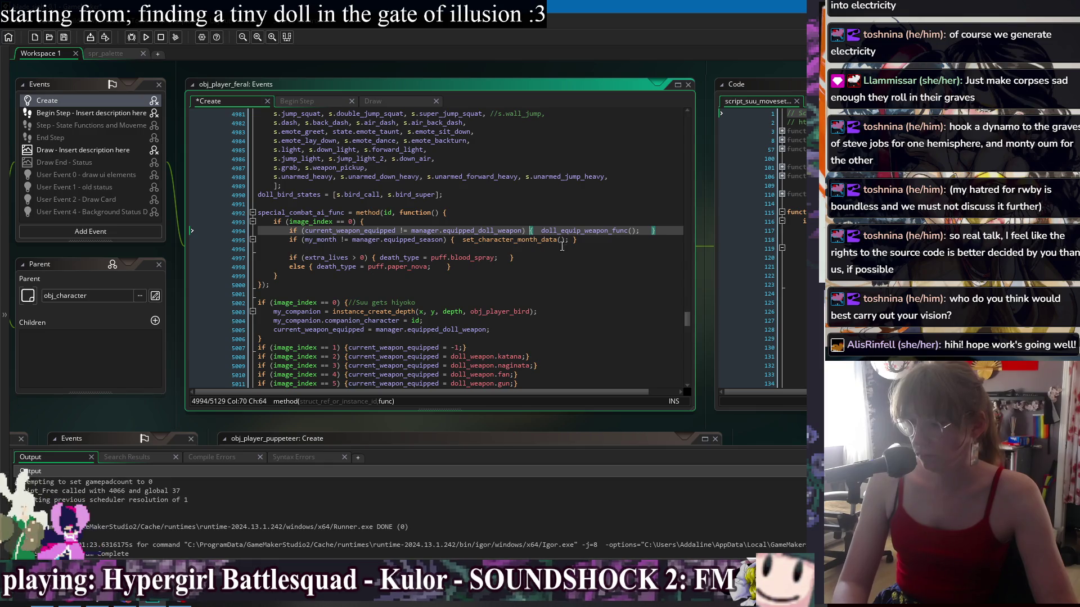
{"action": "key", "text": "End"}
{"action": "key", "text": "BackSpace"}
{"action": "key", "text": "BackSpace"}
{"action": "key", "text": "BackSpace"}
{"action": "left_click", "coordinate": [542, 230]}
{"action": "key", "text": "BackSpace"}
{"action": "key", "text": "BackSpace"}
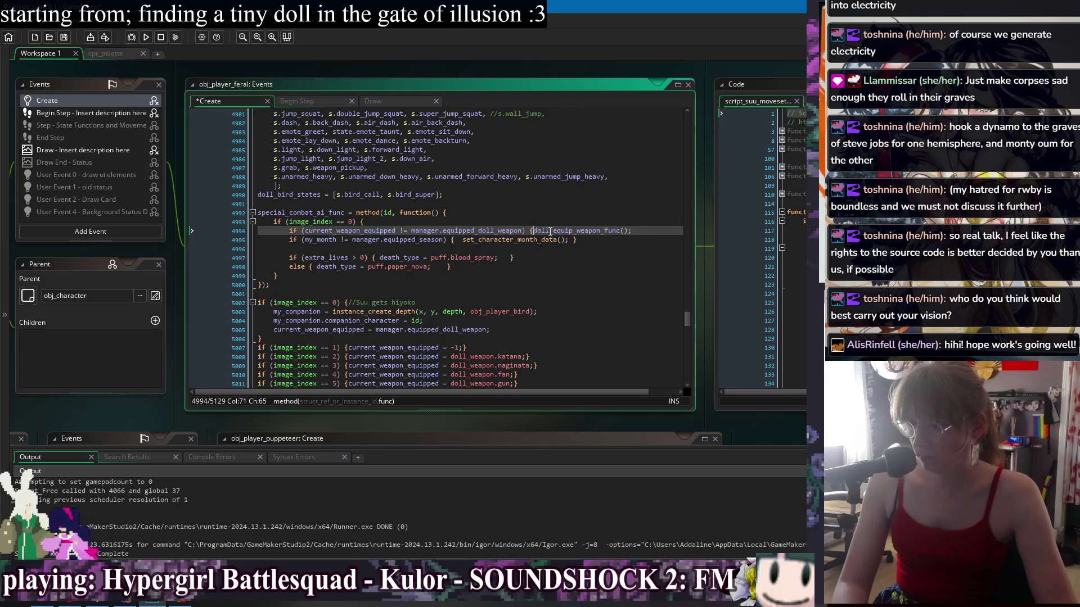
Remove the month check's braces and delete the empty line in the image_index block
{"action": "left_click", "coordinate": [466, 242]}
{"action": "key", "text": "End"}
{"action": "key", "text": "BackSpace"}
{"action": "key", "text": "BackSpace"}
{"action": "left_click", "coordinate": [463, 241]}
{"action": "key", "text": "BackSpace"}
{"action": "key", "text": "BackSpace"}
{"action": "key", "text": "BackSpace"}
{"action": "left_click", "coordinate": [587, 249]}
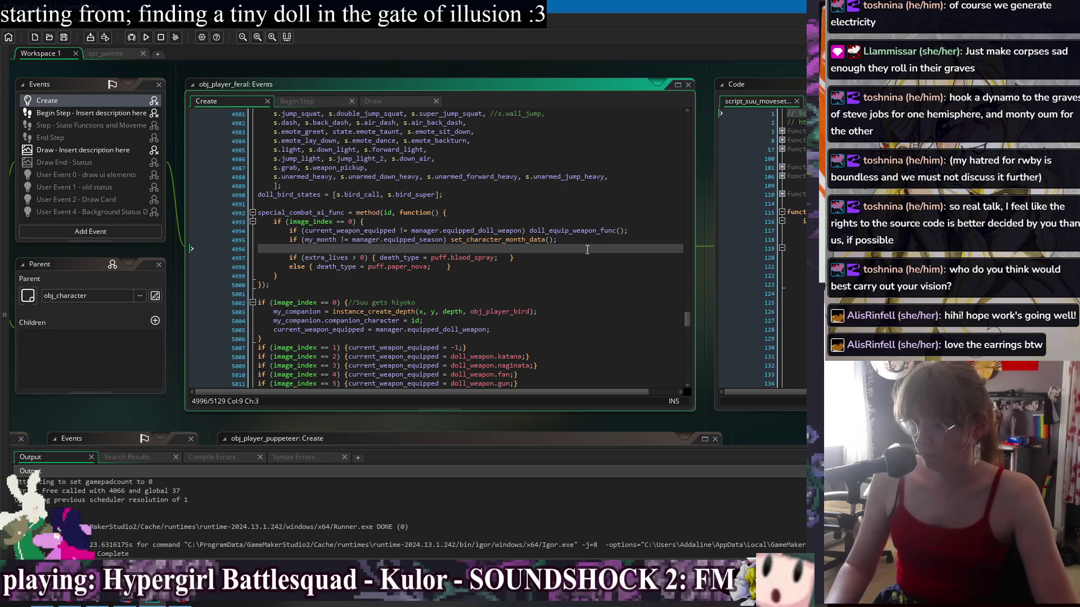
{"action": "key", "text": "BackSpace"}
{"action": "key", "text": "BackSpace"}
{"action": "key", "text": "BackSpace"}
{"action": "key", "text": "Down"}
{"action": "key", "text": "Down"}
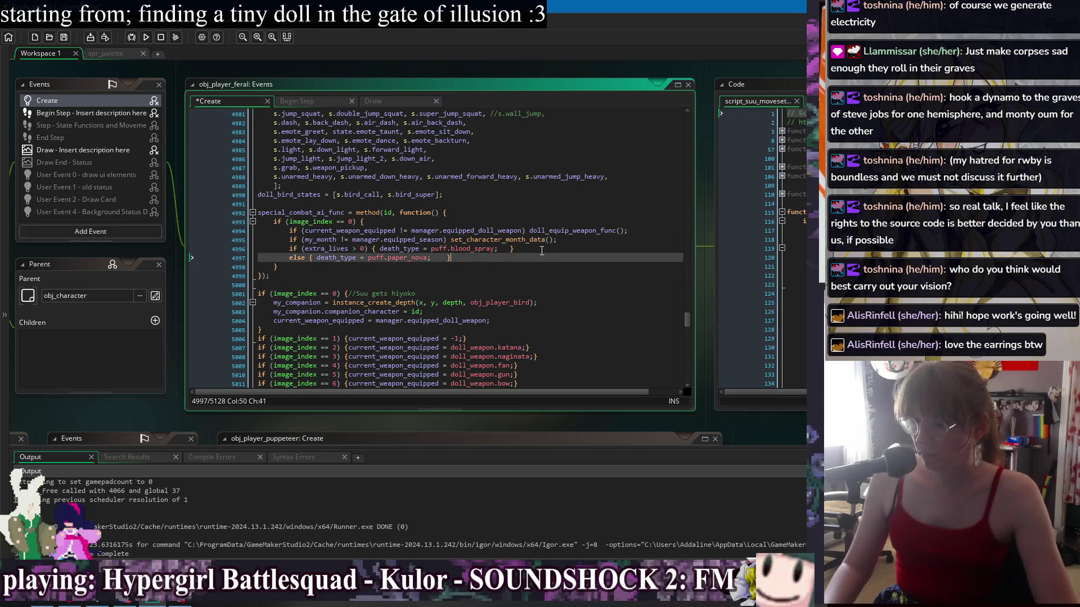
Wrap both calls in inline braces on their if lines and save the Create code
{"action": "left_click", "coordinate": [531, 230]}
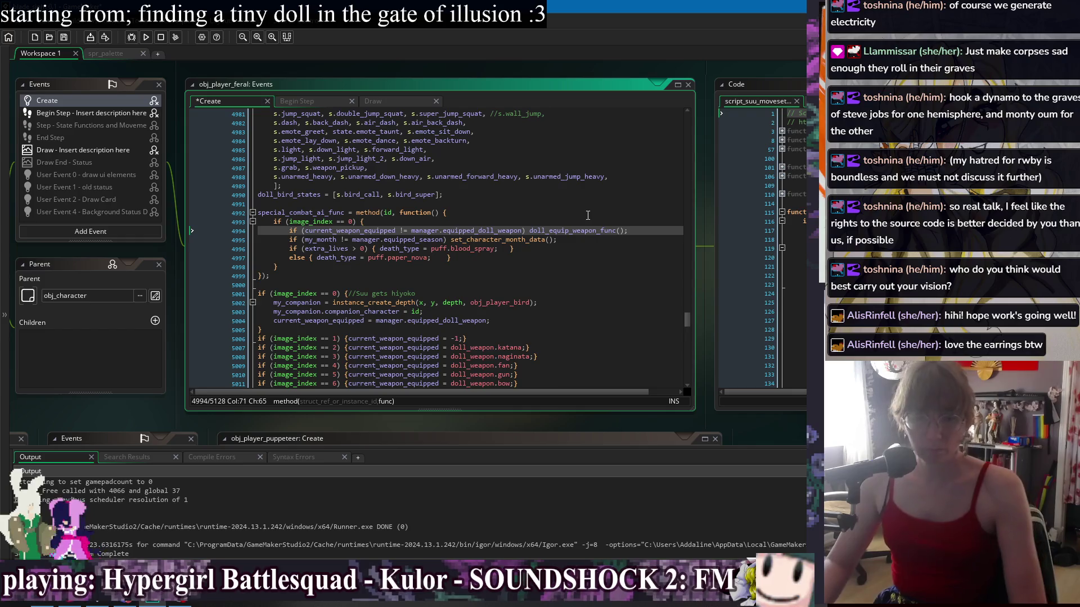
{"action": "type", "text": "{"}
{"action": "key", "text": "End"}
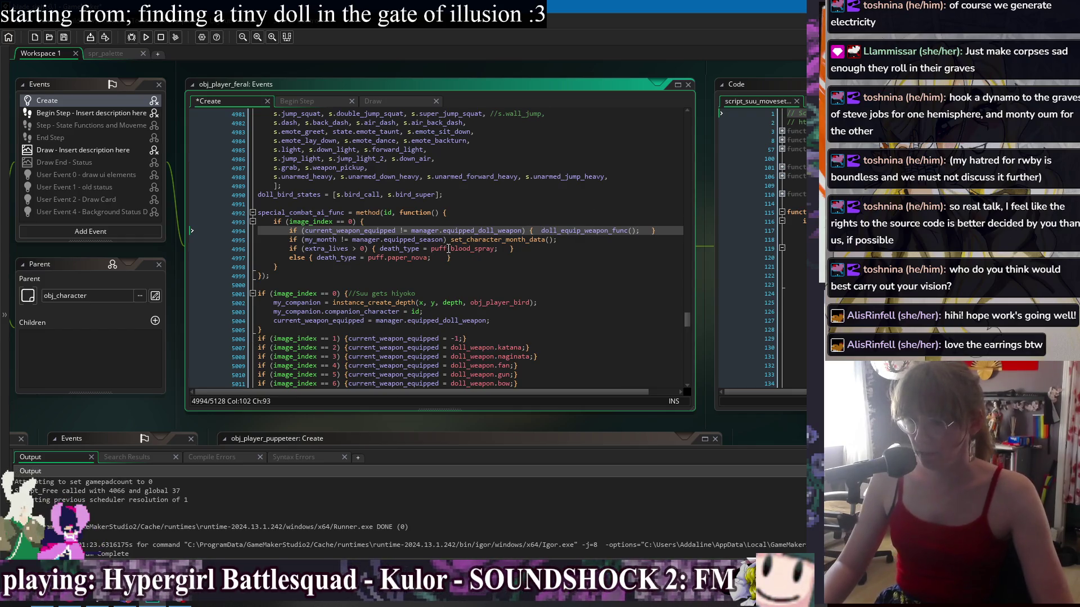
{"action": "type", "text": "}"}
{"action": "left_click", "coordinate": [450, 241]}
{"action": "type", "text": "{"}
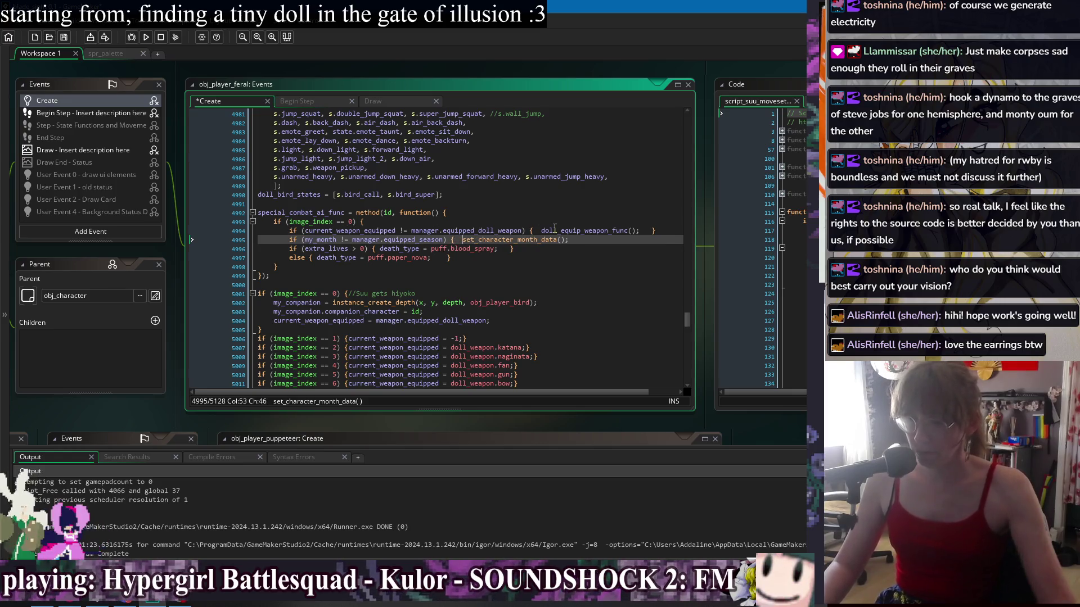
{"action": "left_click", "coordinate": [601, 240]}
{"action": "type", "text": "}"}
{"action": "key", "text": "ctrl+s"}
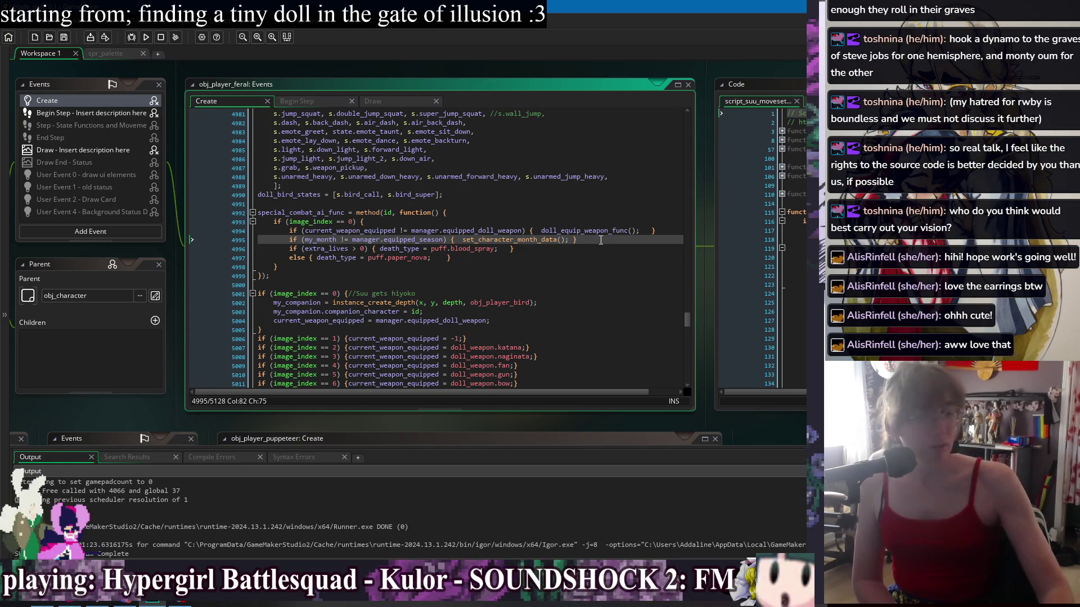
{"action": "left_click", "coordinate": [433, 267]}
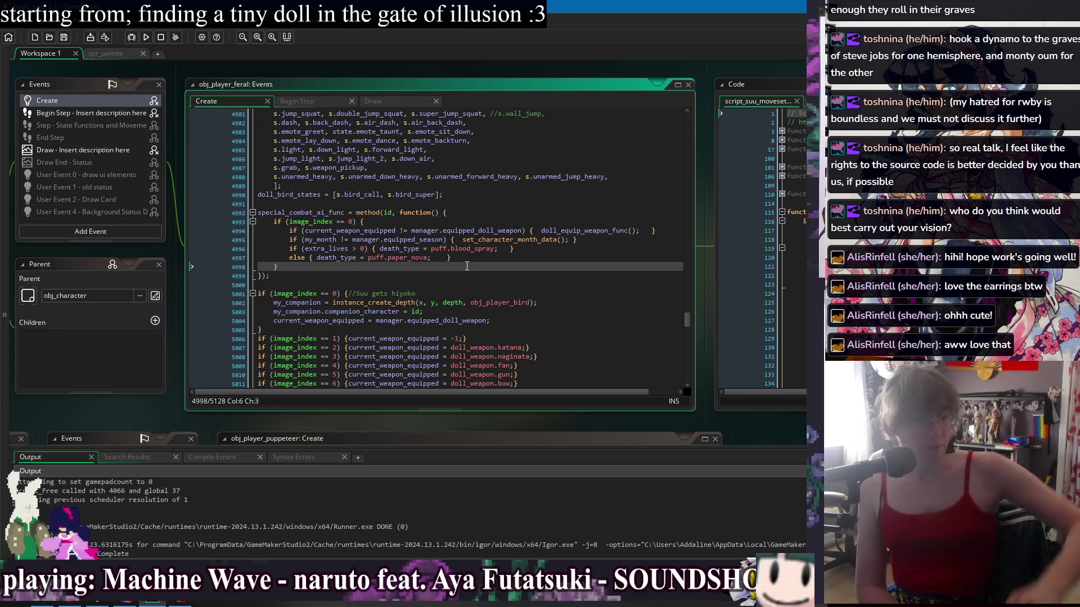
{"action": "left_click", "coordinate": [377, 280]}
{"action": "key", "text": "Down"}
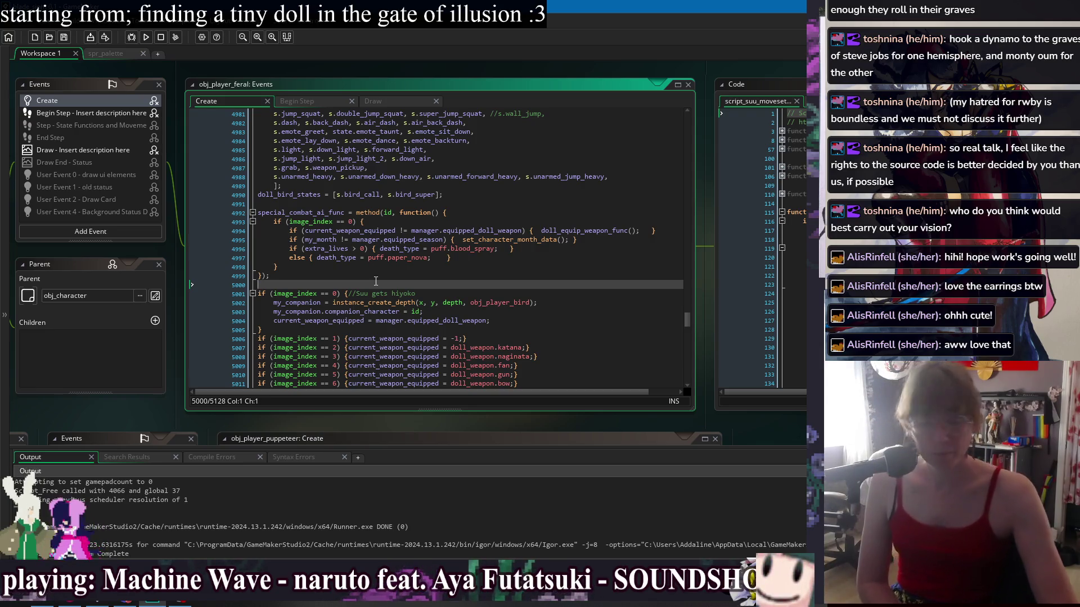
{"action": "key", "text": "Up"}
{"action": "left_click", "coordinate": [373, 268]}
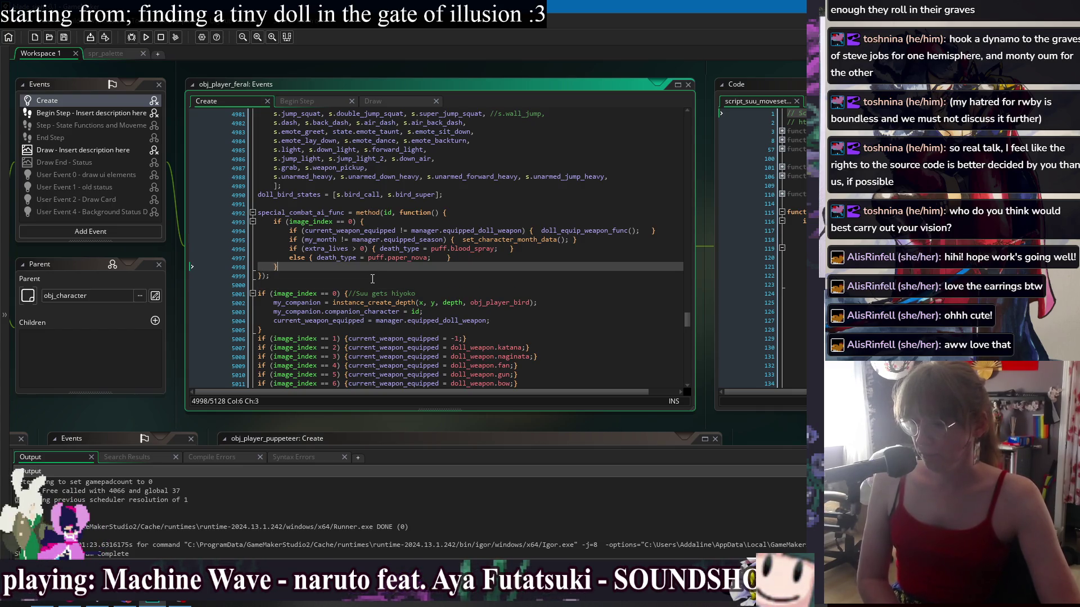
{"action": "left_click", "coordinate": [373, 279]}
{"action": "left_click", "coordinate": [371, 284]}
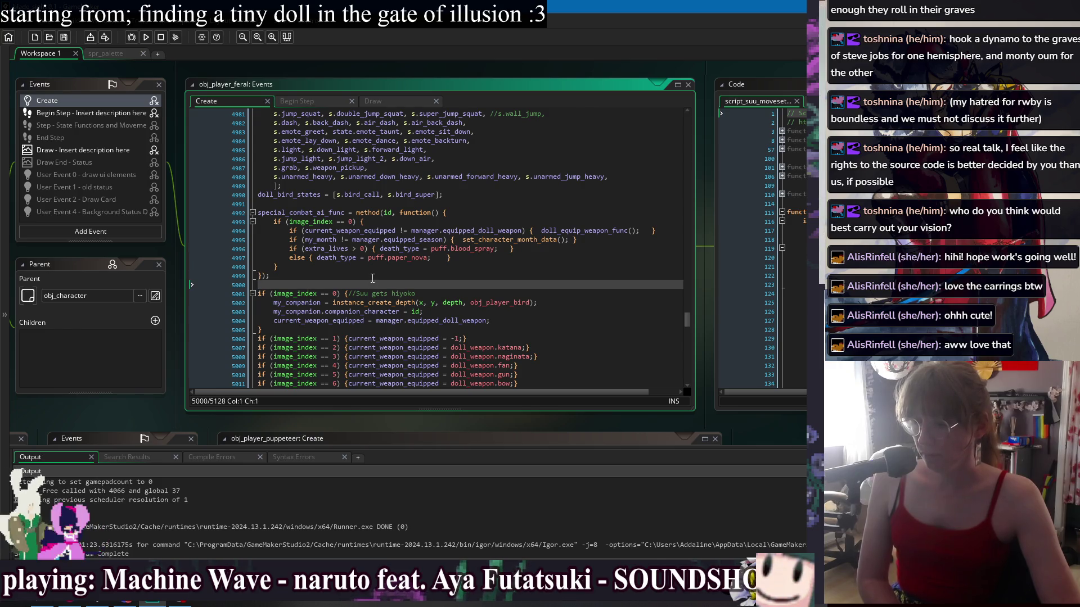
{"action": "left_click", "coordinate": [373, 276]}
{"action": "left_click", "coordinate": [371, 284]}
{"action": "left_click", "coordinate": [369, 268]}
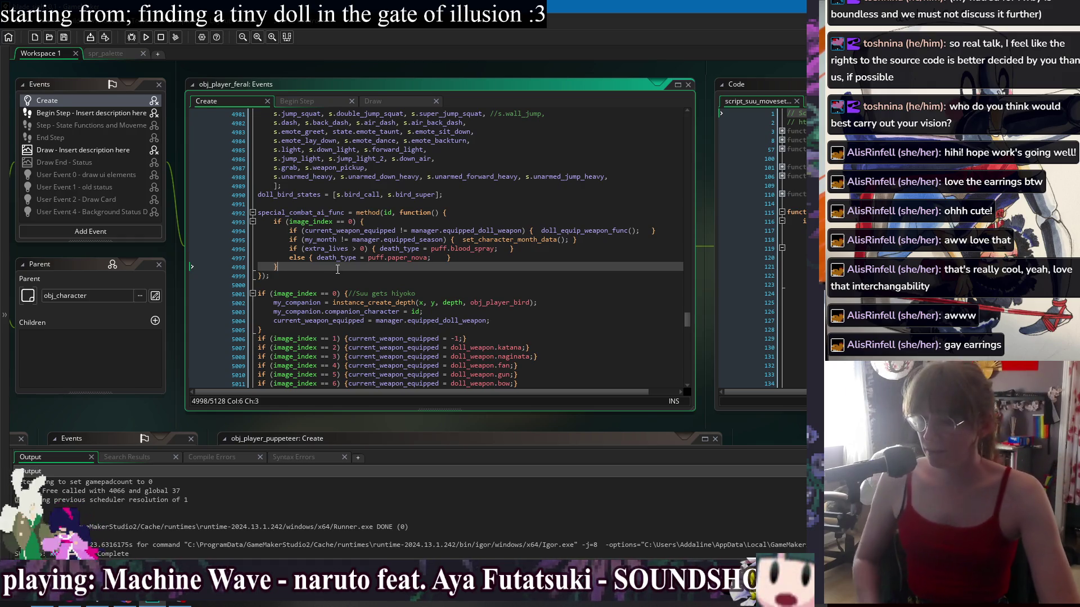
{"action": "left_click", "coordinate": [509, 257]}
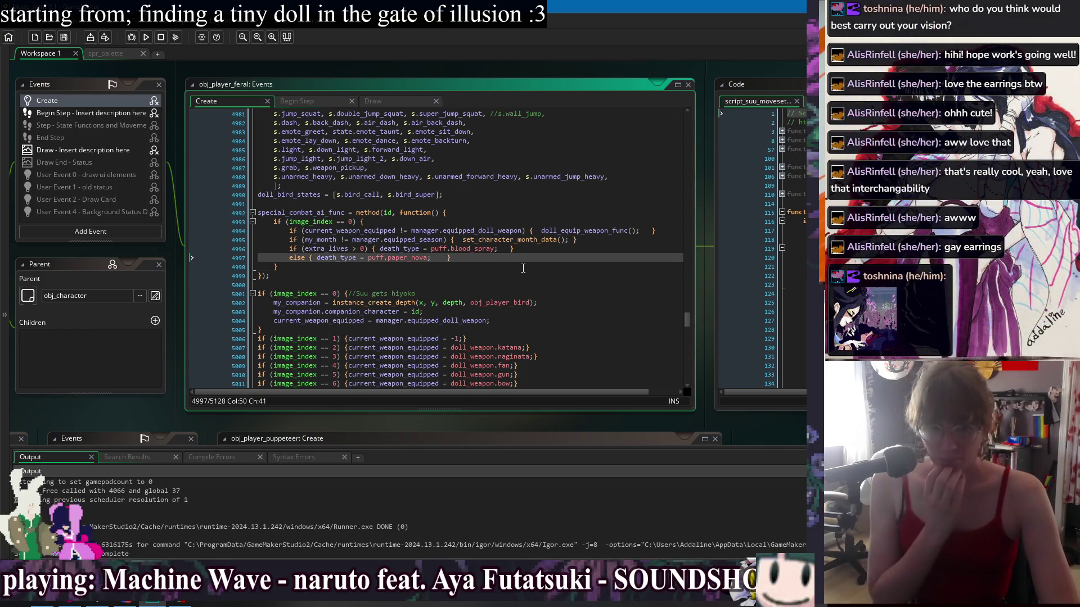
{"action": "left_click", "coordinate": [491, 265]}
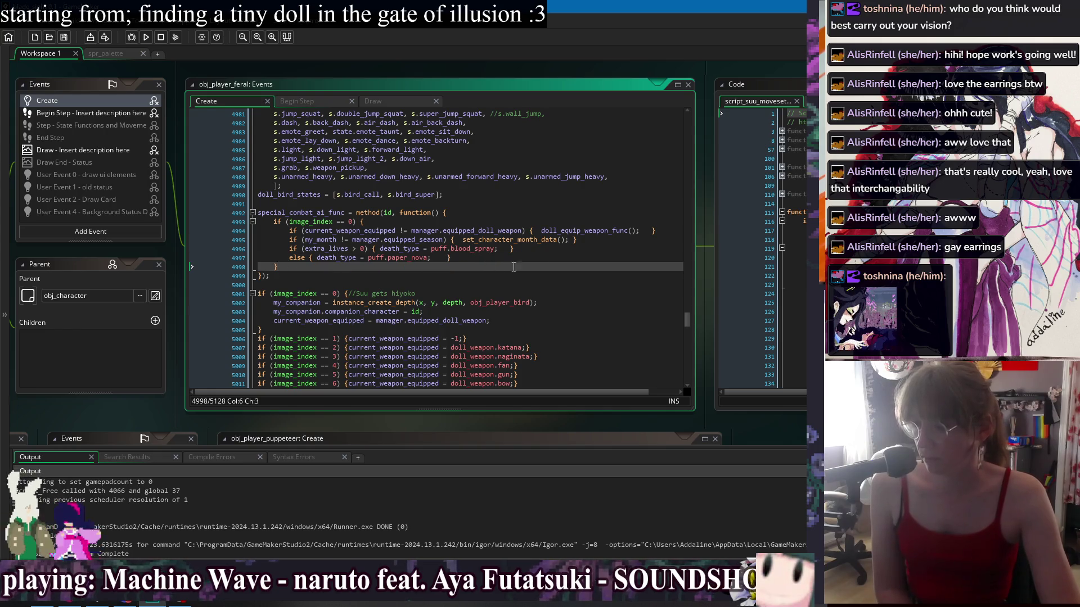
{"action": "mouse_move", "coordinate": [289, 239]}
{"action": "left_mouse_down"}
{"action": "mouse_move", "coordinate": [620, 240]}
{"action": "mouse_move", "coordinate": [287, 232]}
{"action": "mouse_move", "coordinate": [567, 241]}
{"action": "left_mouse_up"}
{"action": "left_click", "coordinate": [579, 240]}
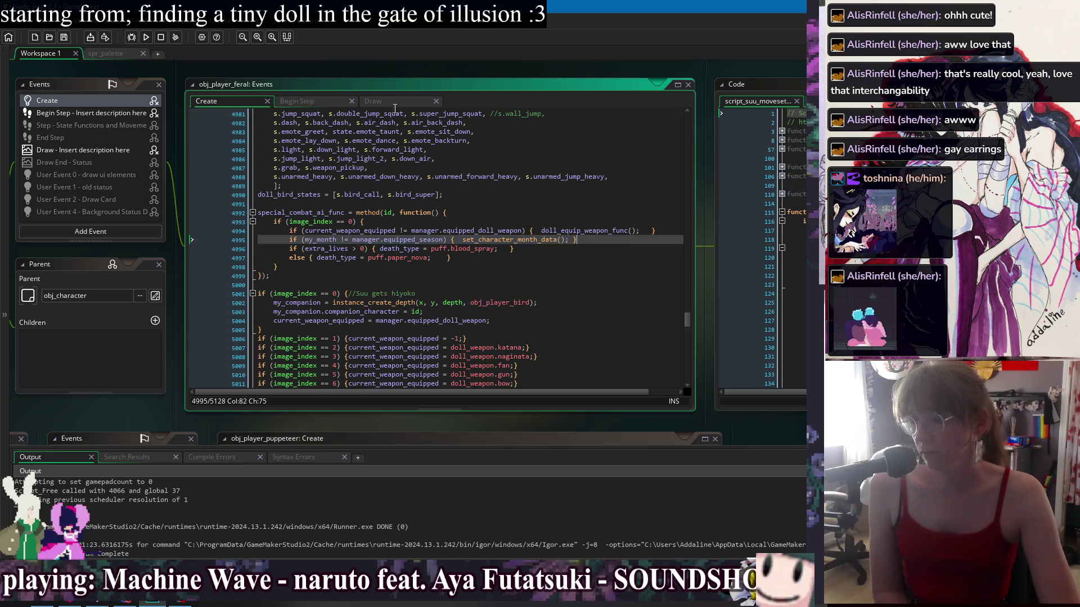
Jump to obj_character and focus its Create code at the Card System section
{"action": "right_click", "coordinate": [367, 68]}
{"action": "mouse_move", "coordinate": [369, 84]}
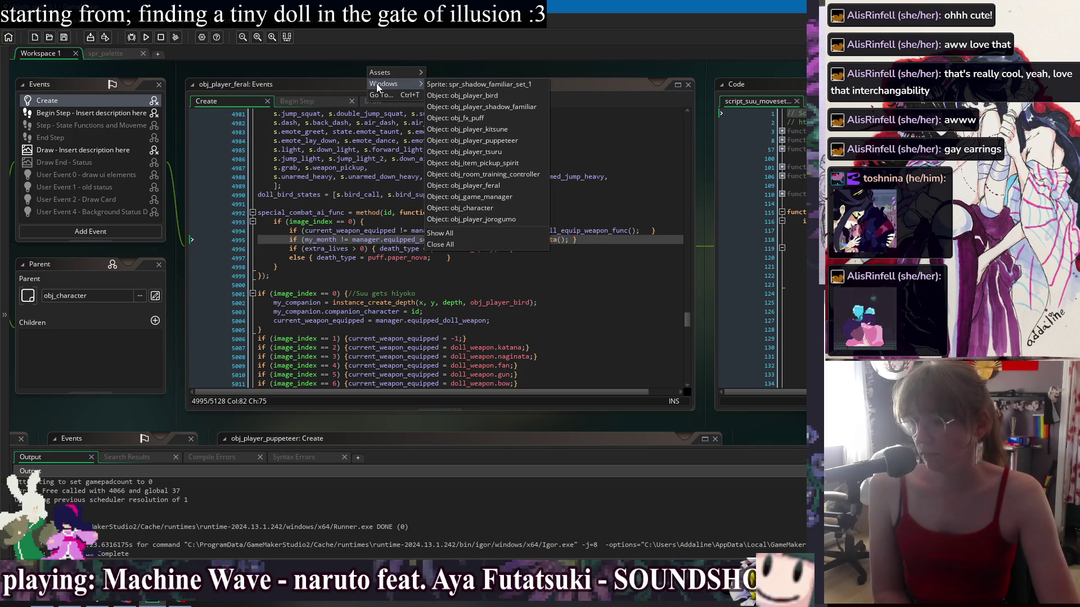
{"action": "left_click", "coordinate": [351, 71]}
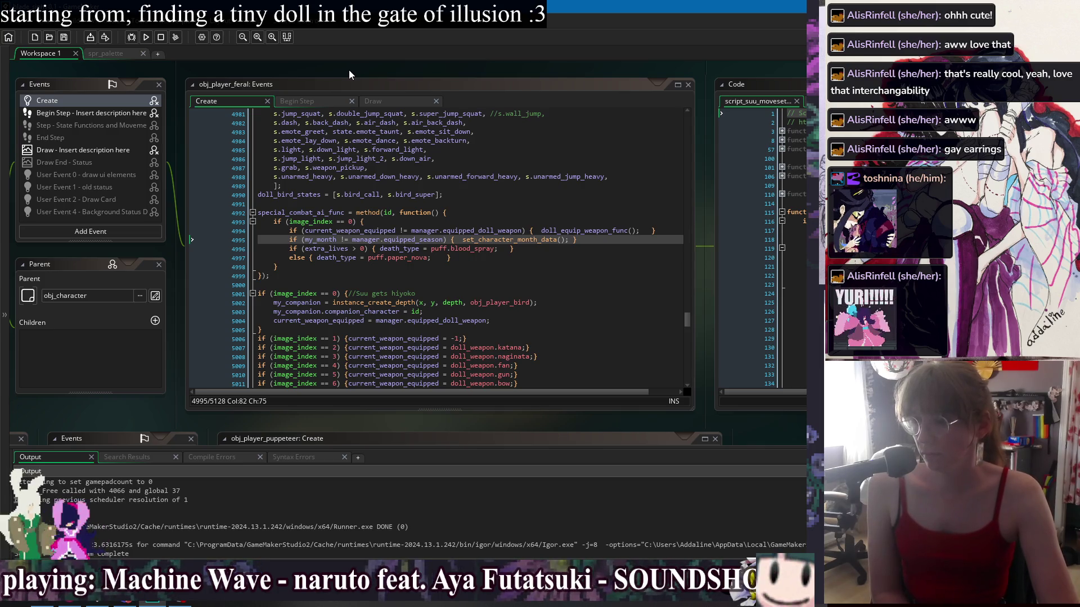
{"action": "right_click", "coordinate": [346, 69]}
{"action": "mouse_move", "coordinate": [373, 85]}
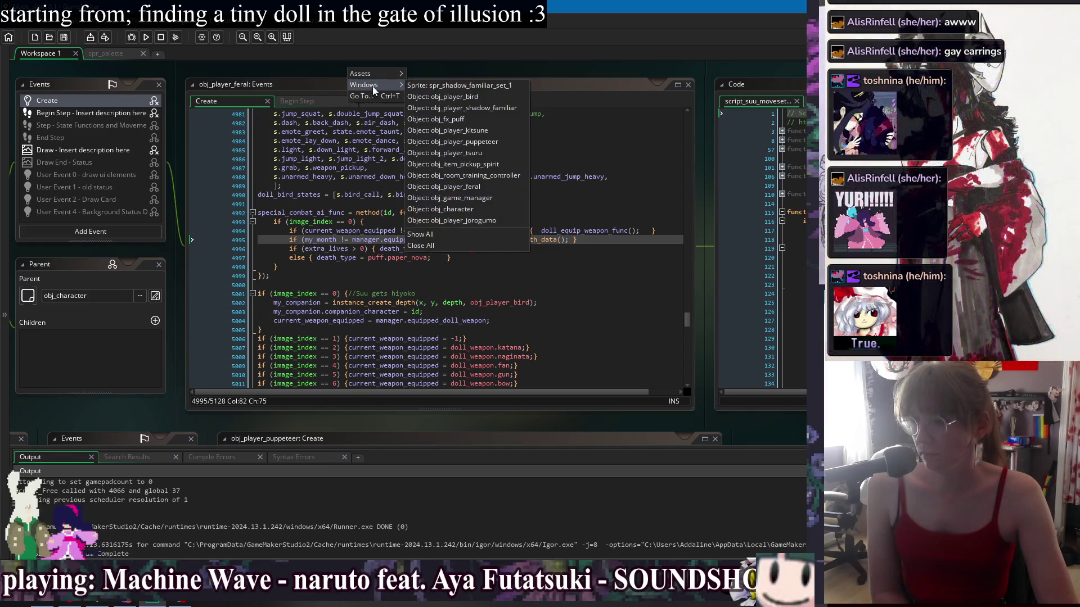
{"action": "left_click", "coordinate": [484, 208]}
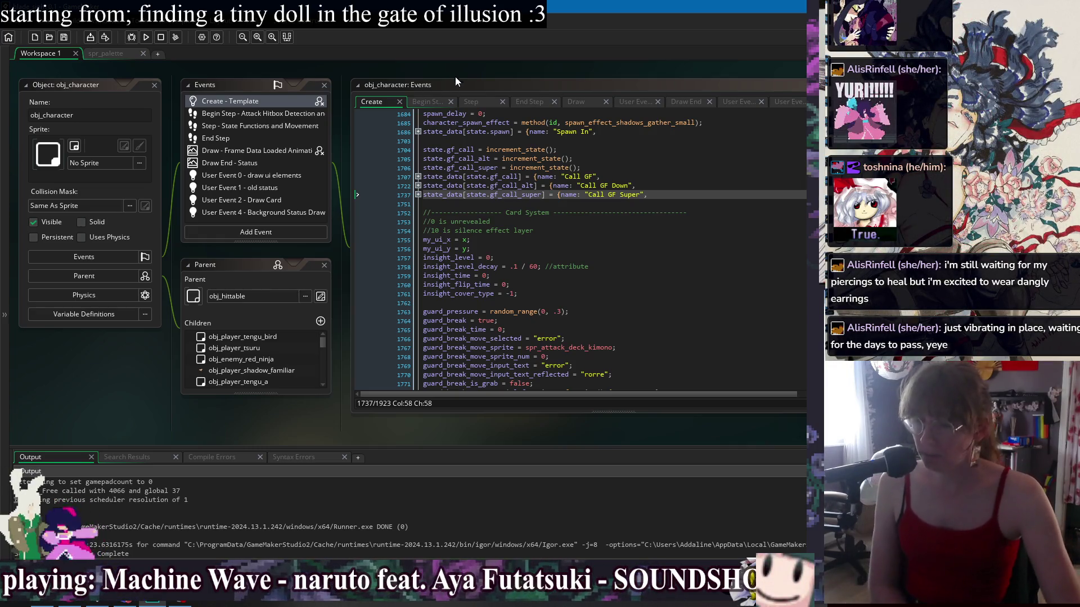
{"action": "left_click", "coordinate": [694, 177]}
{"action": "key", "text": "Down"}
{"action": "key", "text": "Down"}
{"action": "key", "text": "Down"}
{"action": "key", "text": "Down"}
{"action": "key", "text": "Down"}
{"action": "scroll", "coordinate": [714, 205], "scroll_direction": "down", "scroll_amount": 2}
{"action": "scroll", "coordinate": [718, 206], "scroll_direction": "up", "scroll_amount": 2}
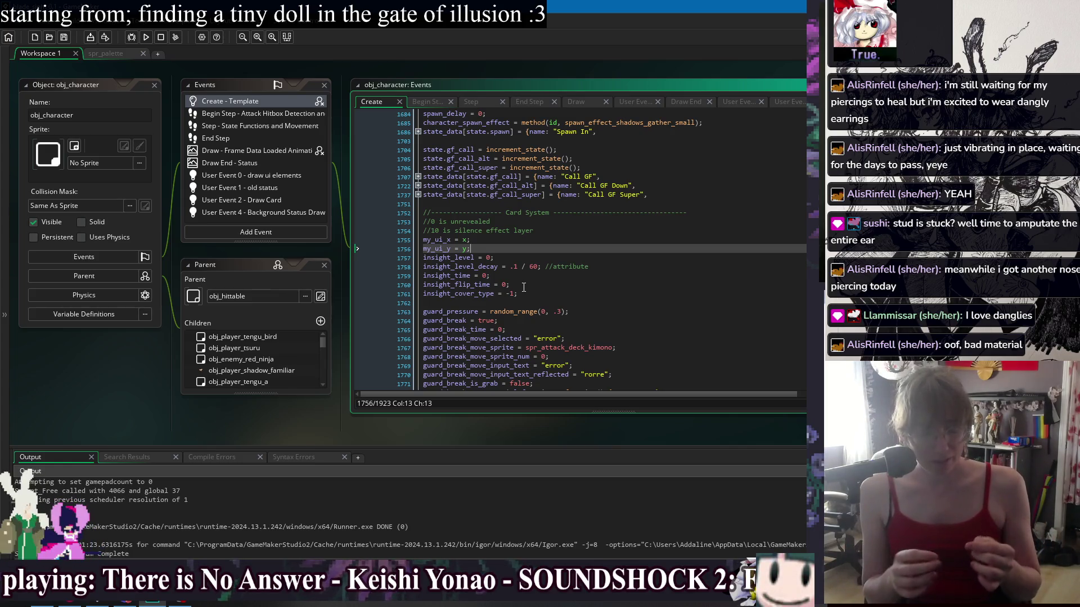
{"action": "left_click", "coordinate": [604, 270]}
{"action": "left_click", "coordinate": [626, 293]}
{"action": "left_click", "coordinate": [629, 303]}
{"action": "left_click", "coordinate": [636, 320]}
{"action": "left_click", "coordinate": [635, 293]}
{"action": "left_click", "coordinate": [627, 276]}
{"action": "left_click", "coordinate": [619, 248]}
{"action": "left_click", "coordinate": [616, 240]}
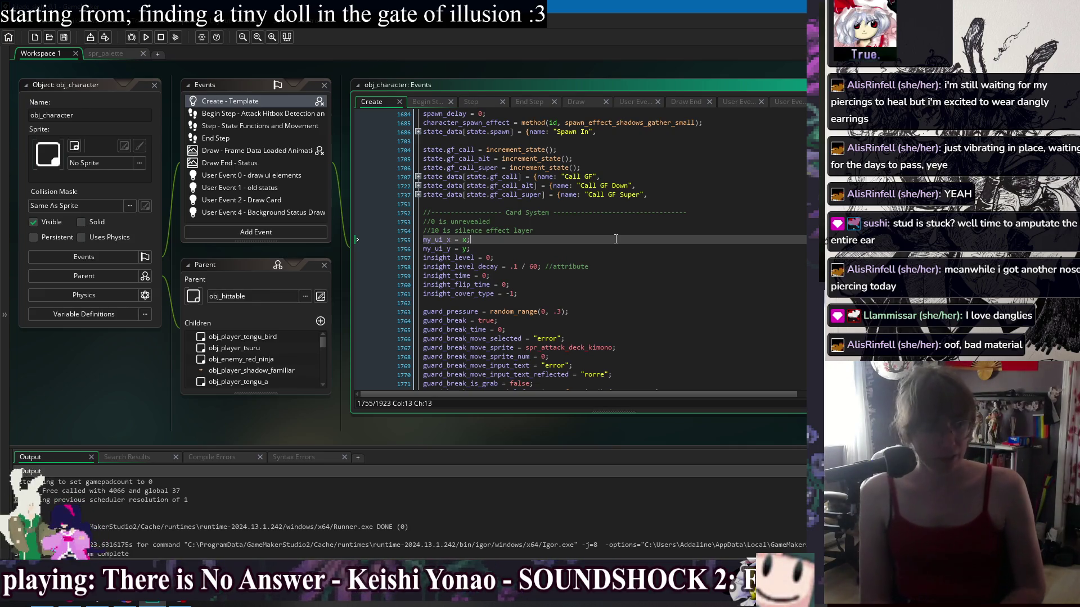
{"action": "left_click", "coordinate": [621, 257]}
{"action": "left_click", "coordinate": [636, 276]}
{"action": "left_click", "coordinate": [641, 285]}
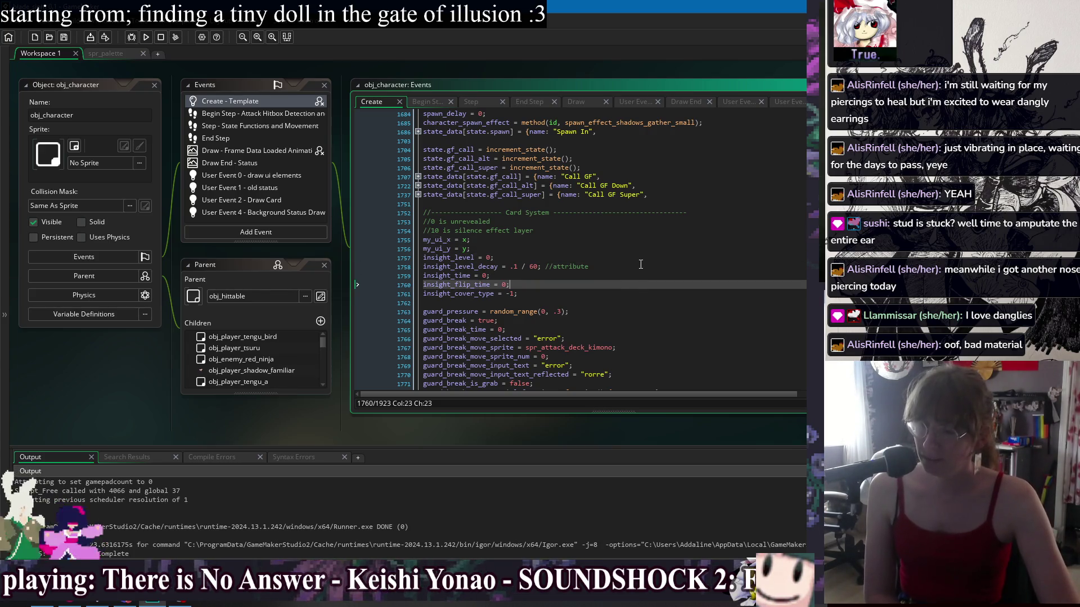
{"action": "left_click", "coordinate": [640, 264]}
{"action": "left_click_drag", "start_coordinate": [612, 69], "coordinate": [502, 72]}
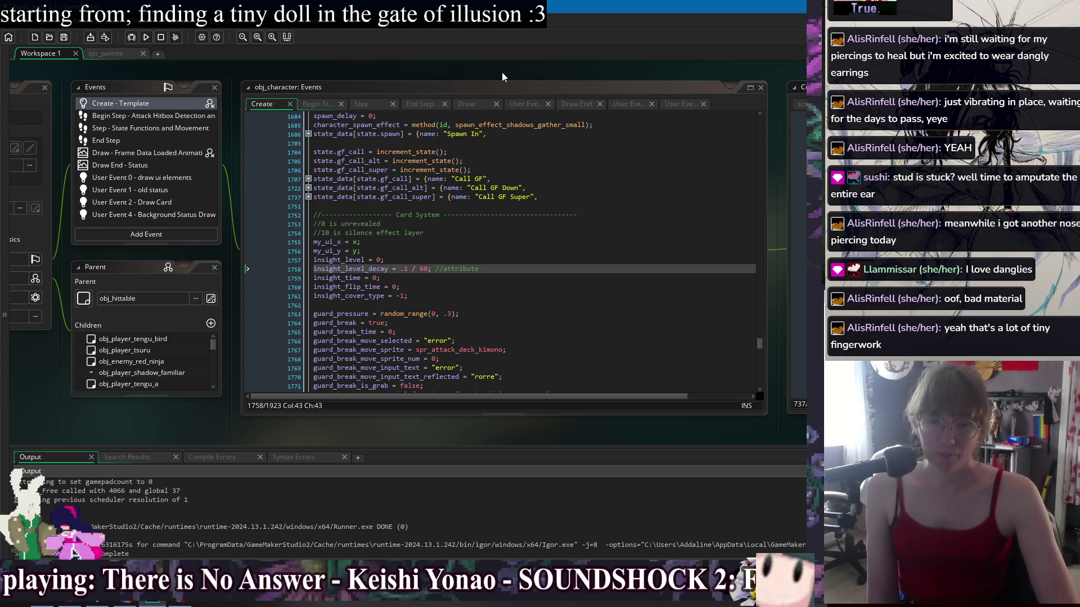
{"action": "left_click", "coordinate": [529, 232]}
{"action": "left_click", "coordinate": [535, 250]}
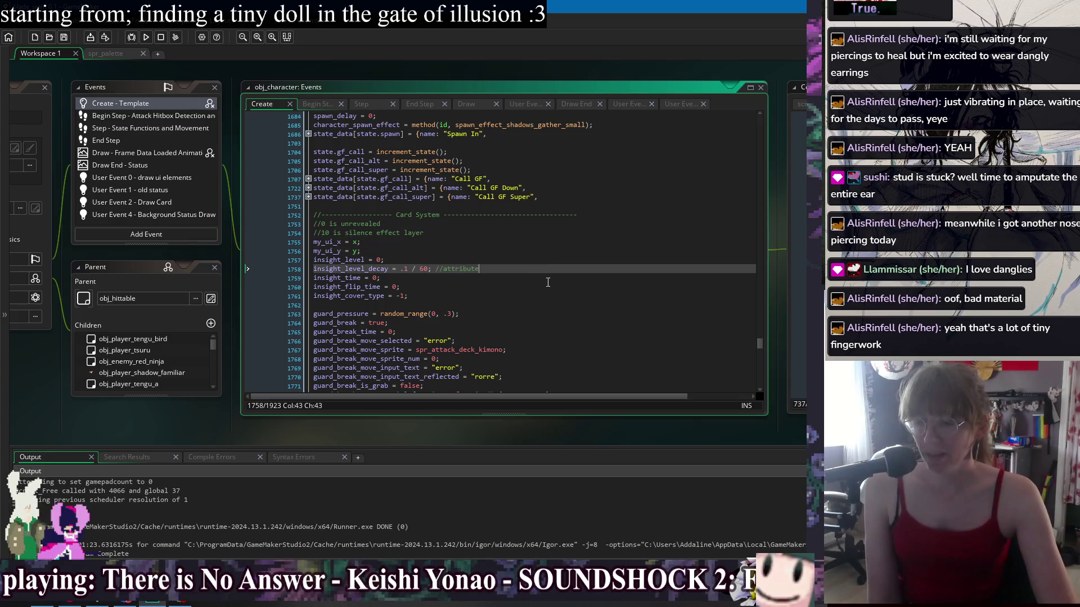
{"action": "left_click", "coordinate": [552, 286]}
{"action": "key", "text": "Up"}
{"action": "key", "text": "Up"}
{"action": "key", "text": "Up"}
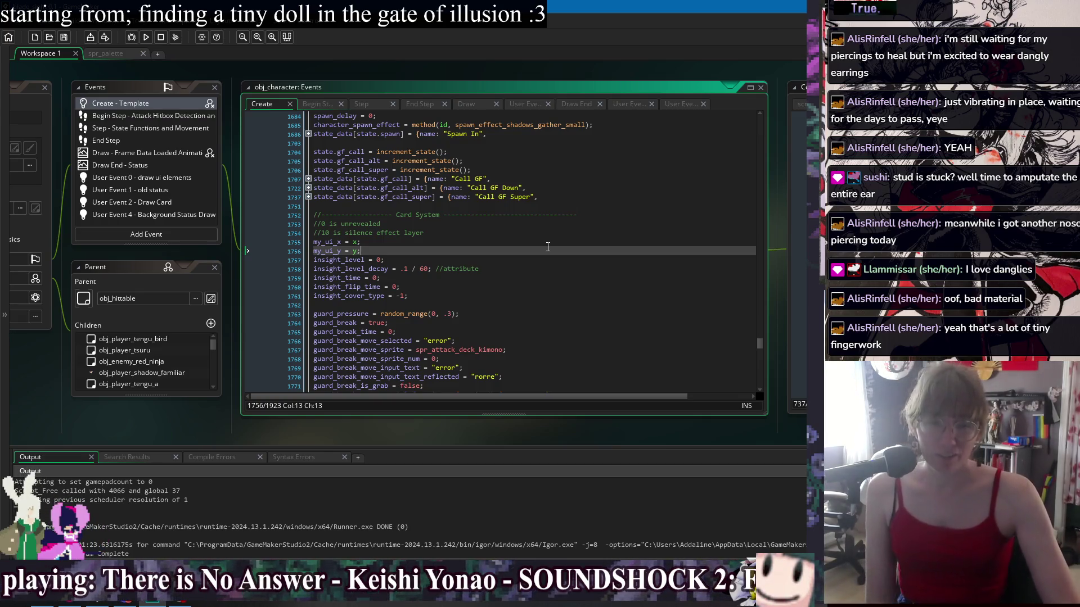
{"action": "left_click", "coordinate": [574, 287]}
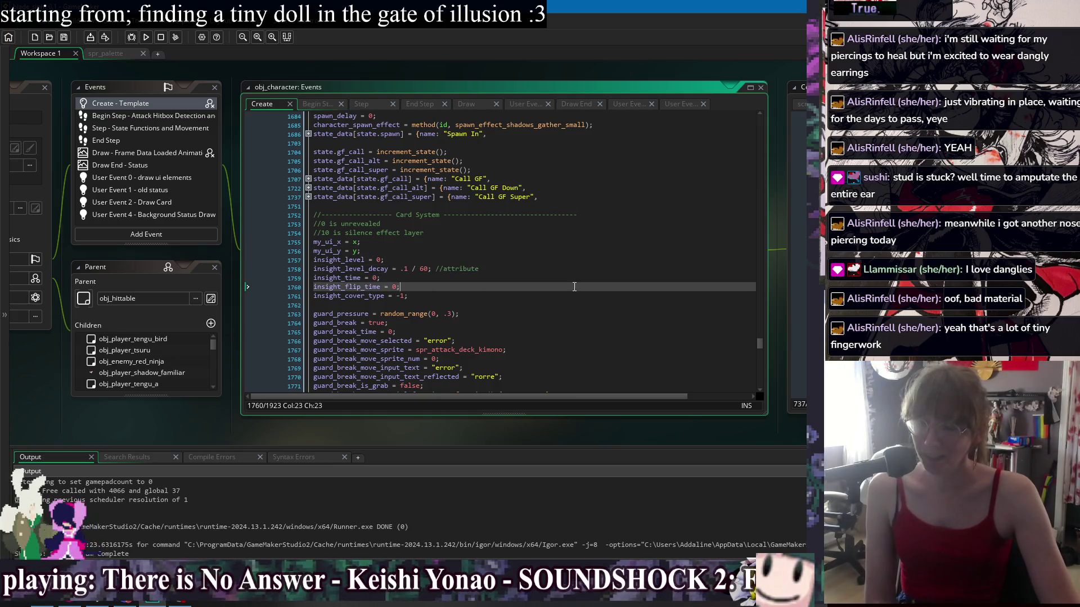
{"action": "key", "text": "Up"}
{"action": "key", "text": "Up"}
{"action": "key", "text": "Up"}
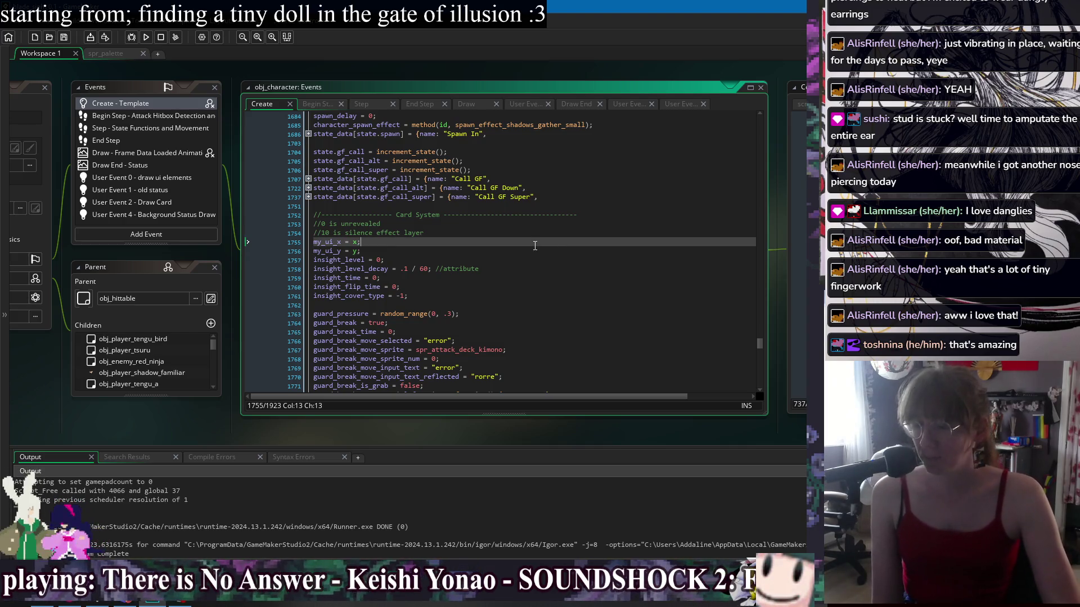
{"action": "left_click", "coordinate": [554, 268]}
{"action": "left_click", "coordinate": [554, 296]}
{"action": "left_click", "coordinate": [560, 287]}
{"action": "left_click", "coordinate": [563, 280]}
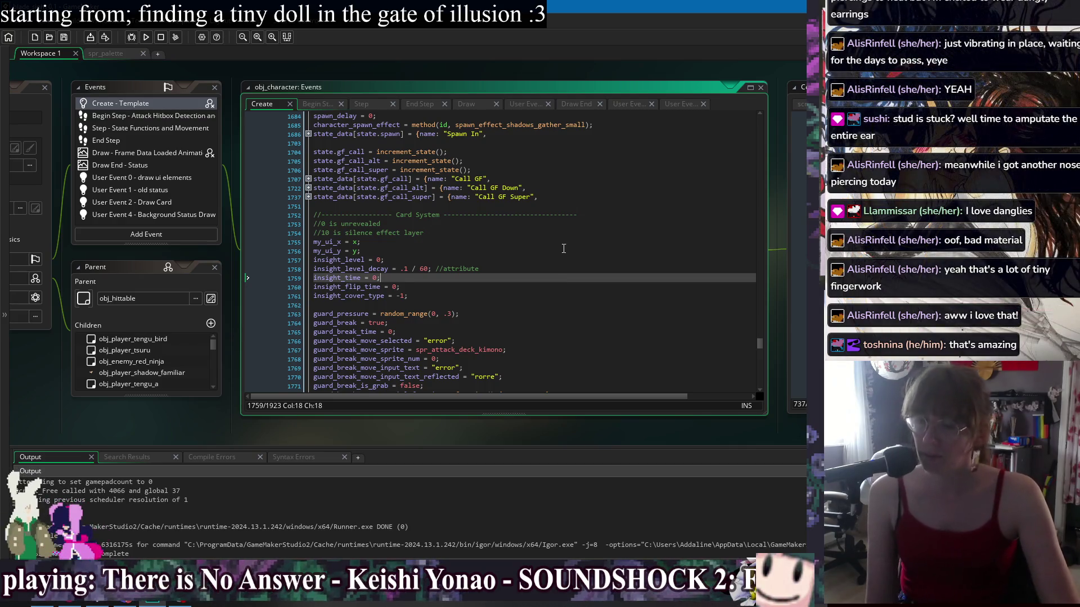
{"action": "left_click", "coordinate": [561, 251]}
{"action": "left_click", "coordinate": [561, 242]}
{"action": "left_click", "coordinate": [573, 262]}
{"action": "left_click", "coordinate": [579, 278]}
{"action": "left_click", "coordinate": [584, 286]}
{"action": "left_click", "coordinate": [586, 296]}
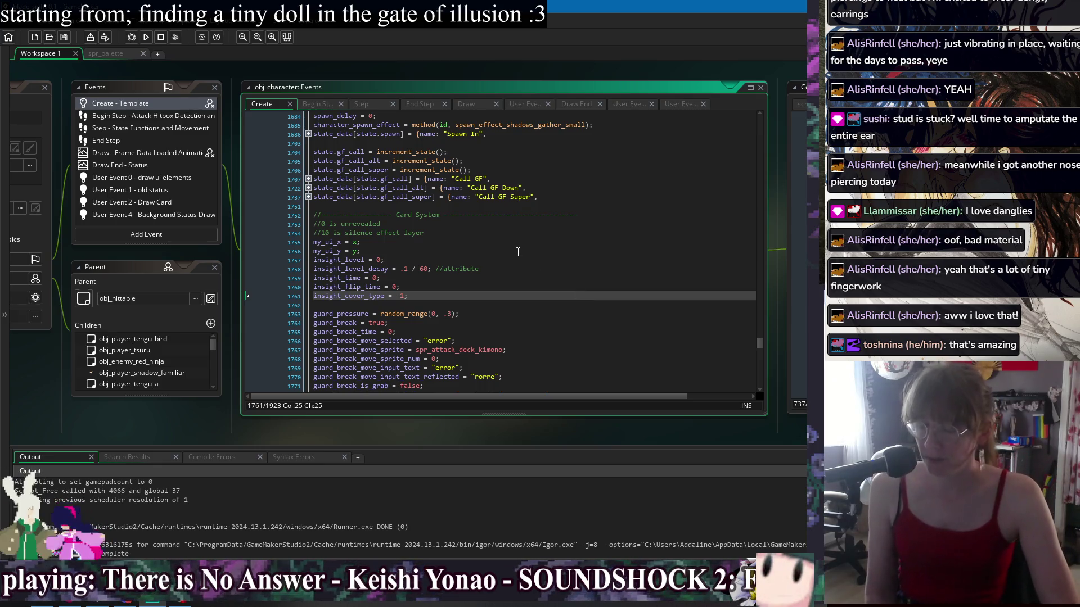
{"action": "key", "text": "Up"}
{"action": "key", "text": "Up"}
{"action": "key", "text": "Up"}
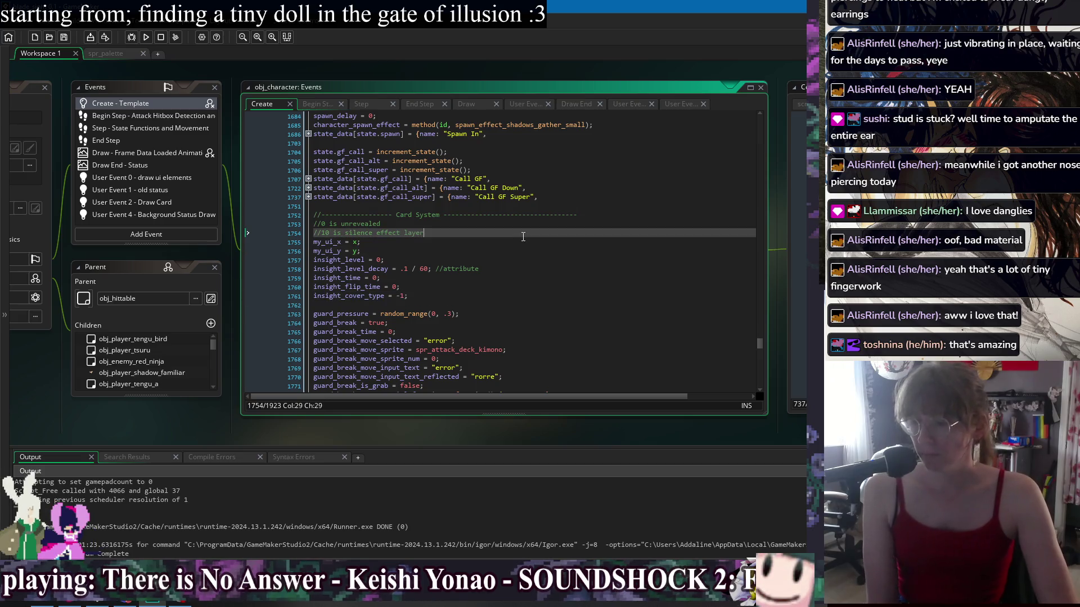
{"action": "key", "text": "Down"}
{"action": "key", "text": "Down"}
{"action": "key", "text": "Down"}
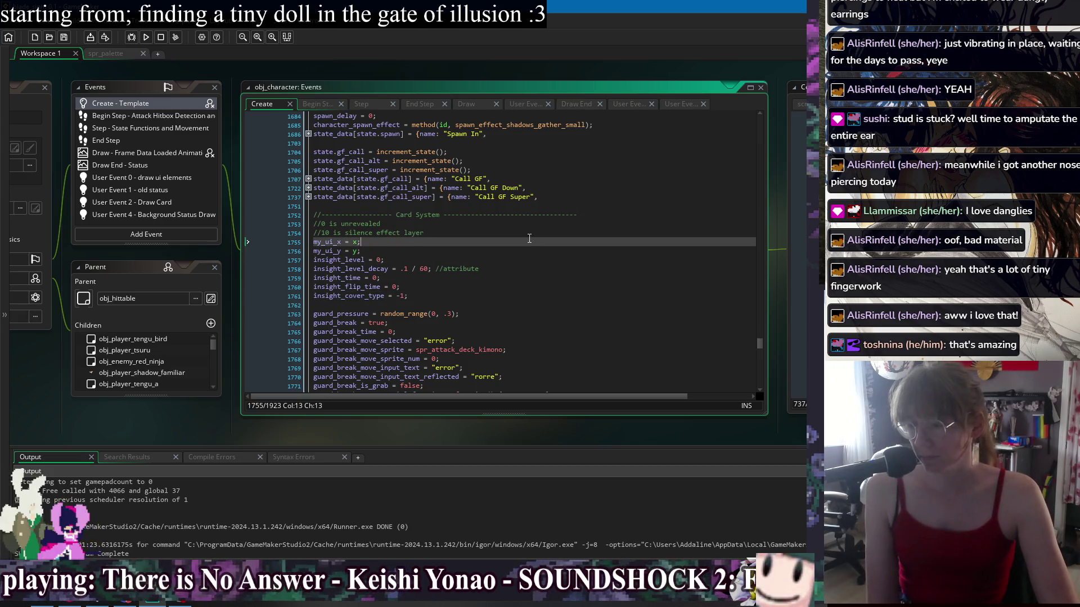
{"action": "left_click", "coordinate": [529, 233]}
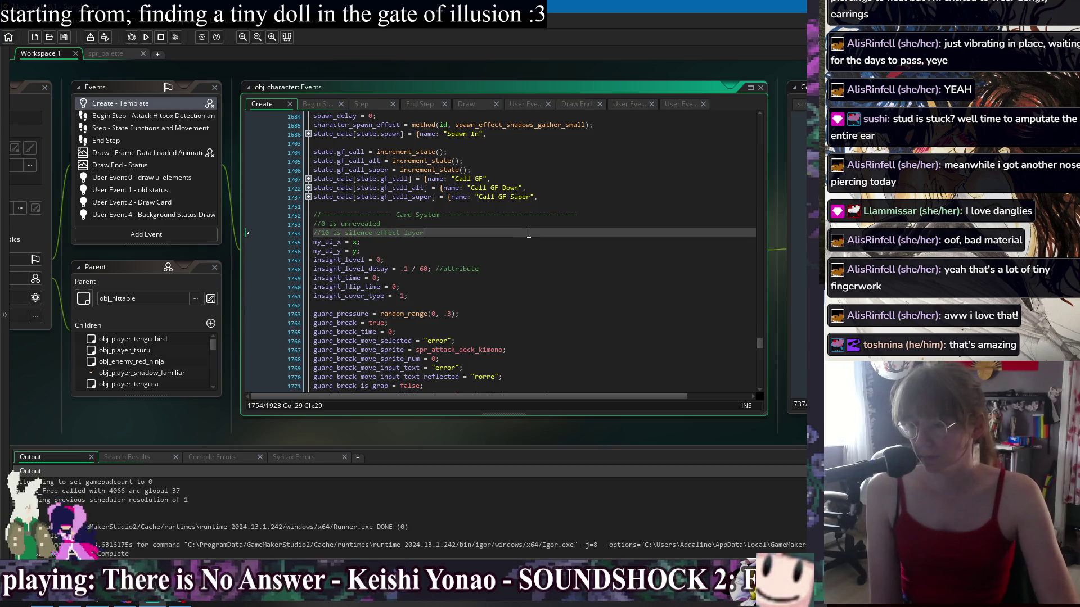
Jump through obj_character to obj_game_manager and pan to centre its code
{"action": "right_click", "coordinate": [479, 70]}
{"action": "mouse_move", "coordinate": [506, 84]}
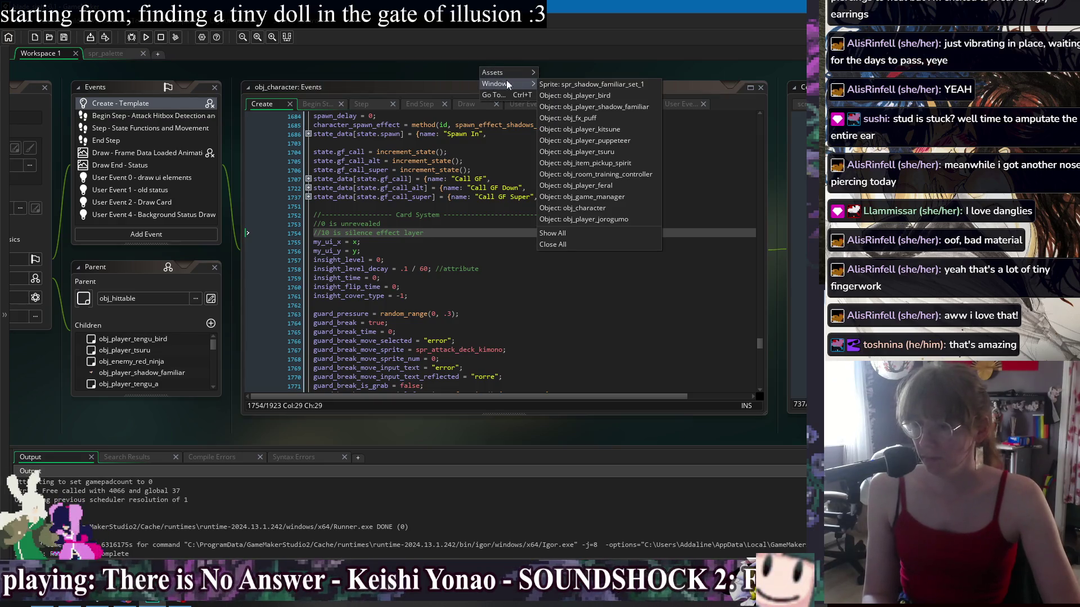
{"action": "left_click", "coordinate": [618, 209]}
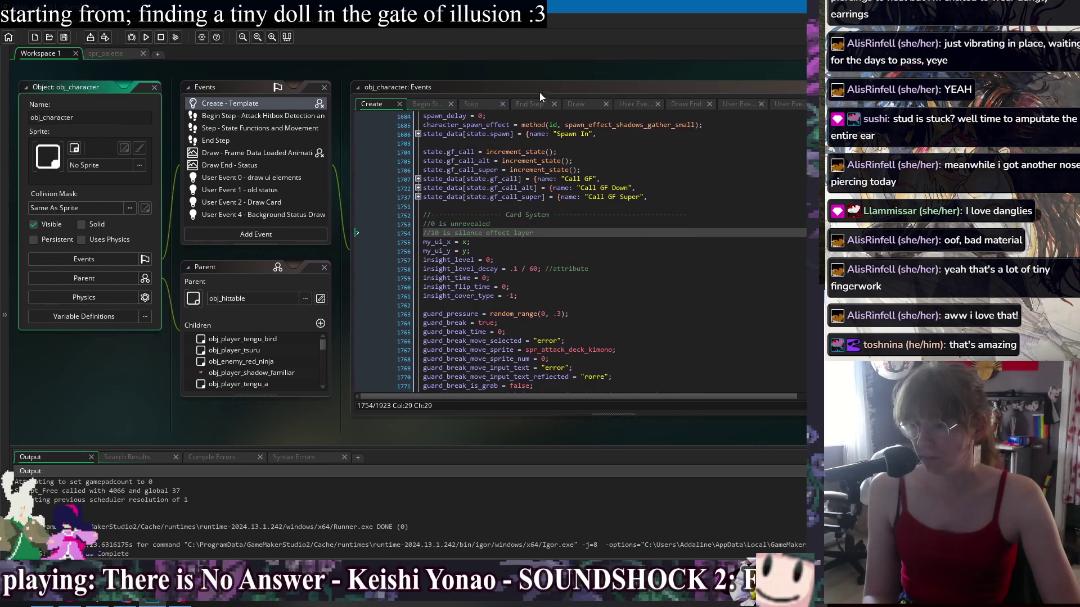
{"action": "right_click", "coordinate": [484, 78]}
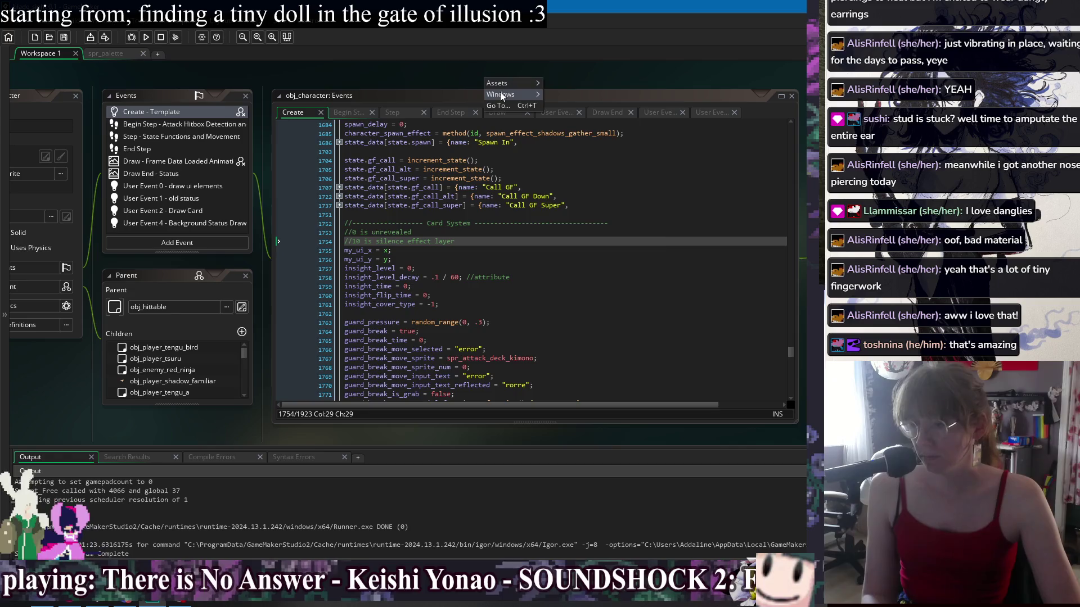
{"action": "mouse_move", "coordinate": [501, 94]}
{"action": "left_click", "coordinate": [627, 208]}
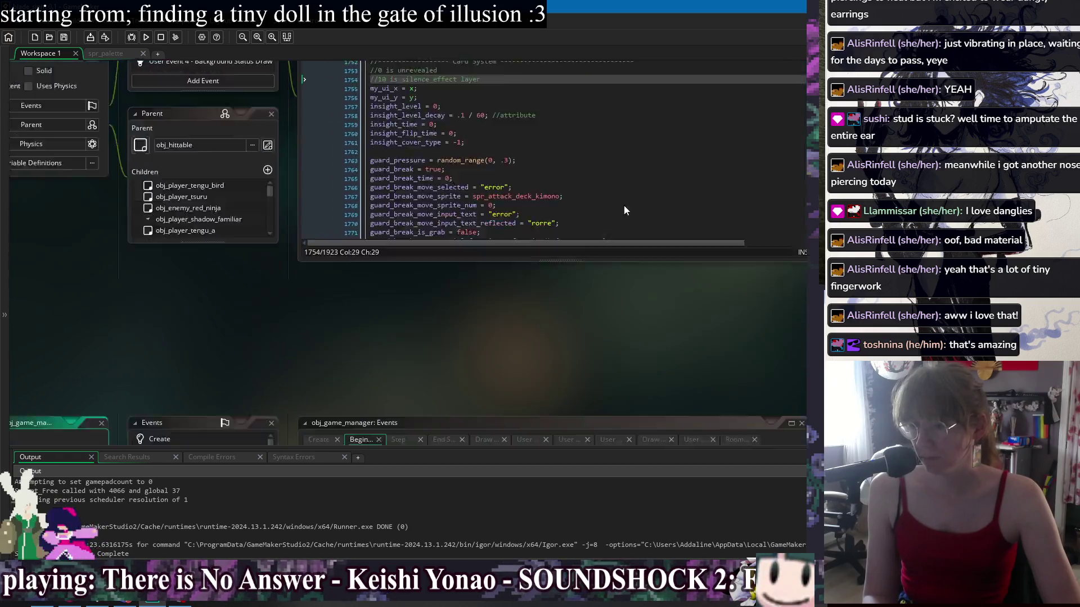
{"action": "mouse_move", "coordinate": [654, 71]}
{"action": "left_mouse_down"}
{"action": "mouse_move", "coordinate": [381, 73]}
{"action": "mouse_move", "coordinate": [489, 75]}
{"action": "left_mouse_up"}
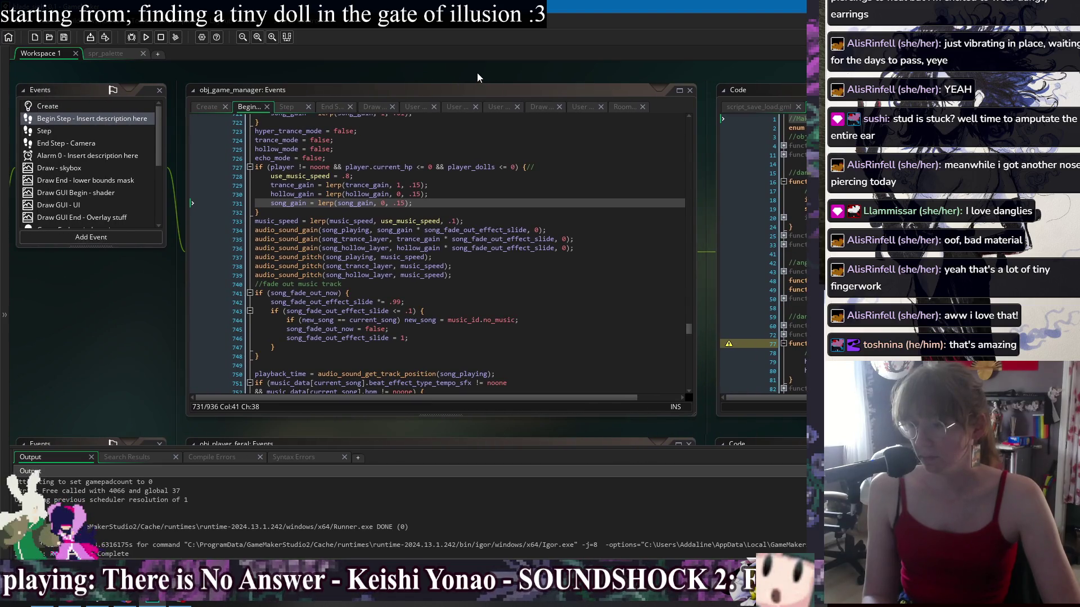
View obj_game_manager's Monster Library user event, Draw event and End Step camera code
{"action": "left_click", "coordinate": [418, 108]}
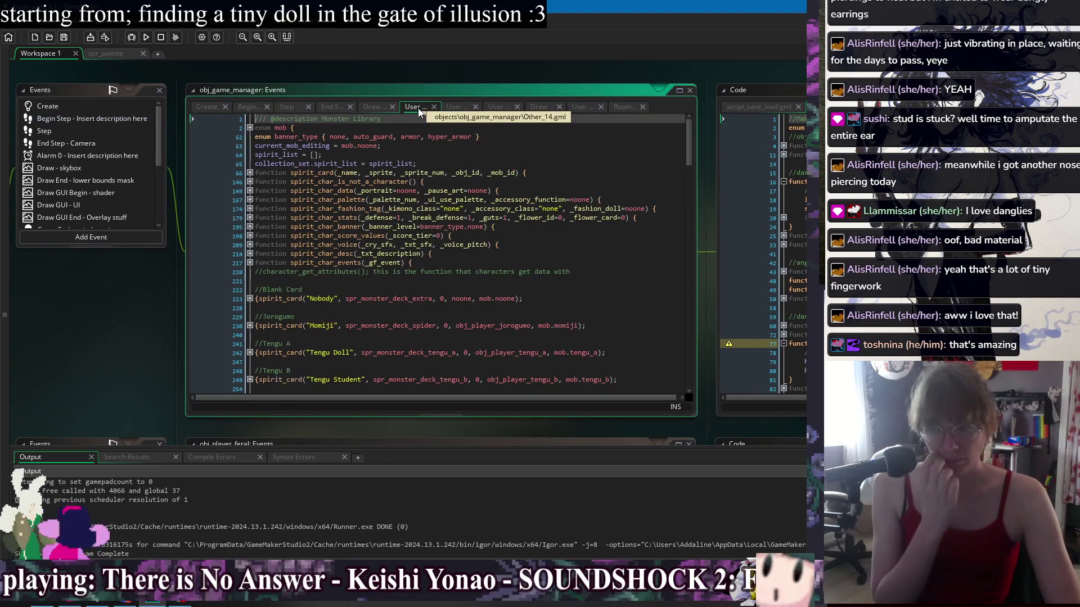
{"action": "left_click", "coordinate": [382, 107]}
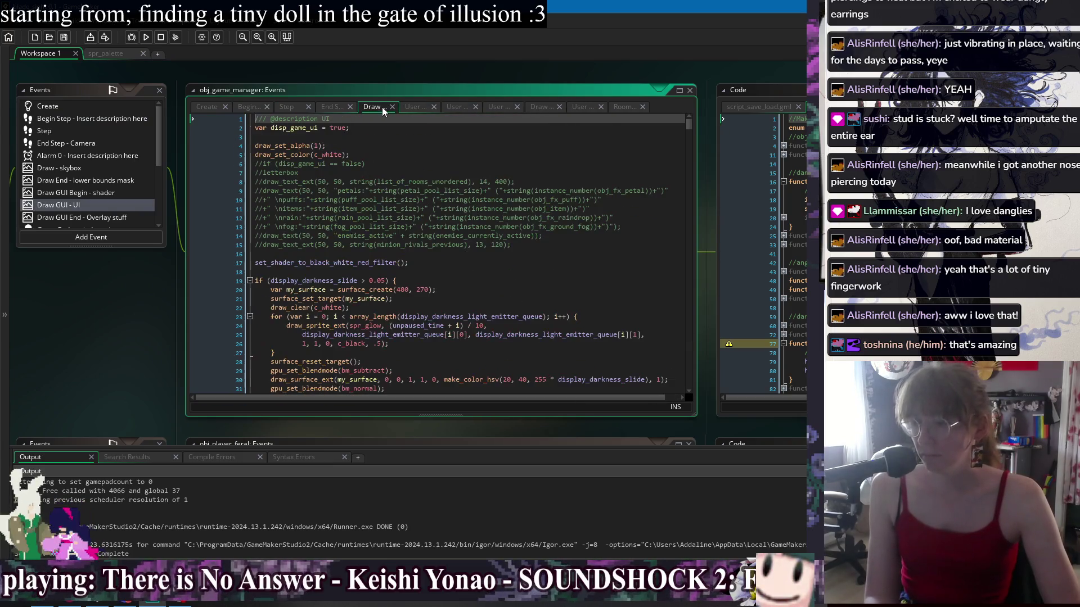
{"action": "left_click", "coordinate": [327, 107]}
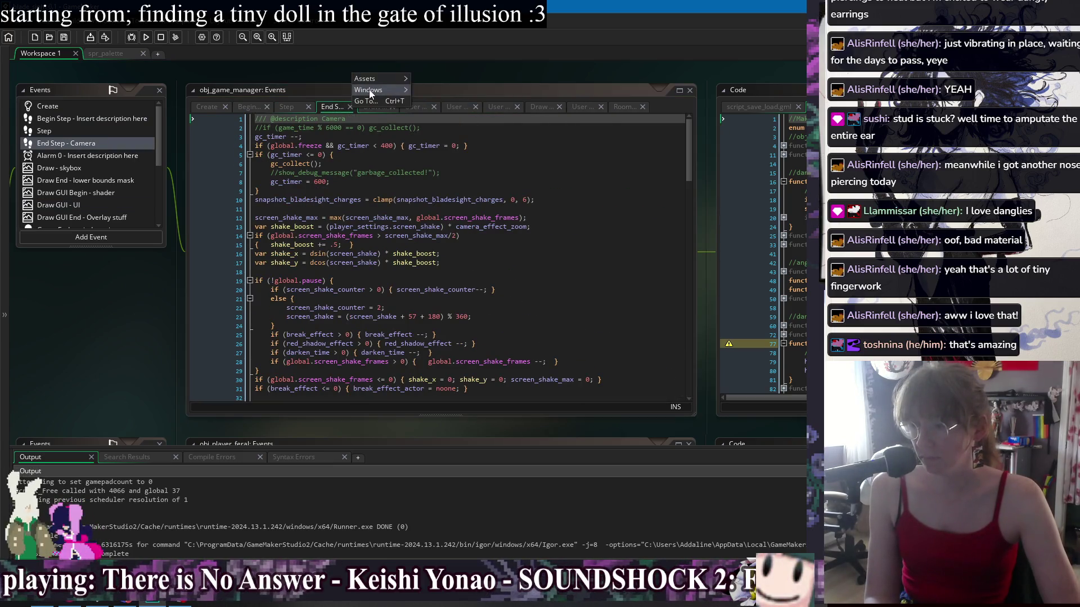
{"action": "left_click", "coordinate": [405, 89]}
{"action": "left_click", "coordinate": [487, 202]}
Switch to obj_room_training_controller and its '[E] Start Training' Step code
{"action": "right_click", "coordinate": [460, 74]}
{"action": "mouse_move", "coordinate": [483, 90]}
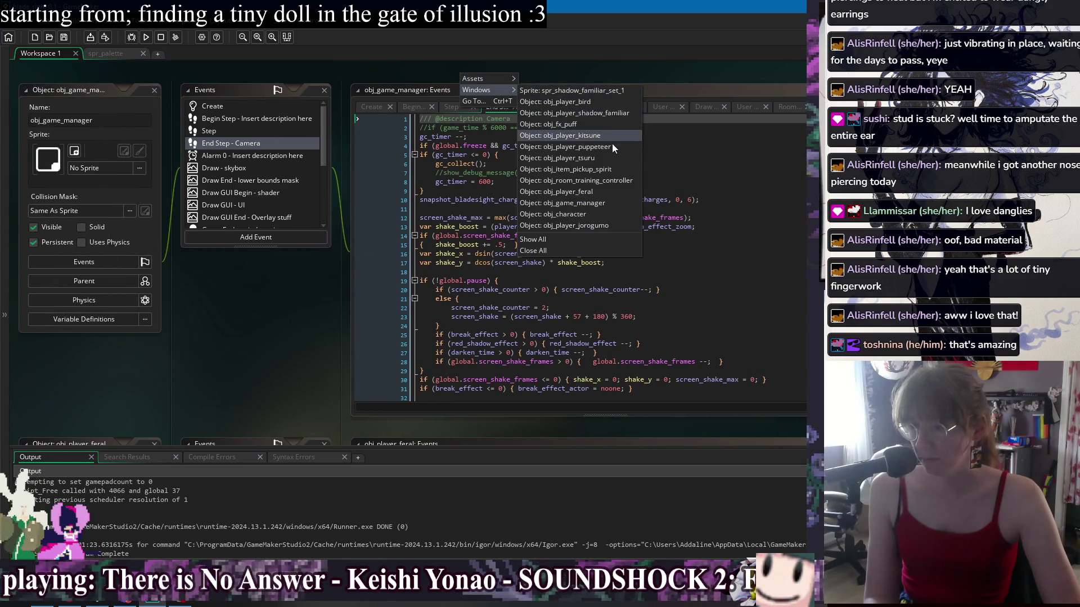
{"action": "left_click", "coordinate": [585, 181]}
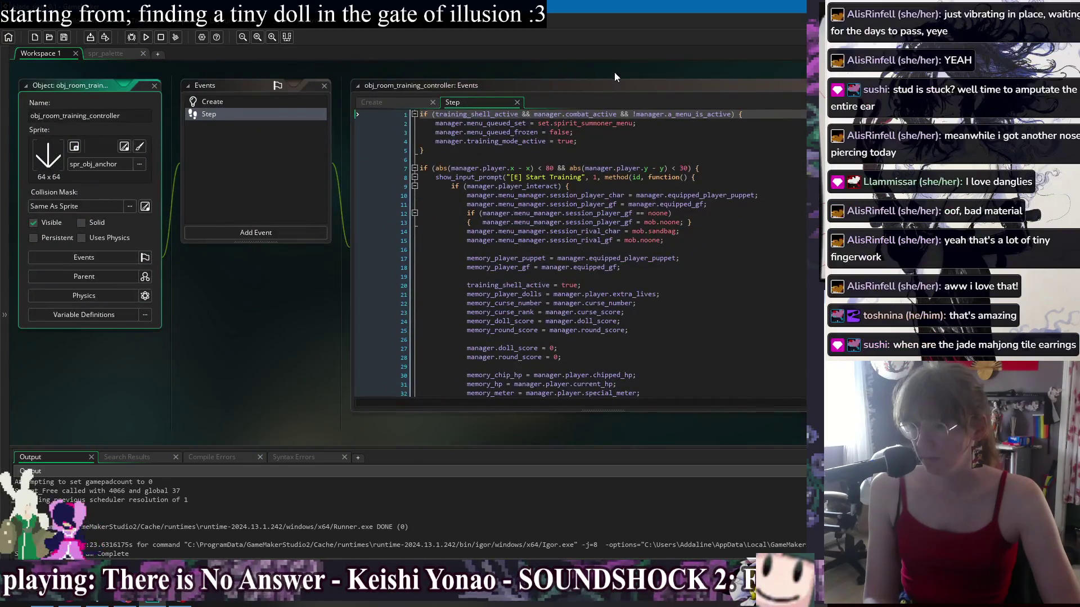
{"action": "left_click_drag", "start_coordinate": [615, 72], "coordinate": [492, 73]}
{"action": "left_click", "coordinate": [629, 233]}
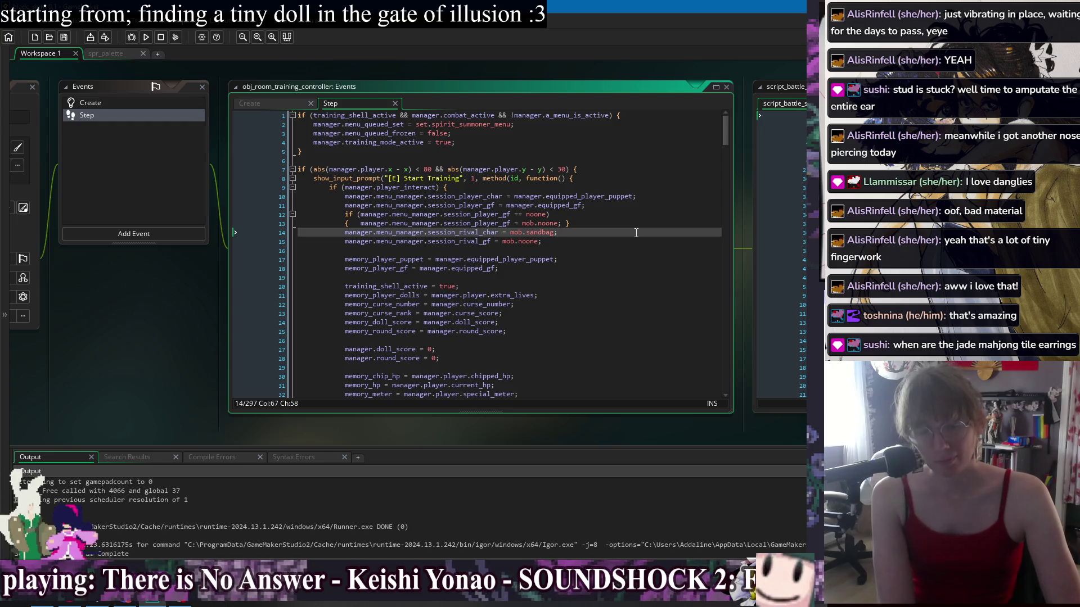
{"action": "left_click", "coordinate": [639, 251]}
{"action": "left_click", "coordinate": [645, 266]}
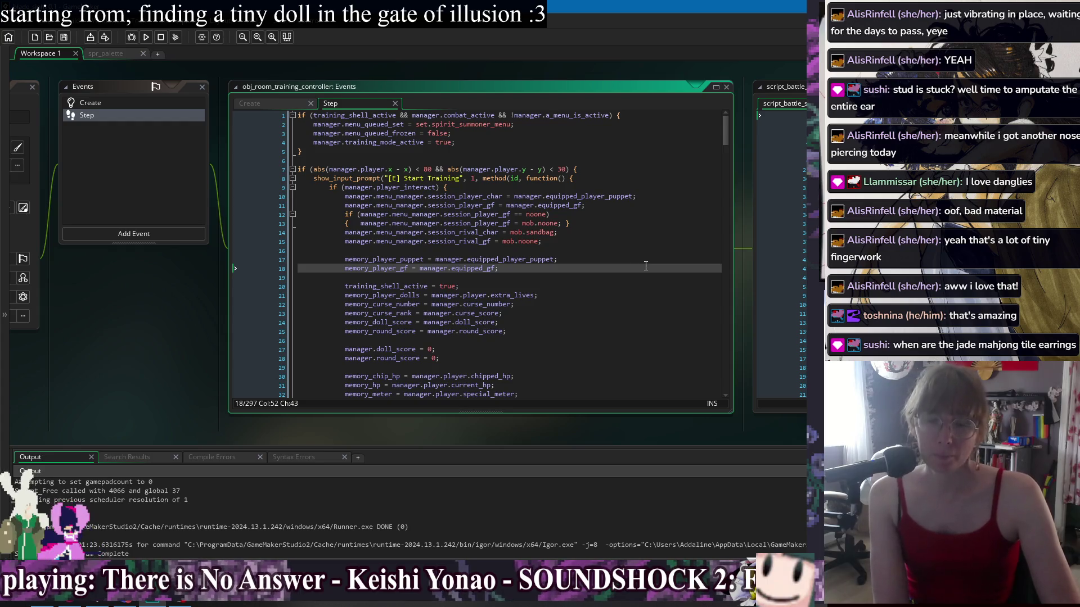
{"action": "scroll", "coordinate": [637, 272], "scroll_direction": "down", "scroll_amount": 4}
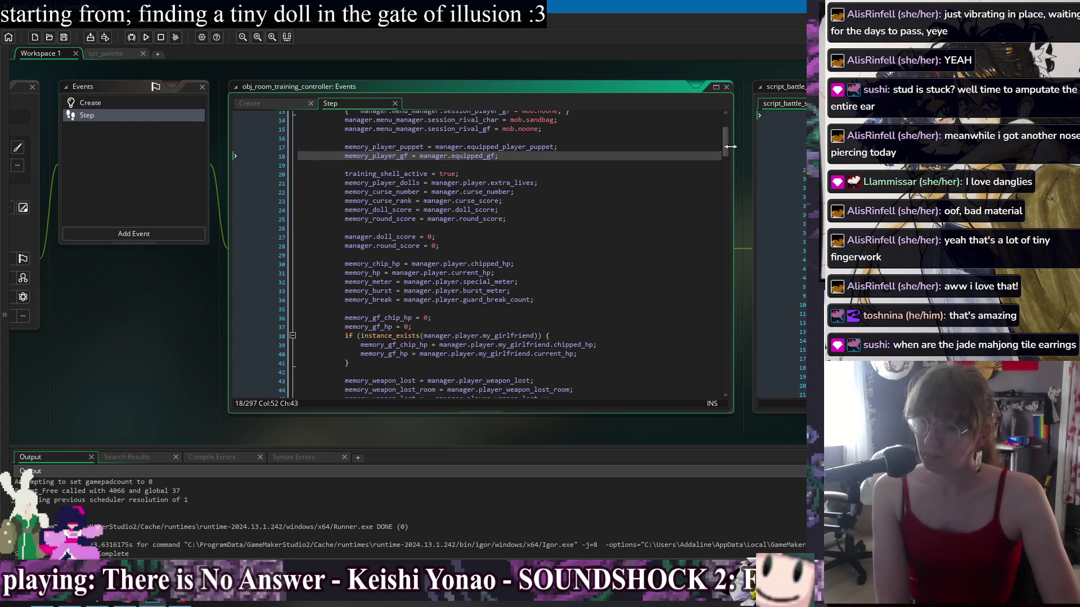
{"action": "left_click_drag", "start_coordinate": [726, 141], "coordinate": [725, 126]}
{"action": "left_click", "coordinate": [647, 223]}
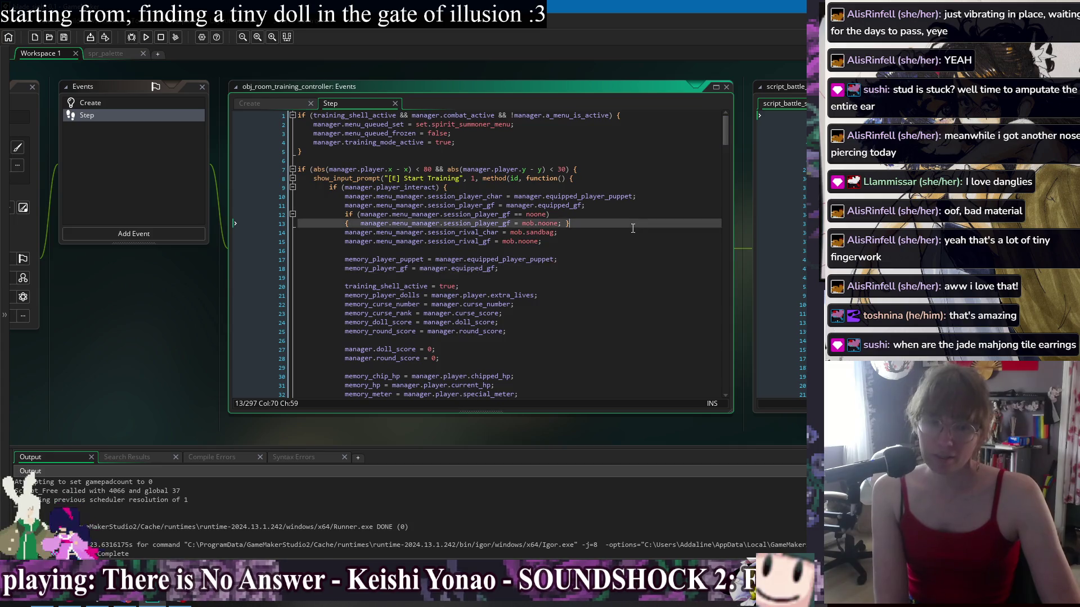
{"action": "left_click", "coordinate": [648, 249]}
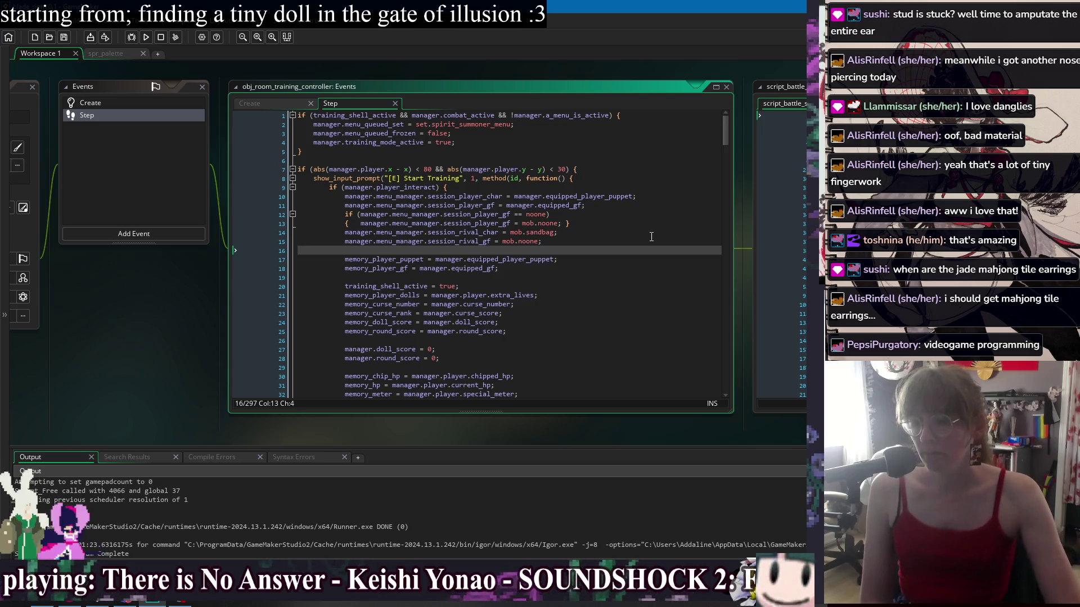
{"action": "left_click", "coordinate": [651, 237]}
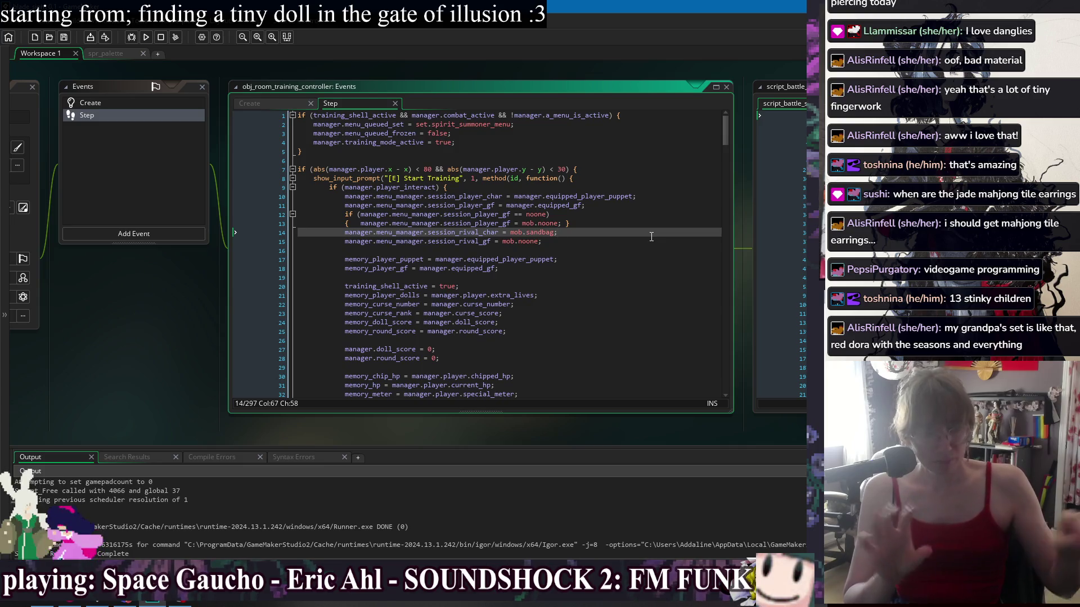
{"action": "key", "text": "Down"}
{"action": "key", "text": "Down"}
{"action": "key", "text": "Down"}
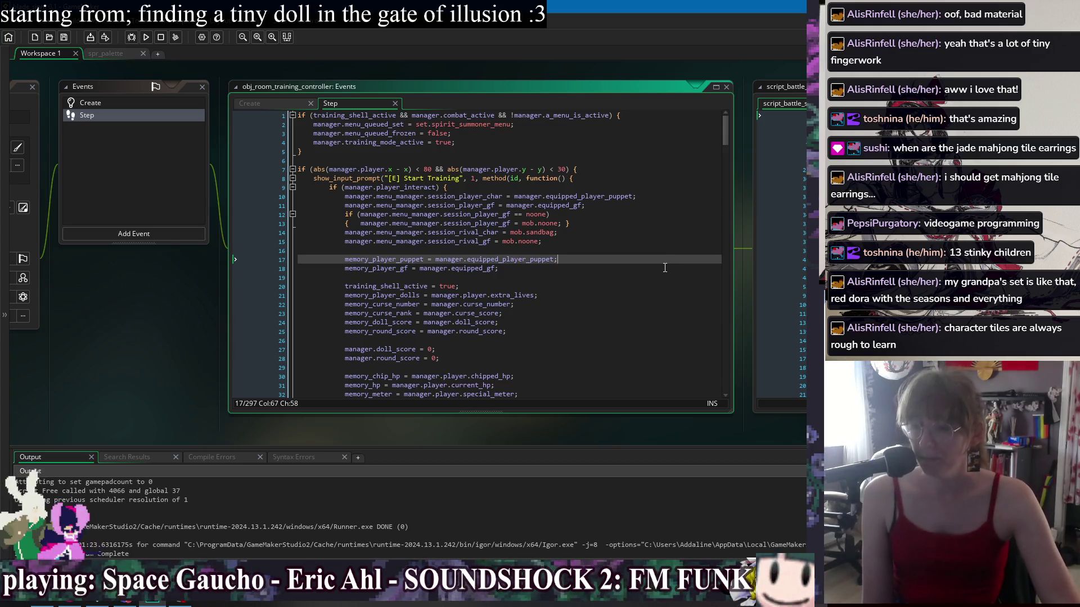
Step through the training Step code's memory assignments, then open the workspace window list
{"action": "left_click", "coordinate": [663, 268]}
{"action": "key", "text": "Down"}
{"action": "key", "text": "Down"}
{"action": "key", "text": "Down"}
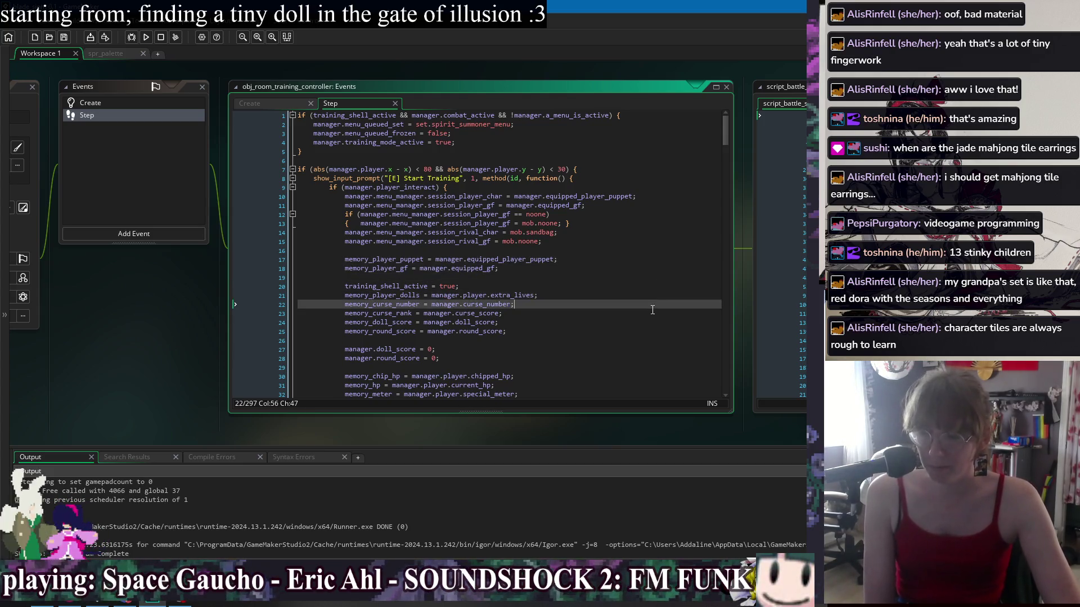
{"action": "left_click", "coordinate": [643, 342]}
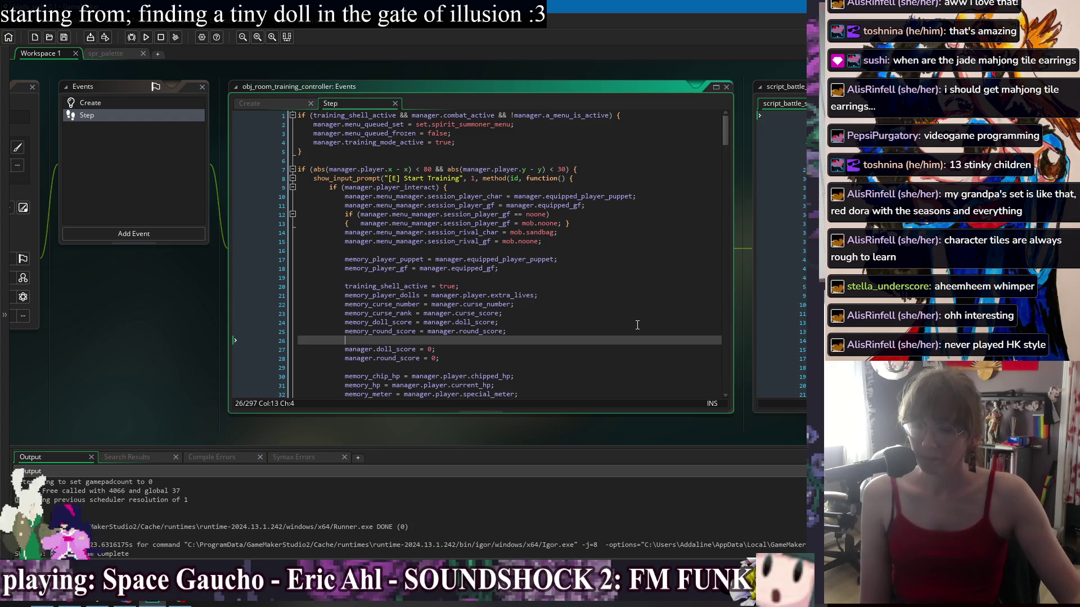
{"action": "left_click", "coordinate": [621, 250]}
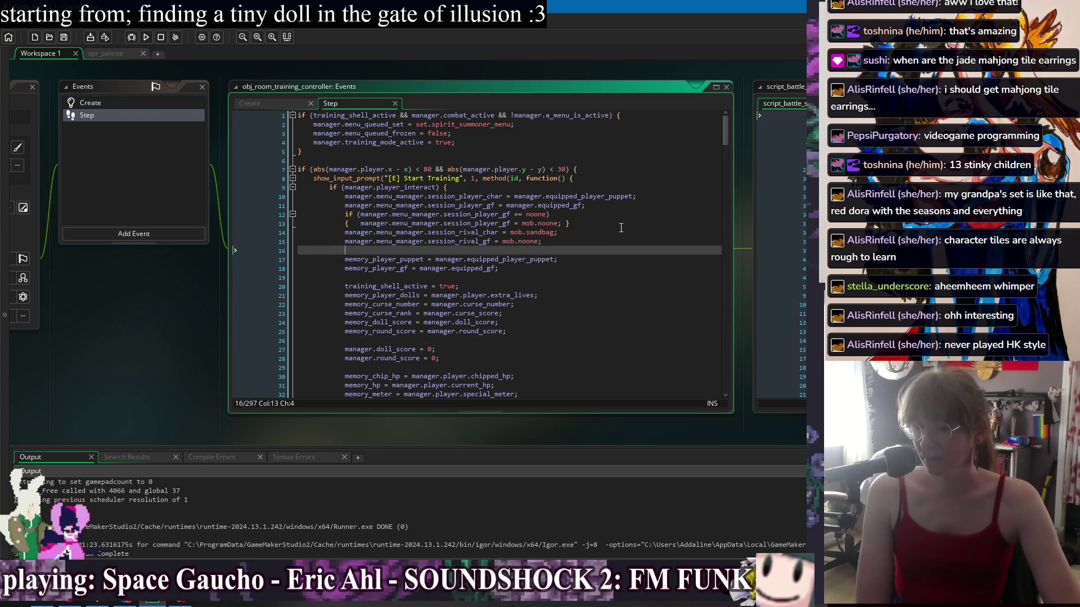
{"action": "left_click", "coordinate": [624, 223]}
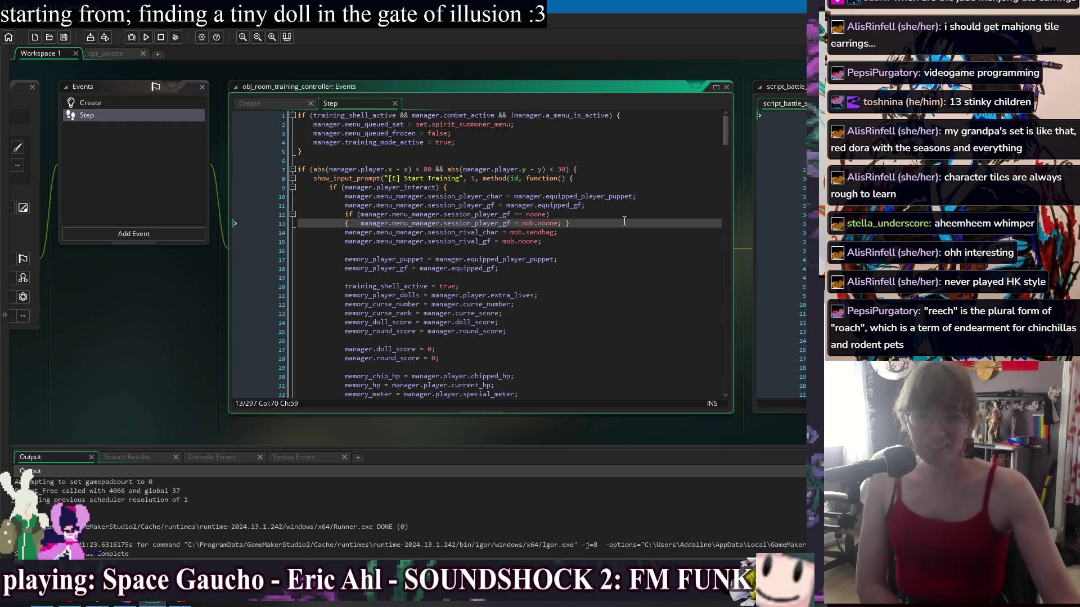
{"action": "key", "text": "Down"}
{"action": "key", "text": "Down"}
{"action": "key", "text": "Down"}
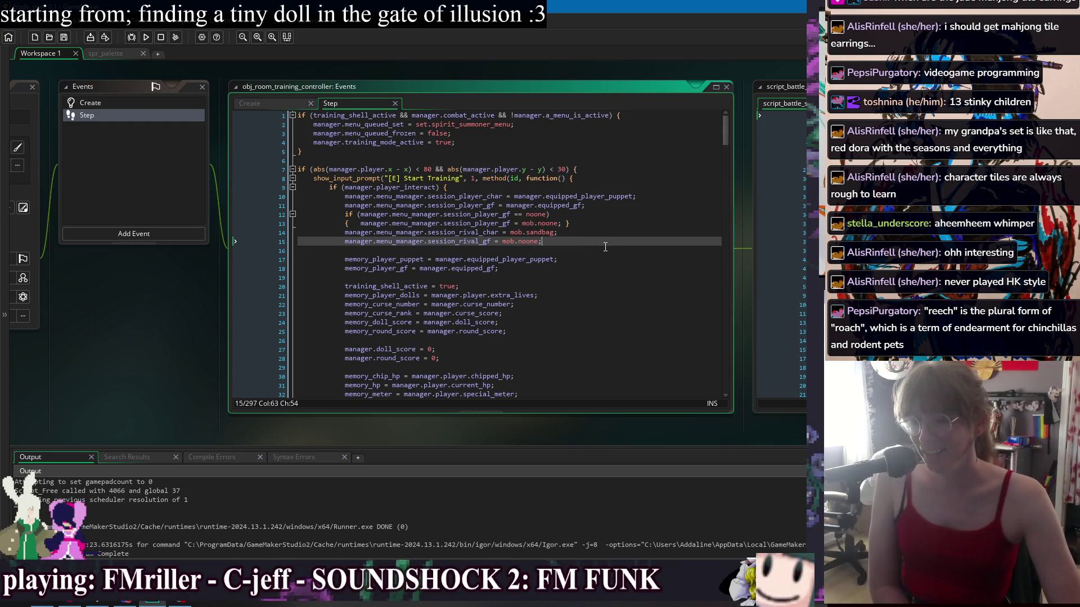
{"action": "right_click", "coordinate": [461, 75]}
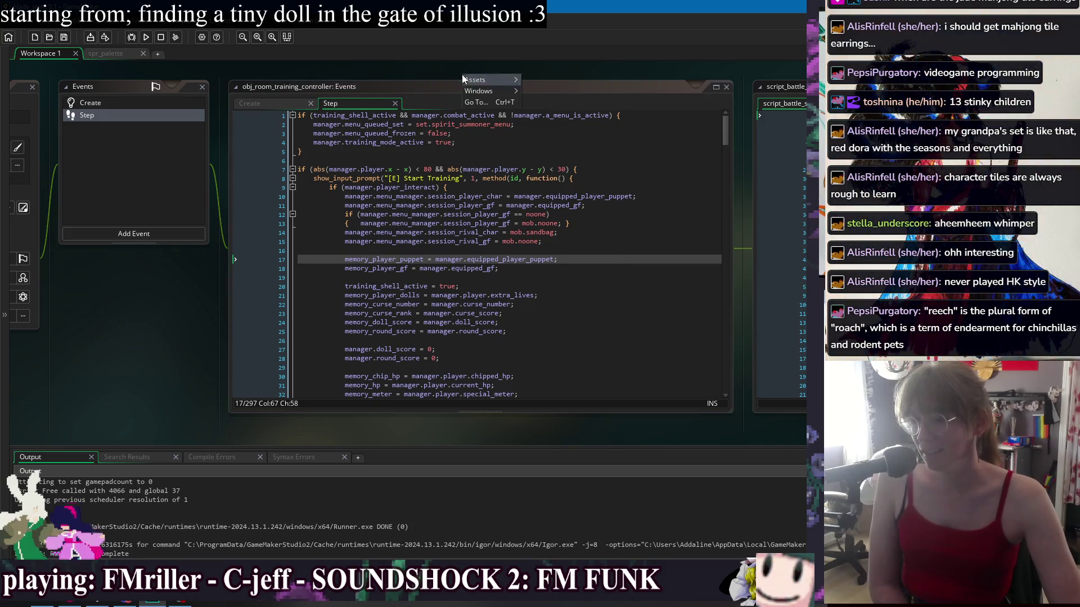
{"action": "mouse_move", "coordinate": [487, 89]}
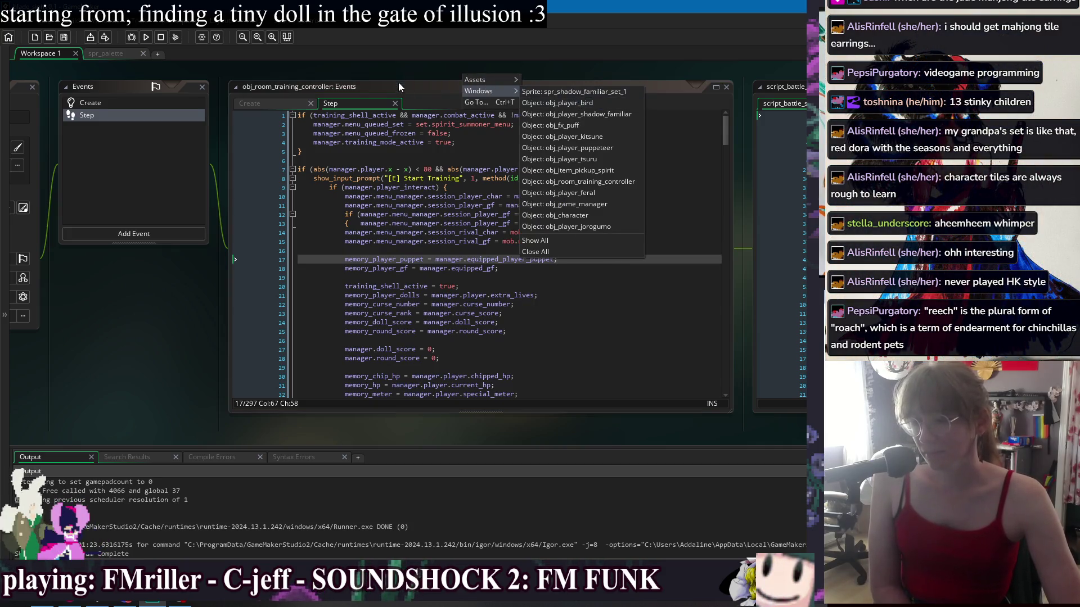
{"action": "left_click_drag", "start_coordinate": [417, 69], "coordinate": [369, 72]}
{"action": "key", "text": "Down"}
{"action": "key", "text": "Down"}
{"action": "key", "text": "Down"}
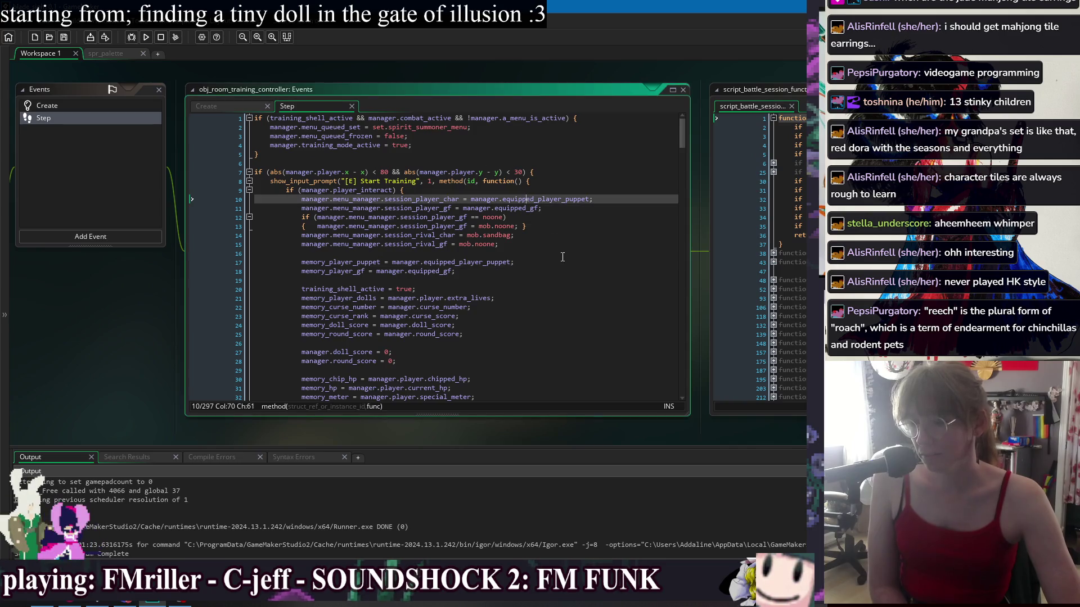
{"action": "scroll", "coordinate": [536, 279], "scroll_direction": "down", "scroll_amount": 5}
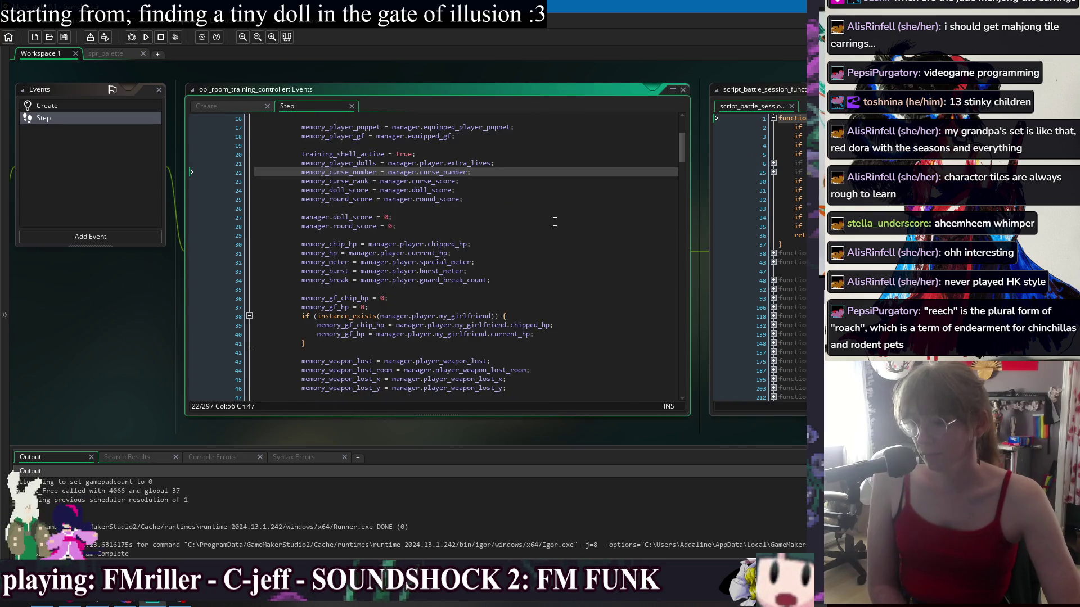
{"action": "key", "text": "Down"}
{"action": "key", "text": "Down"}
{"action": "key", "text": "Down"}
{"action": "left_click", "coordinate": [579, 280]}
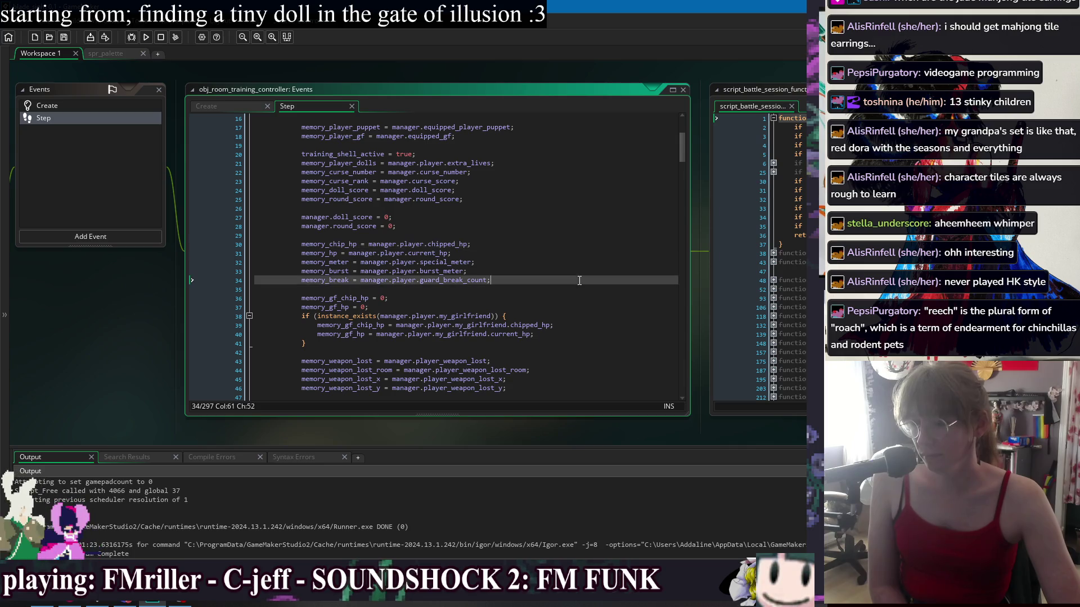
{"action": "scroll", "coordinate": [566, 222], "scroll_direction": "down", "scroll_amount": 2}
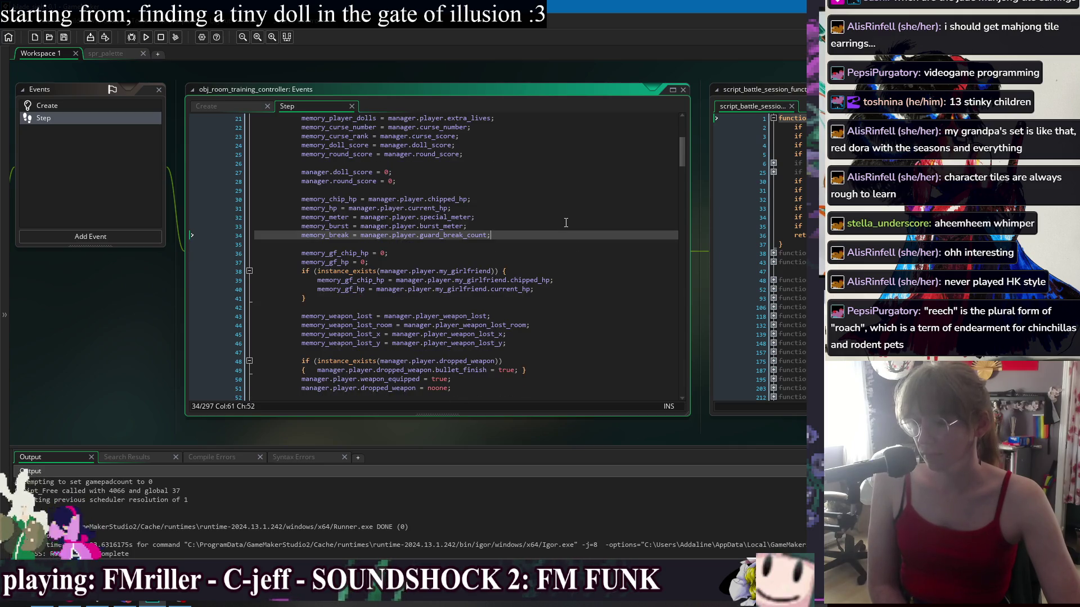
{"action": "scroll", "coordinate": [565, 222], "scroll_direction": "down", "scroll_amount": 2}
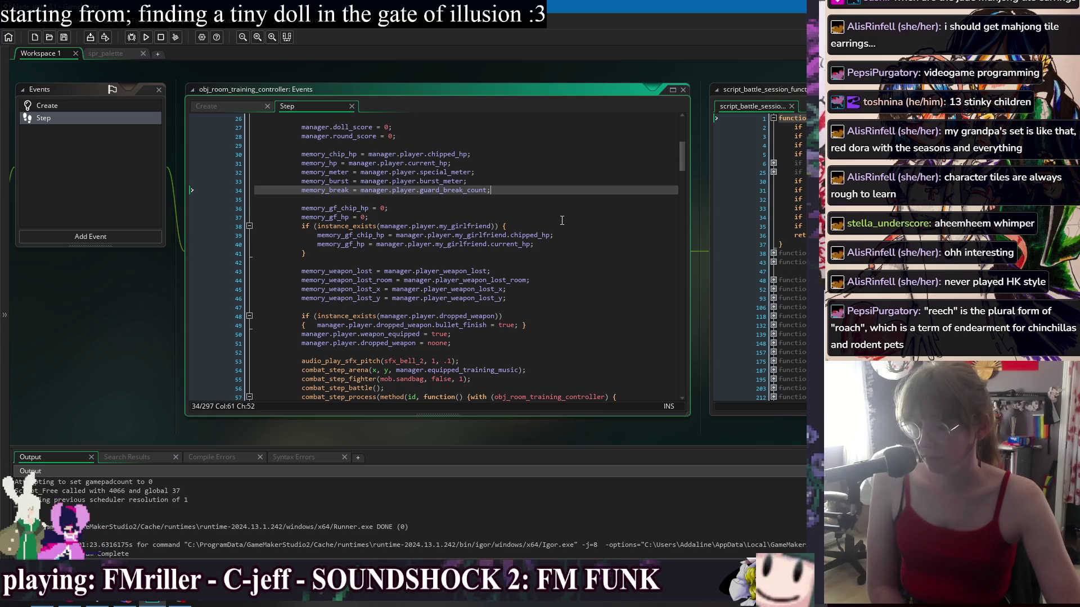
{"action": "scroll", "coordinate": [562, 220], "scroll_direction": "down", "scroll_amount": 3}
{"action": "right_click", "coordinate": [285, 72]}
{"action": "mouse_move", "coordinate": [300, 90]}
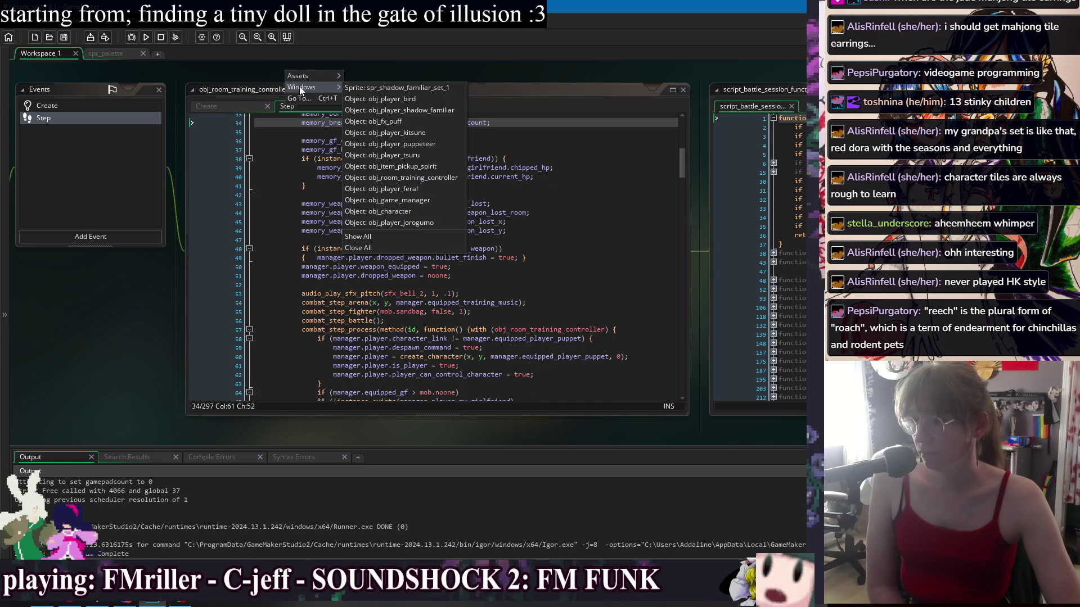
Jump to obj_character, centre its editors and show its Step event's obj_solid wall checks
{"action": "left_click", "coordinate": [427, 210]}
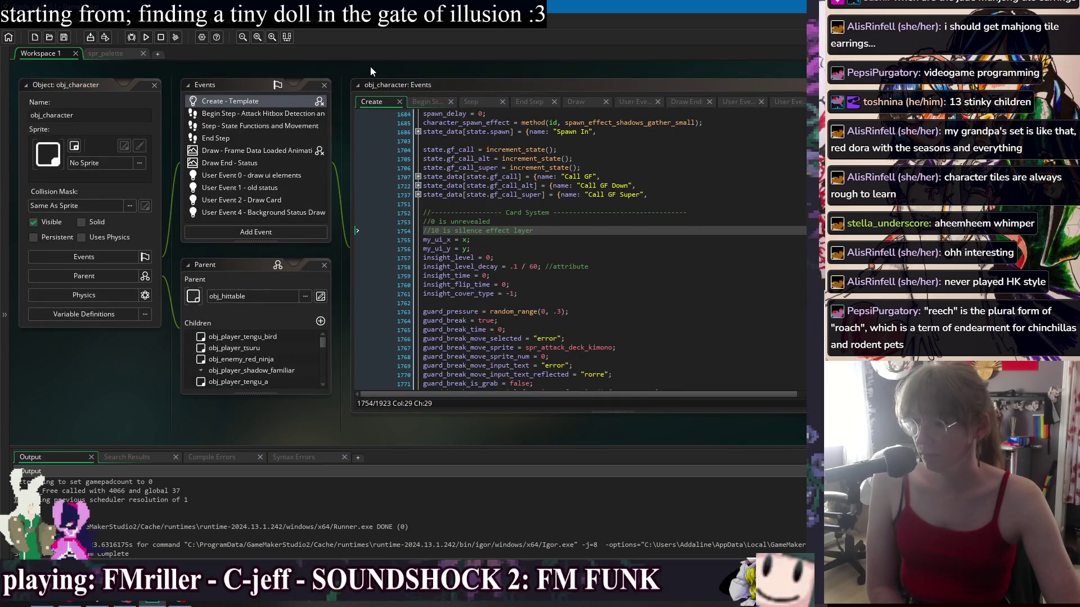
{"action": "left_click_drag", "start_coordinate": [375, 65], "coordinate": [325, 75]}
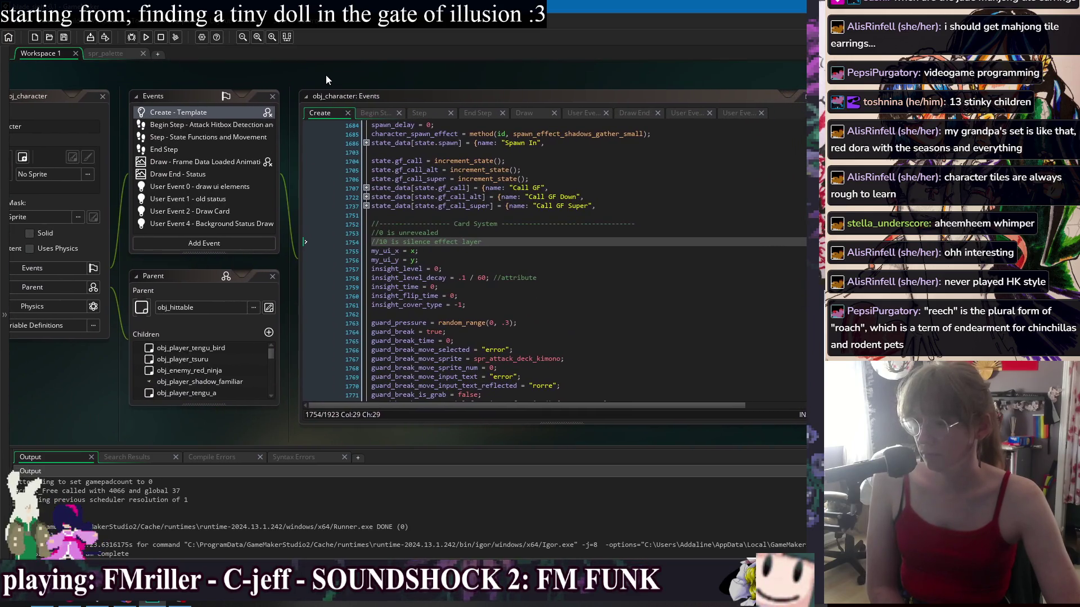
{"action": "right_click", "coordinate": [325, 76]}
{"action": "mouse_move", "coordinate": [341, 93]}
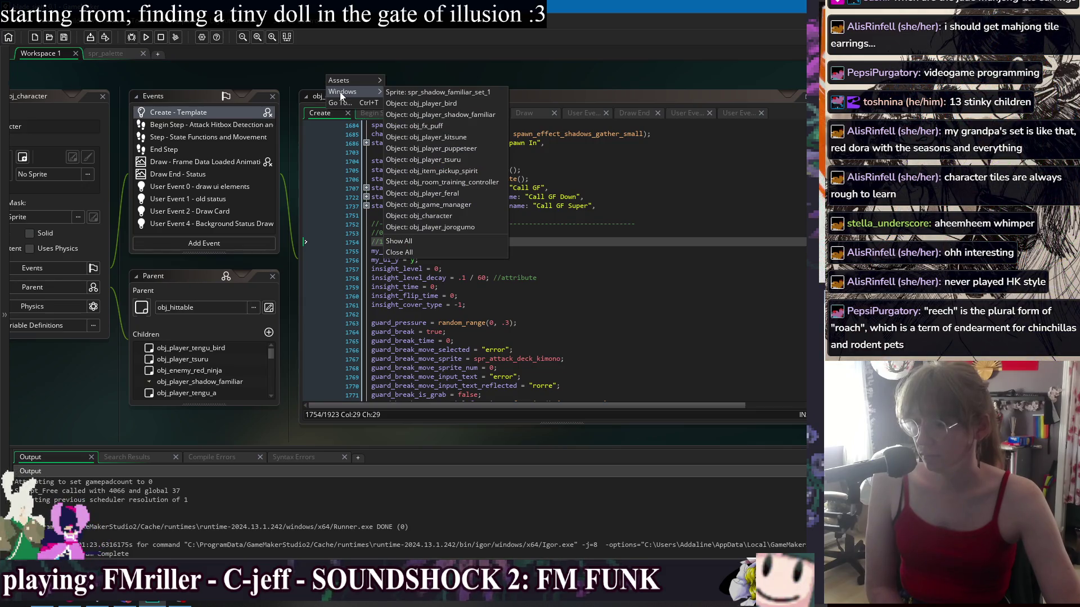
{"action": "left_click", "coordinate": [465, 215]}
{"action": "left_click", "coordinate": [477, 113]}
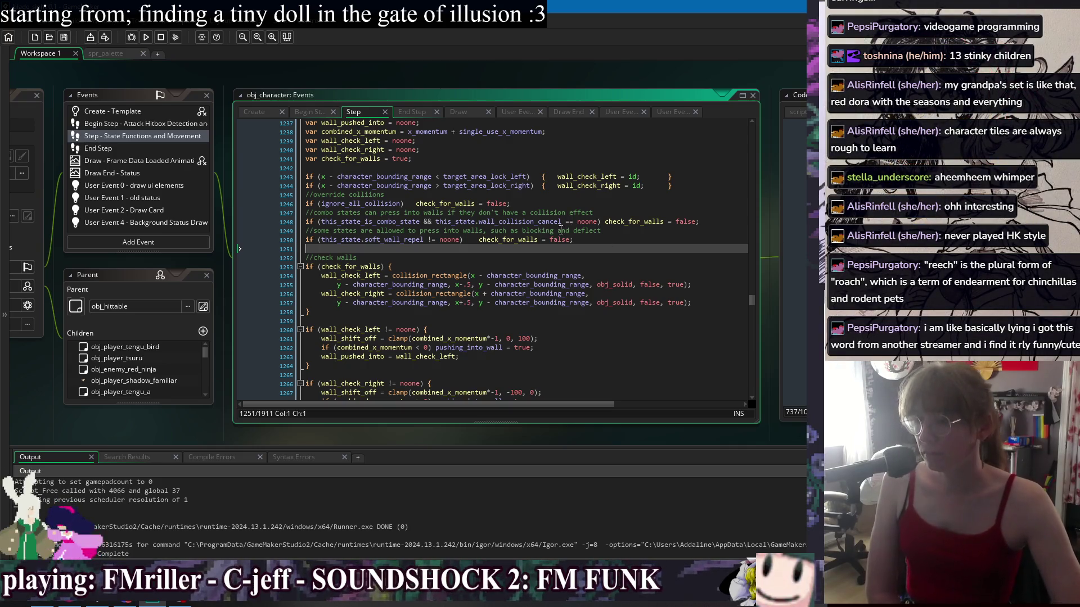
{"action": "left_click", "coordinate": [725, 211]}
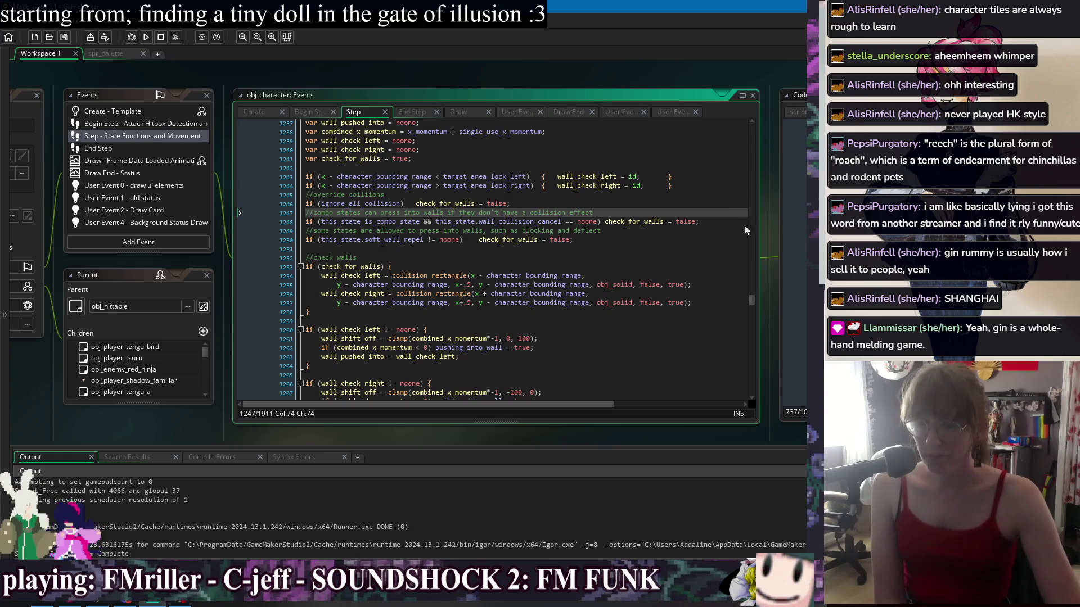
{"action": "left_click", "coordinate": [578, 243]}
{"action": "left_click", "coordinate": [627, 196]}
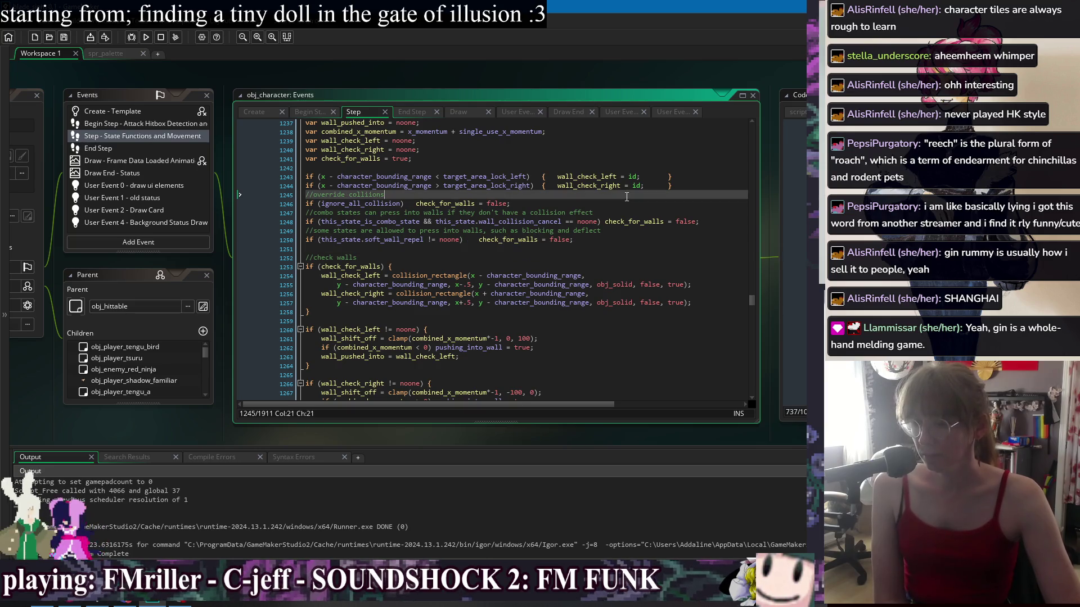
{"action": "left_click", "coordinate": [604, 212]}
{"action": "left_click", "coordinate": [603, 240]}
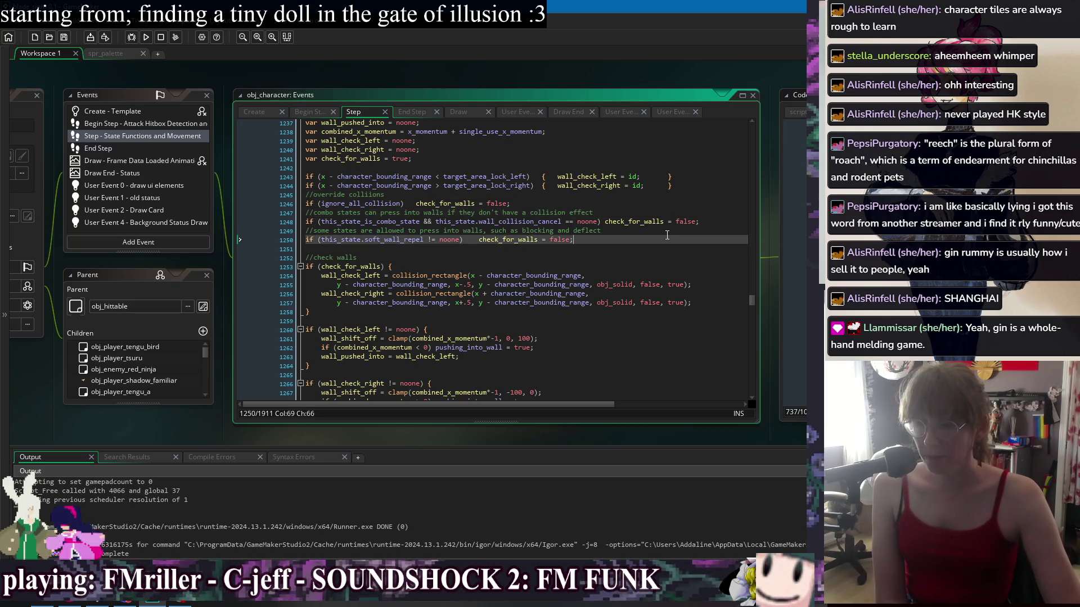
{"action": "left_click", "coordinate": [603, 230]}
{"action": "left_click", "coordinate": [603, 214]}
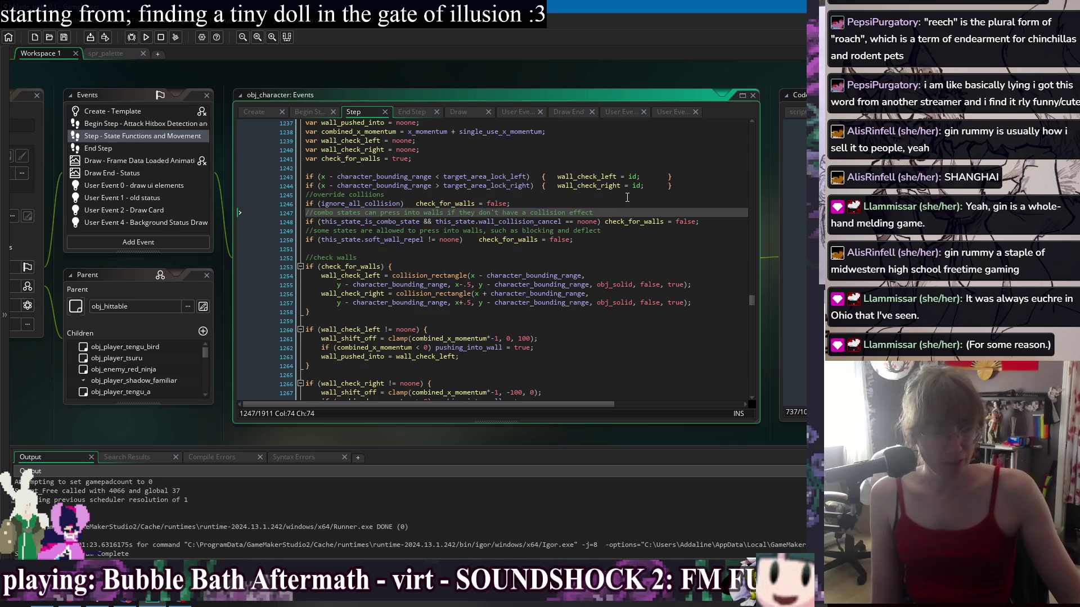
{"action": "key", "text": "Down"}
{"action": "key", "text": "Down"}
{"action": "key", "text": "Down"}
{"action": "key", "text": "Up"}
{"action": "key", "text": "Up"}
{"action": "key", "text": "Up"}
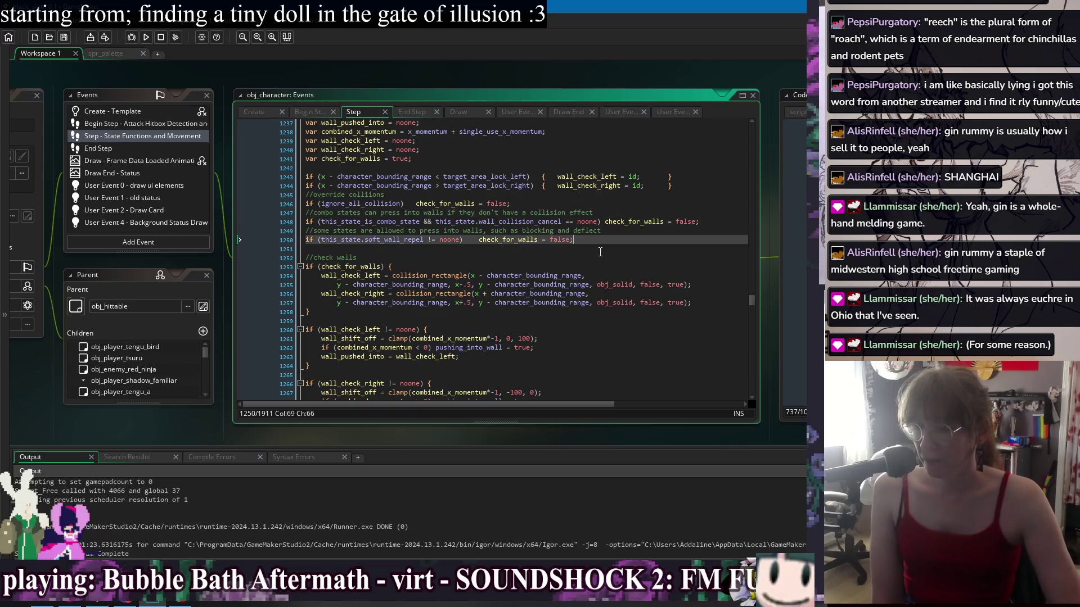
{"action": "key", "text": "Up"}
{"action": "key", "text": "Up"}
{"action": "key", "text": "Up"}
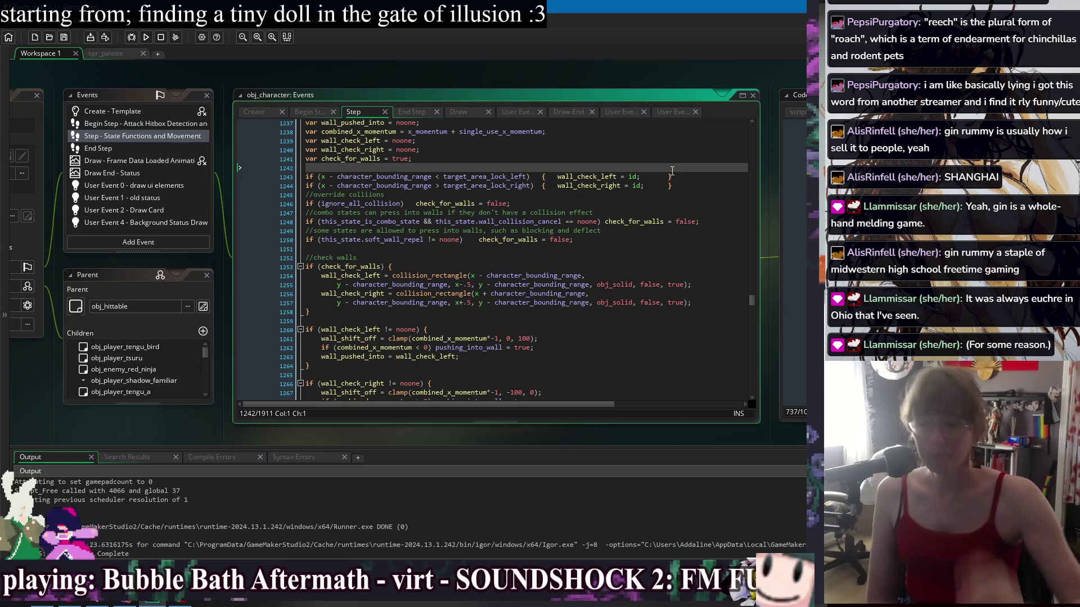
{"action": "key", "text": "Down"}
{"action": "key", "text": "Down"}
{"action": "key", "text": "Down"}
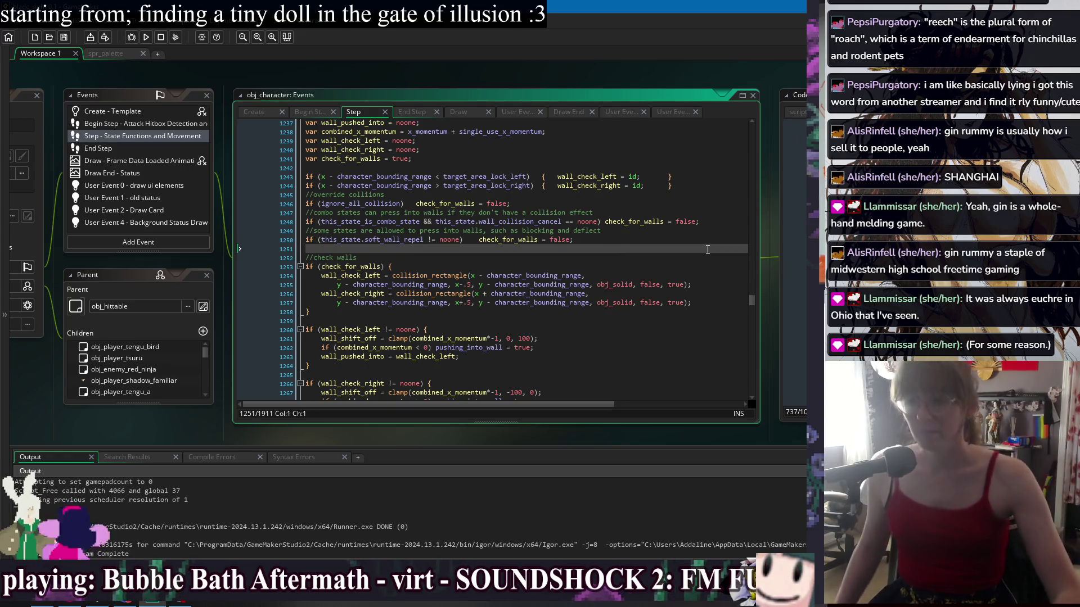
{"action": "left_click", "coordinate": [553, 312]}
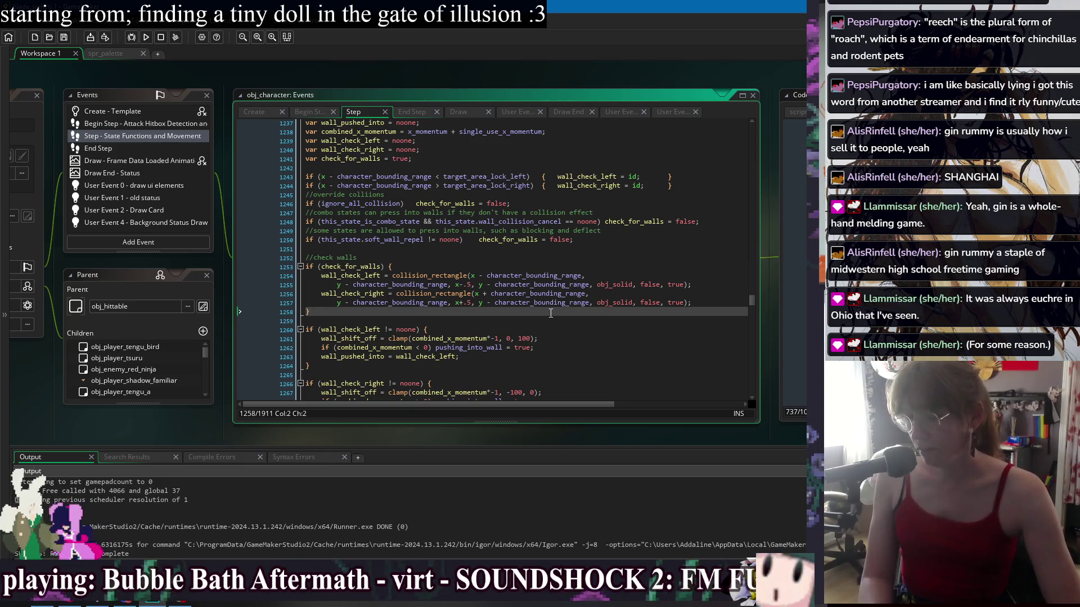
{"action": "left_click", "coordinate": [561, 254]}
{"action": "left_click", "coordinate": [563, 248]}
{"action": "left_click", "coordinate": [590, 266]}
{"action": "left_click", "coordinate": [645, 317]}
{"action": "scroll", "coordinate": [637, 304], "scroll_direction": "down", "scroll_amount": 4}
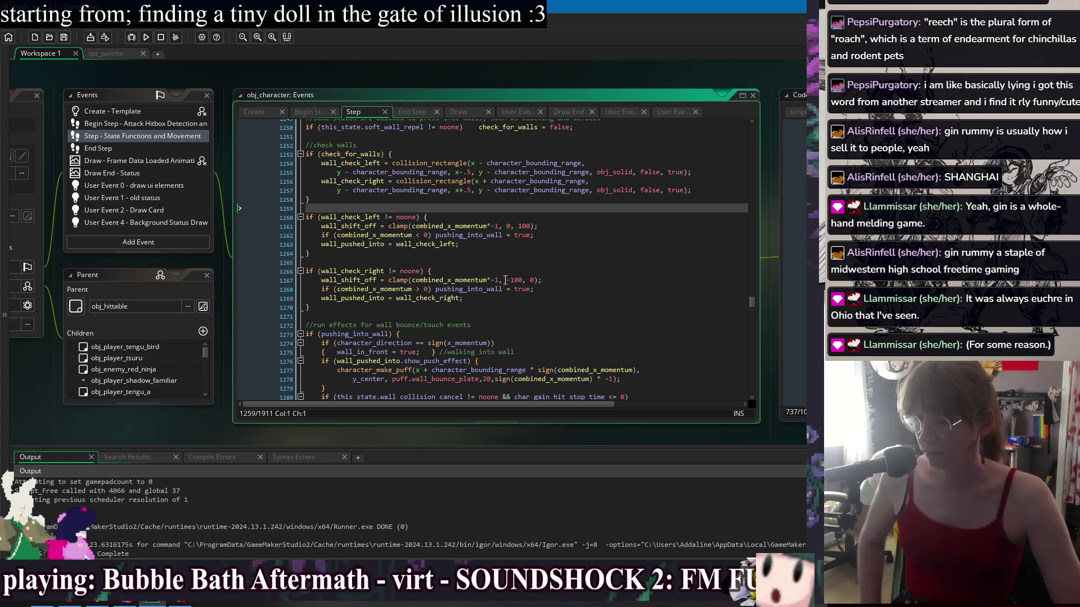
{"action": "left_click", "coordinate": [580, 243]}
{"action": "left_click", "coordinate": [581, 256]}
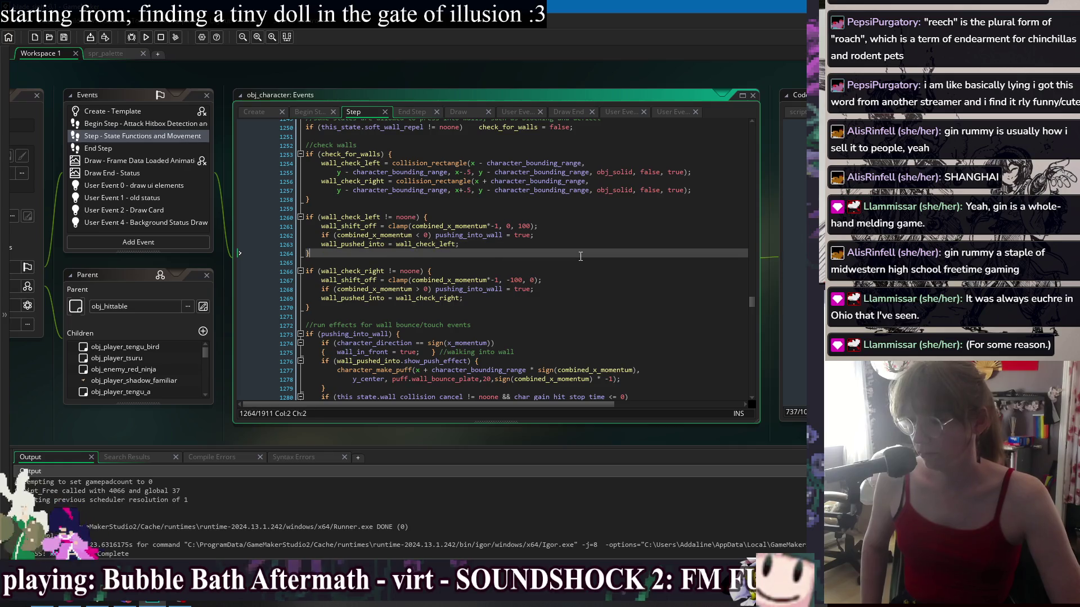
{"action": "scroll", "coordinate": [579, 257], "scroll_direction": "down", "scroll_amount": 2}
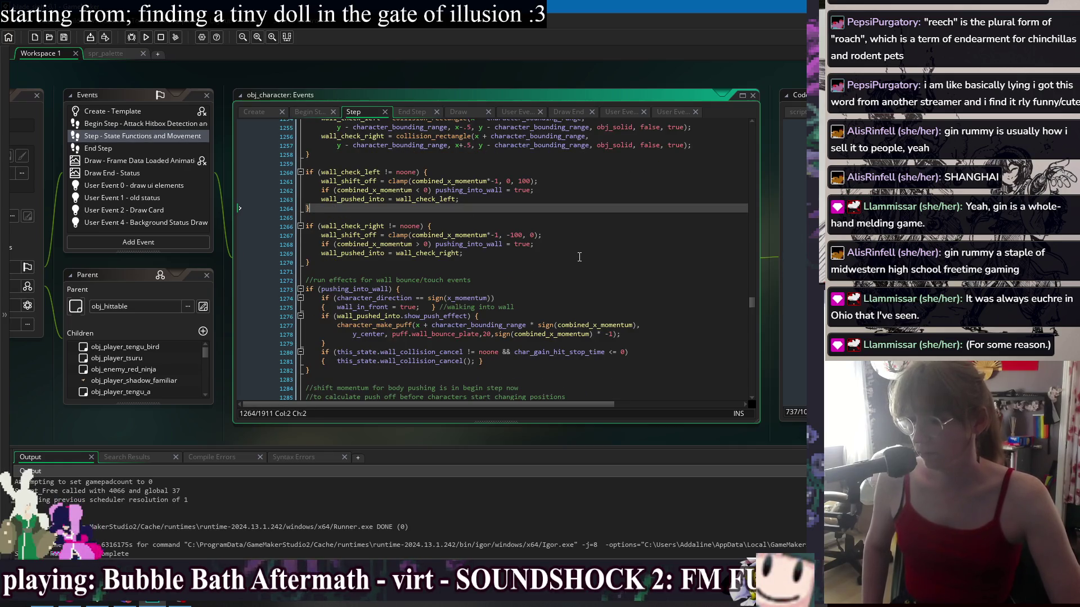
{"action": "right_click", "coordinate": [431, 69]}
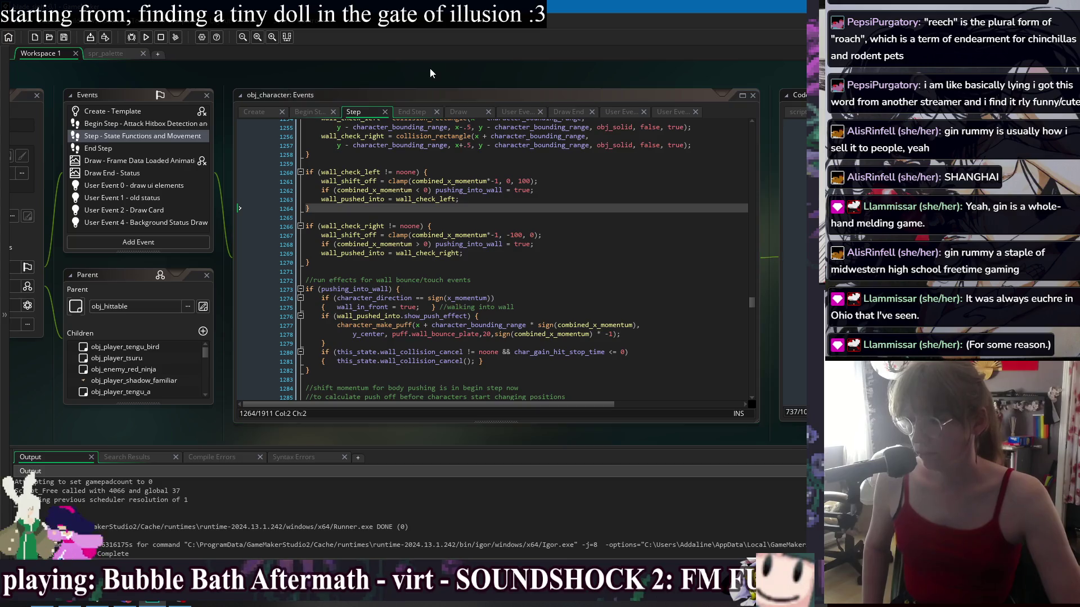
Dismiss the workspace menu and return focus to the code editor
{"action": "mouse_move", "coordinate": [445, 86]}
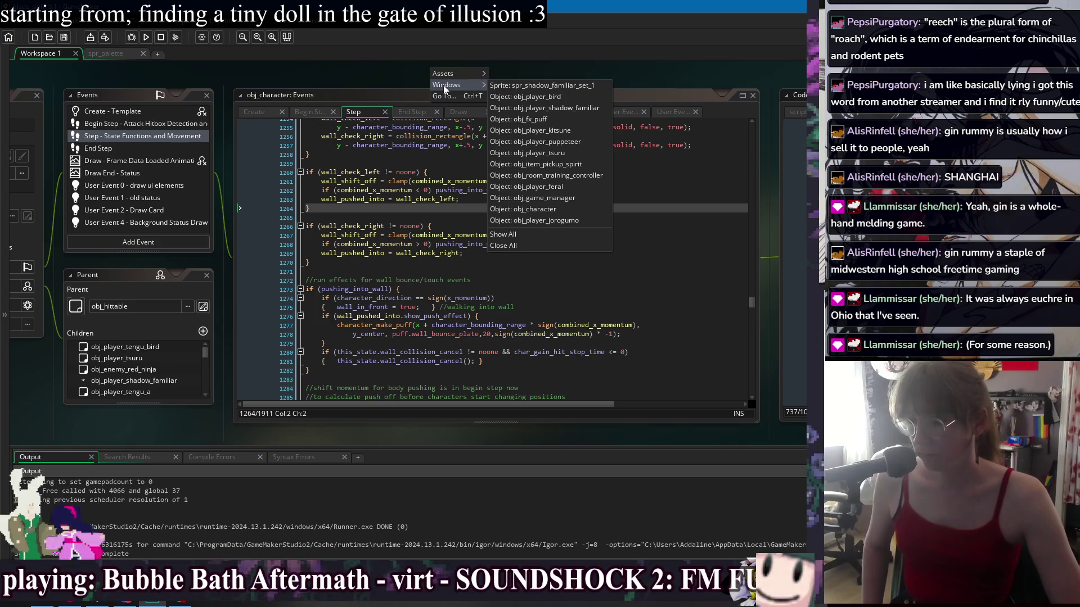
{"action": "left_click", "coordinate": [410, 83]}
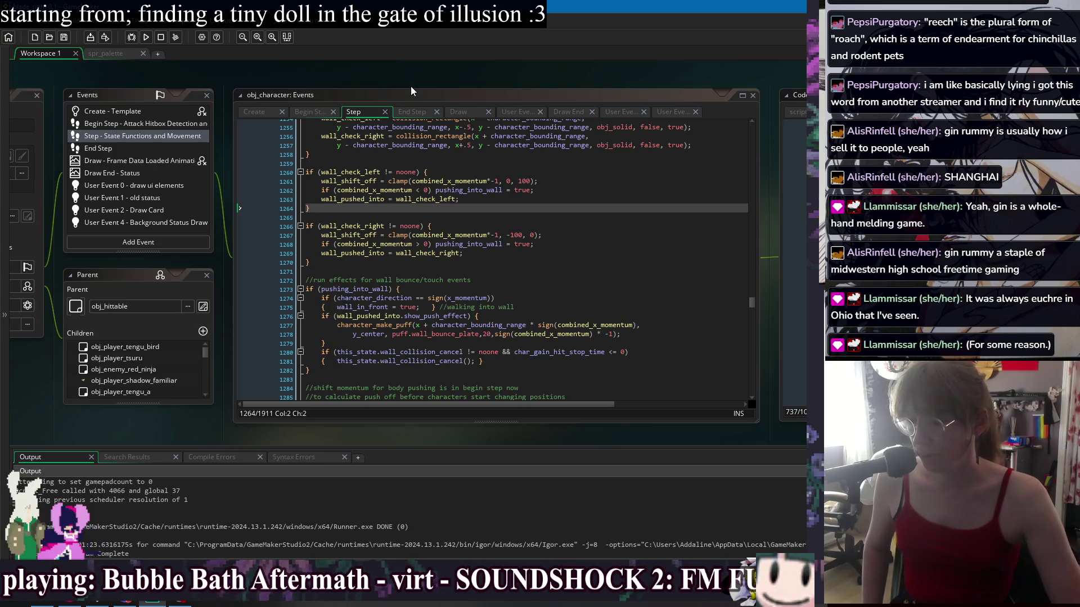
{"action": "left_click", "coordinate": [536, 264]}
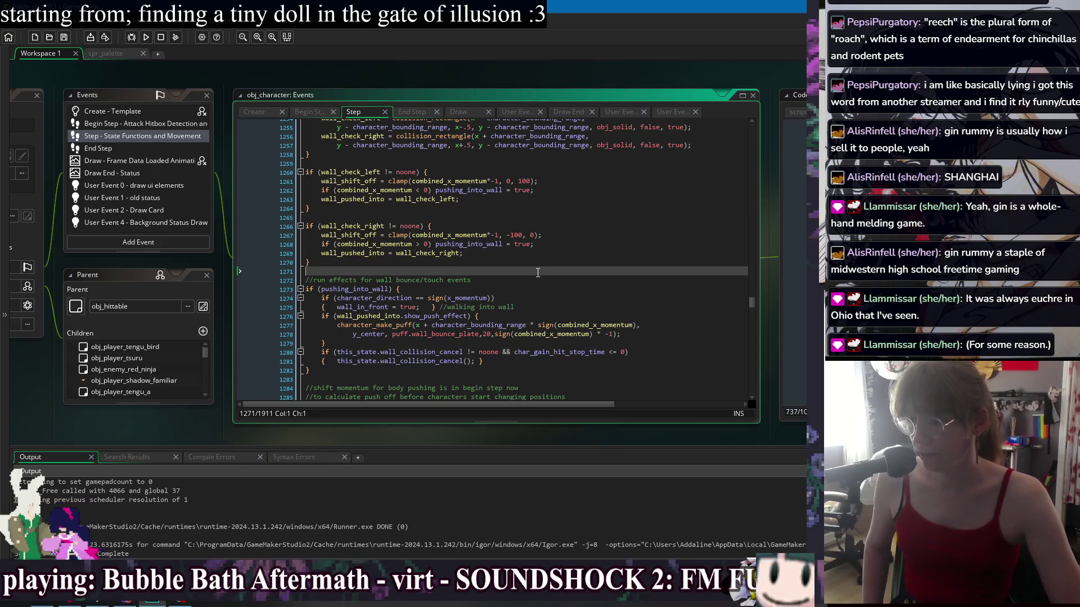
Build and run the GIMMIKO game, then pause the background music
{"action": "left_click", "coordinate": [536, 219]}
{"action": "left_click", "coordinate": [548, 271]}
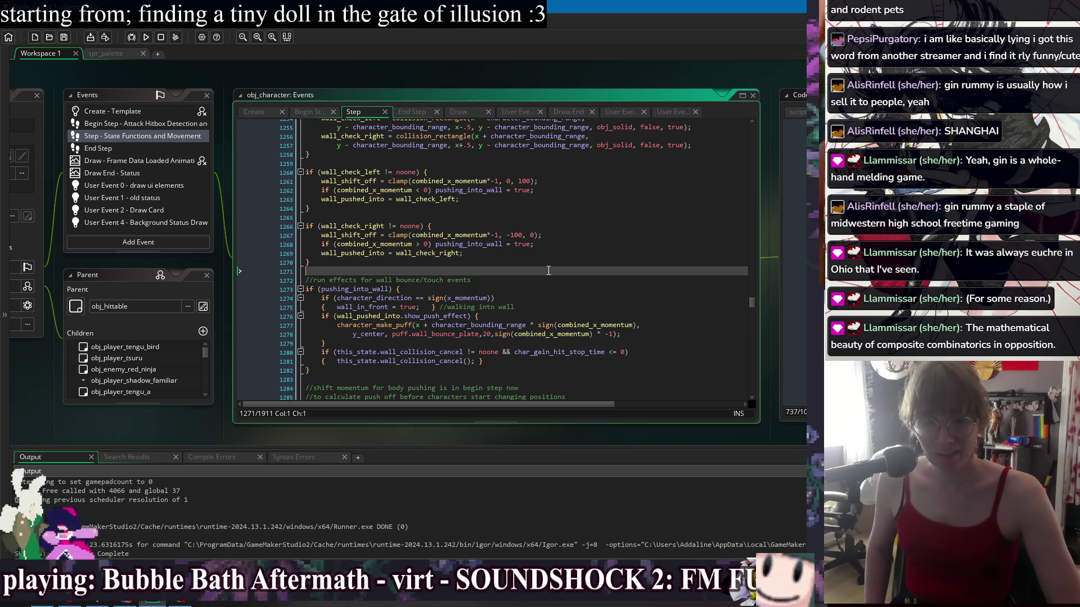
{"action": "left_click", "coordinate": [146, 37]}
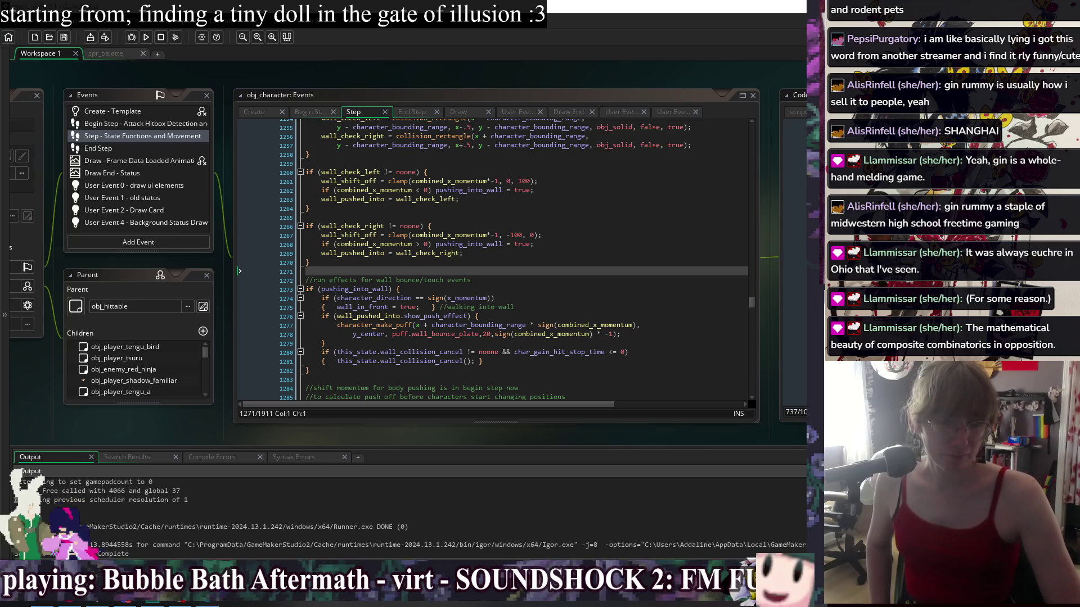
{"action": "key", "text": "XF86AudioPlay"}
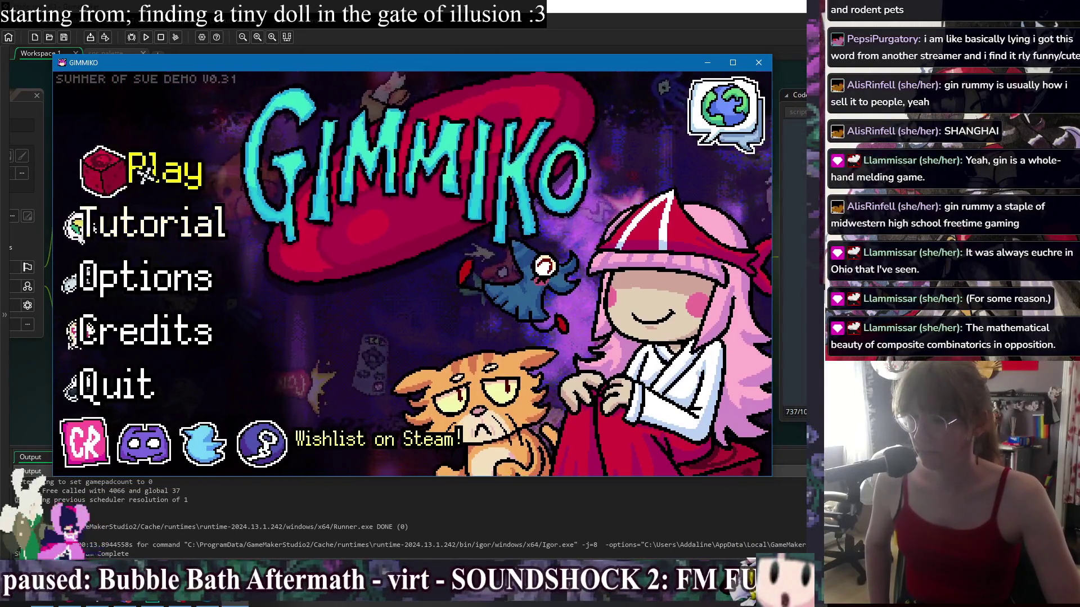
Start a GIMMIKO run from the main menu and enter the shop
{"action": "key", "text": "Return"}
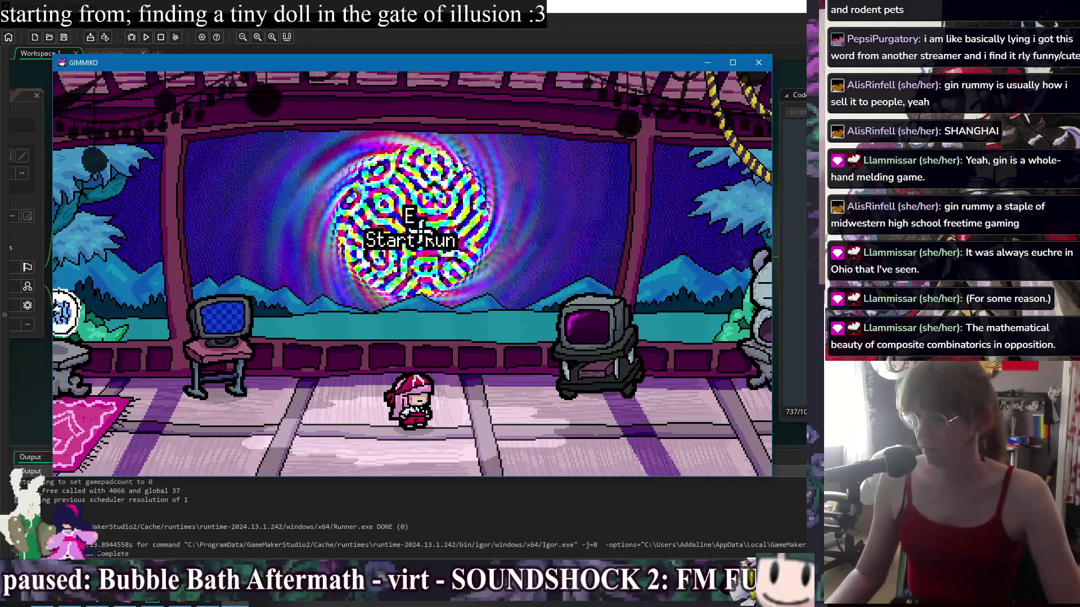
{"action": "key", "text": "e"}
{"action": "key", "text": "Escape"}
{"action": "key", "text": "Escape"}
In Dice Edit, choose 'Wanna play some Solitaire?' from the helper coin
{"action": "mouse_move", "coordinate": [212, 368]}
{"action": "key", "text": "e"}
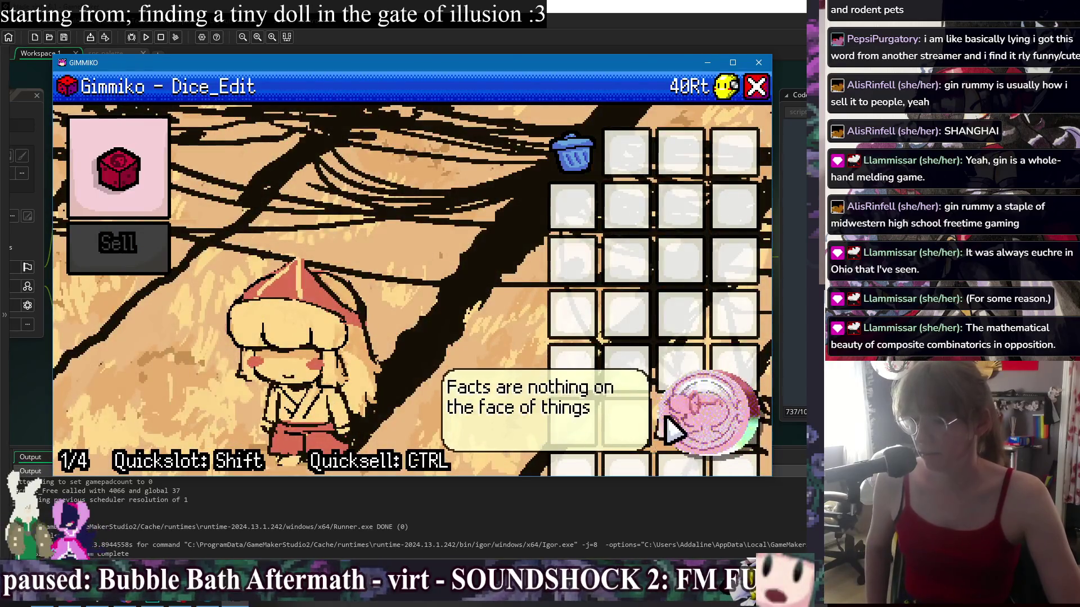
{"action": "left_click", "coordinate": [675, 429]}
{"action": "left_click", "coordinate": [281, 248]}
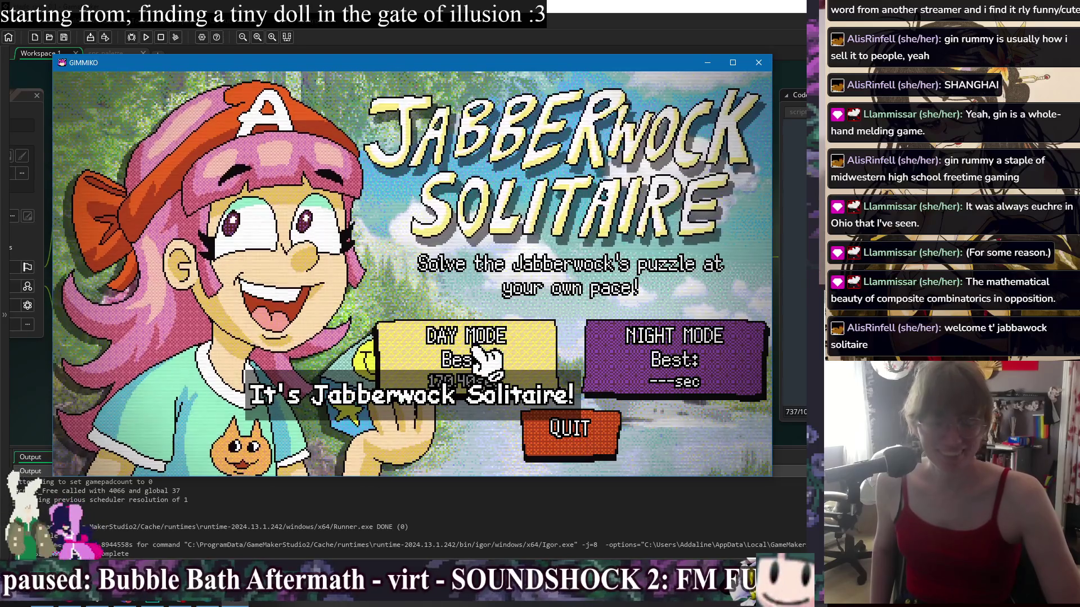
Start a Day Mode game and send the 1♥ and 1♦ to the foundations
{"action": "left_click", "coordinate": [478, 353]}
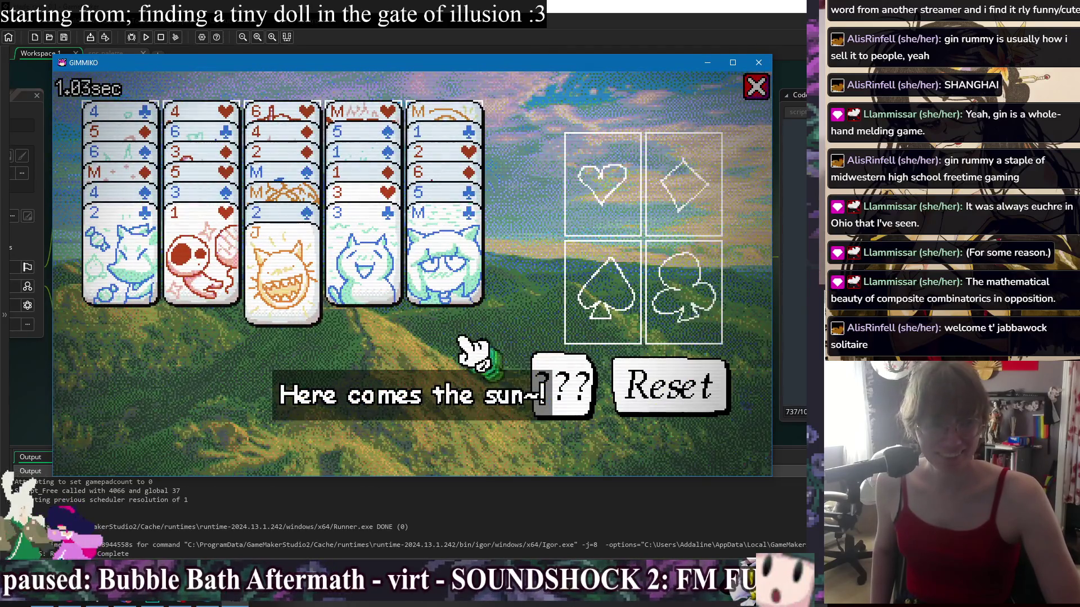
{"action": "mouse_move", "coordinate": [210, 292]}
{"action": "left_mouse_down"}
{"action": "mouse_move", "coordinate": [514, 264]}
{"action": "mouse_move", "coordinate": [626, 199]}
{"action": "mouse_move", "coordinate": [632, 211]}
{"action": "left_mouse_up"}
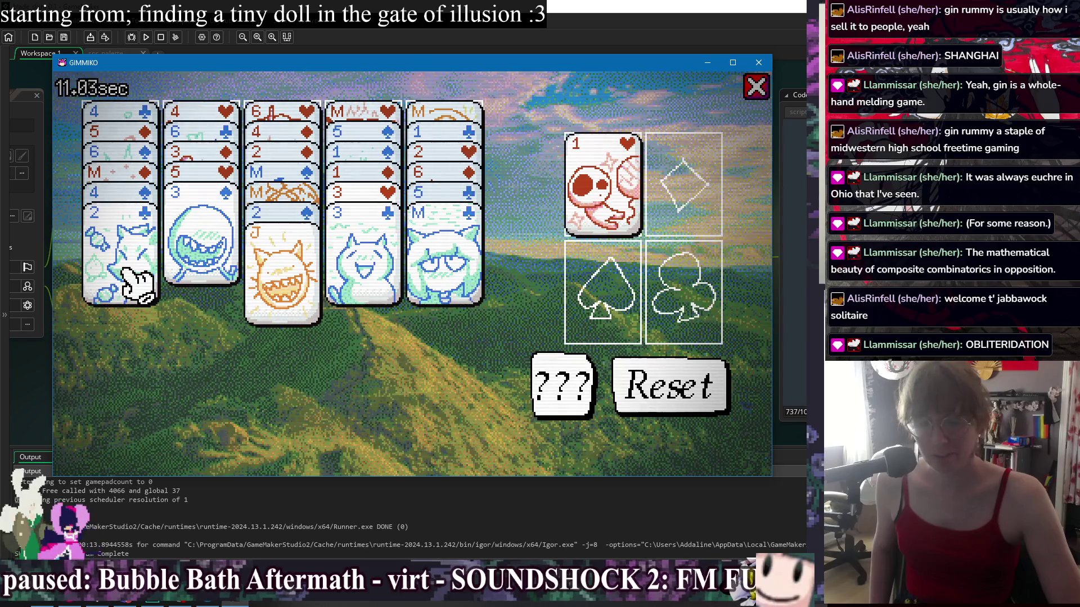
{"action": "mouse_move", "coordinate": [120, 263]}
{"action": "left_mouse_down"}
{"action": "mouse_move", "coordinate": [306, 306]}
{"action": "mouse_move", "coordinate": [292, 308]}
{"action": "left_mouse_up"}
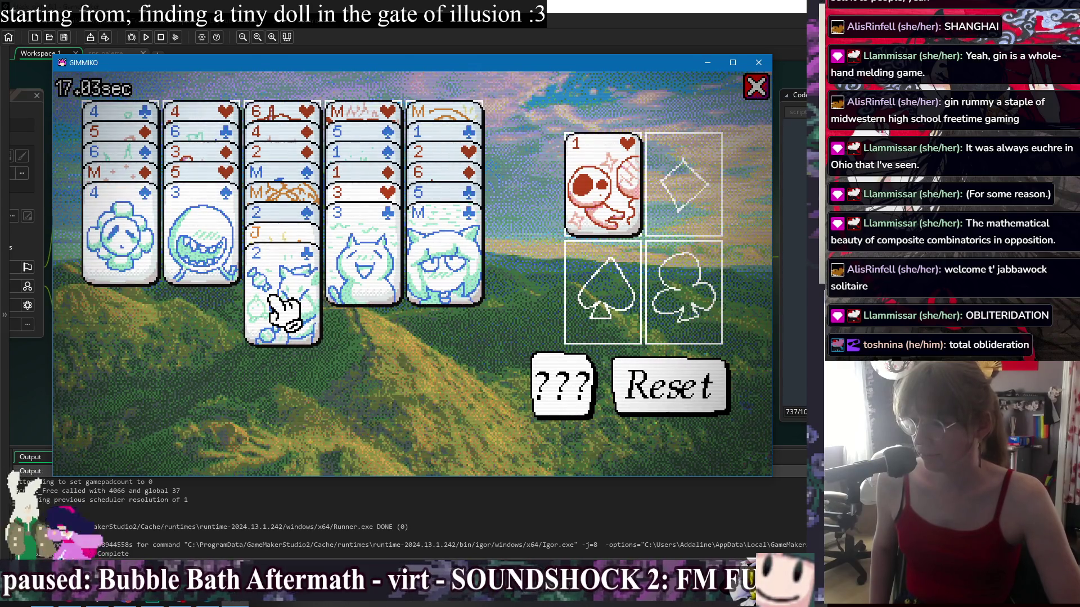
{"action": "mouse_move", "coordinate": [356, 272]}
{"action": "left_mouse_down"}
{"action": "mouse_move", "coordinate": [185, 269]}
{"action": "mouse_move", "coordinate": [349, 277]}
{"action": "left_mouse_up"}
{"action": "mouse_move", "coordinate": [378, 200]}
{"action": "left_mouse_down"}
{"action": "mouse_move", "coordinate": [163, 236]}
{"action": "mouse_move", "coordinate": [204, 242]}
{"action": "left_mouse_up"}
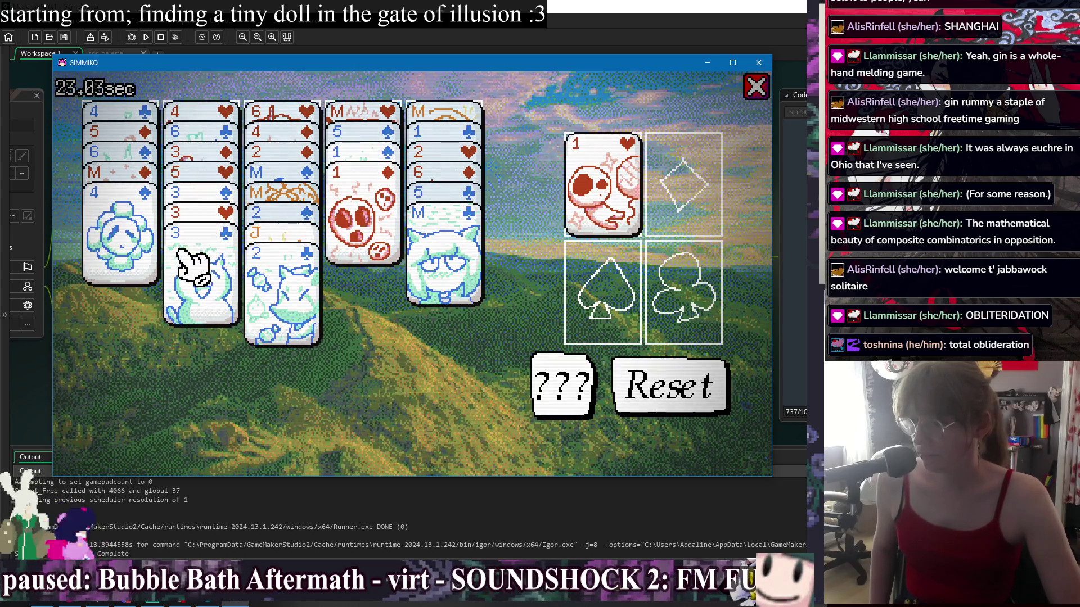
{"action": "mouse_move", "coordinate": [341, 219]}
{"action": "left_mouse_down"}
{"action": "mouse_move", "coordinate": [647, 224]}
{"action": "mouse_move", "coordinate": [702, 202]}
{"action": "mouse_move", "coordinate": [367, 207]}
{"action": "mouse_move", "coordinate": [635, 292]}
{"action": "mouse_move", "coordinate": [672, 325]}
{"action": "mouse_move", "coordinate": [627, 309]}
{"action": "left_mouse_up"}
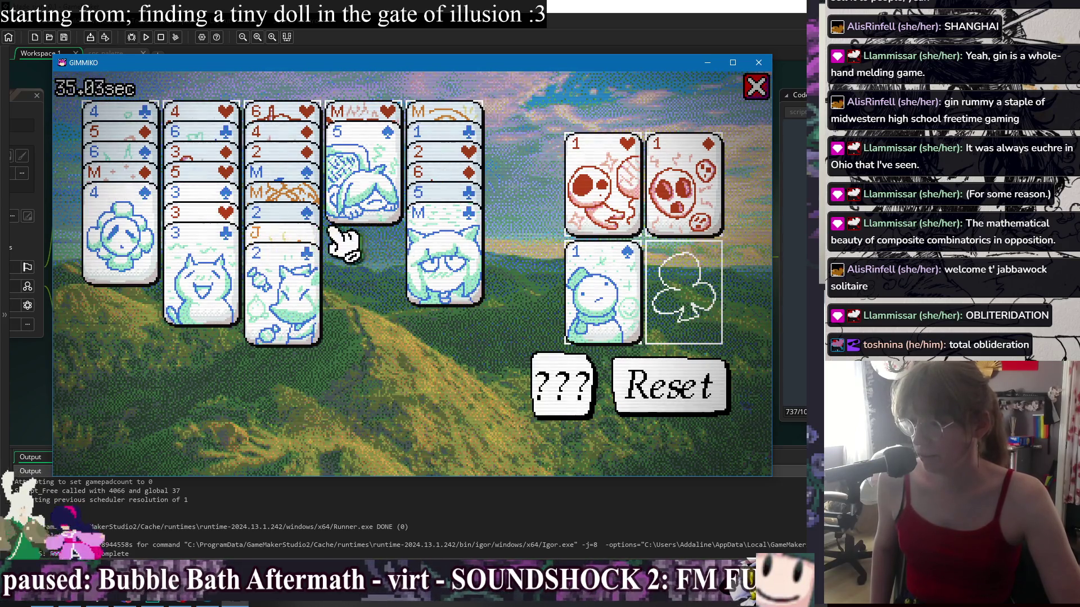
Move the J–2 stack onto the first column and put the 2♠ on spades
{"action": "left_click", "coordinate": [281, 230]}
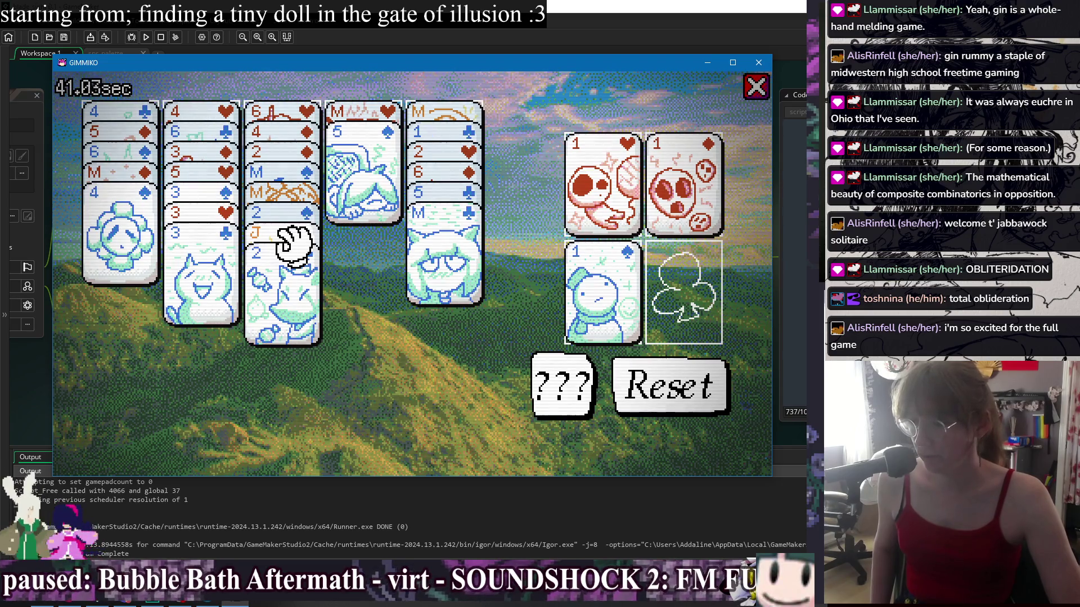
{"action": "mouse_move", "coordinate": [293, 242]}
{"action": "left_mouse_down"}
{"action": "mouse_move", "coordinate": [116, 240]}
{"action": "mouse_move", "coordinate": [127, 233]}
{"action": "left_mouse_up"}
{"action": "left_click_drag", "start_coordinate": [289, 236], "coordinate": [689, 291]}
{"action": "left_click_drag", "start_coordinate": [303, 247], "coordinate": [621, 290]}
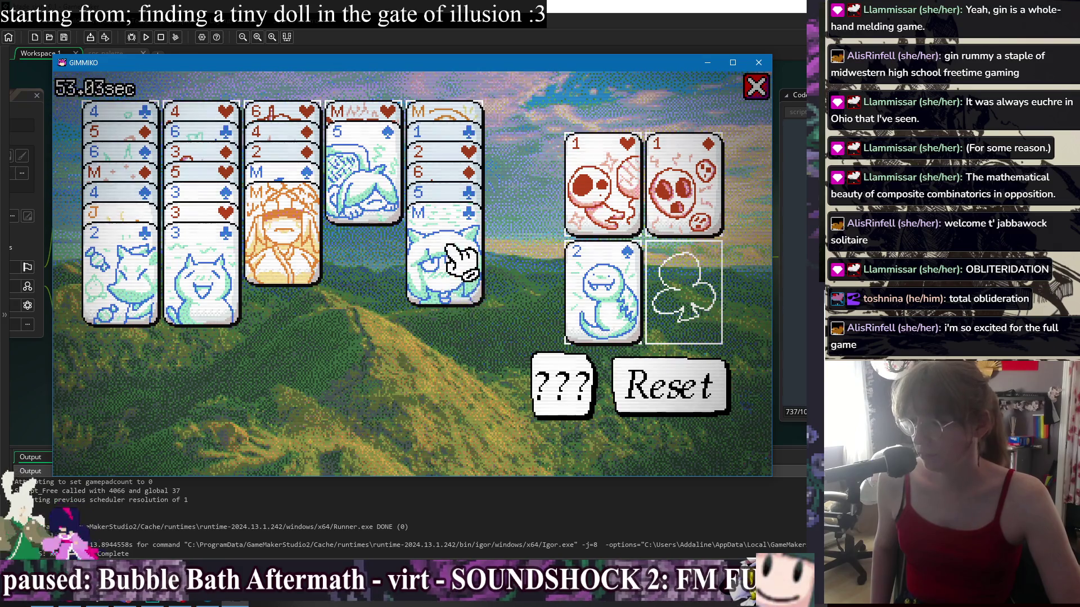
Move the M cards to column five, send 2♦ up, and stack the 3s on 4♦
{"action": "mouse_move", "coordinate": [430, 250]}
{"action": "left_mouse_down"}
{"action": "mouse_move", "coordinate": [405, 263]}
{"action": "mouse_move", "coordinate": [457, 259]}
{"action": "left_mouse_up"}
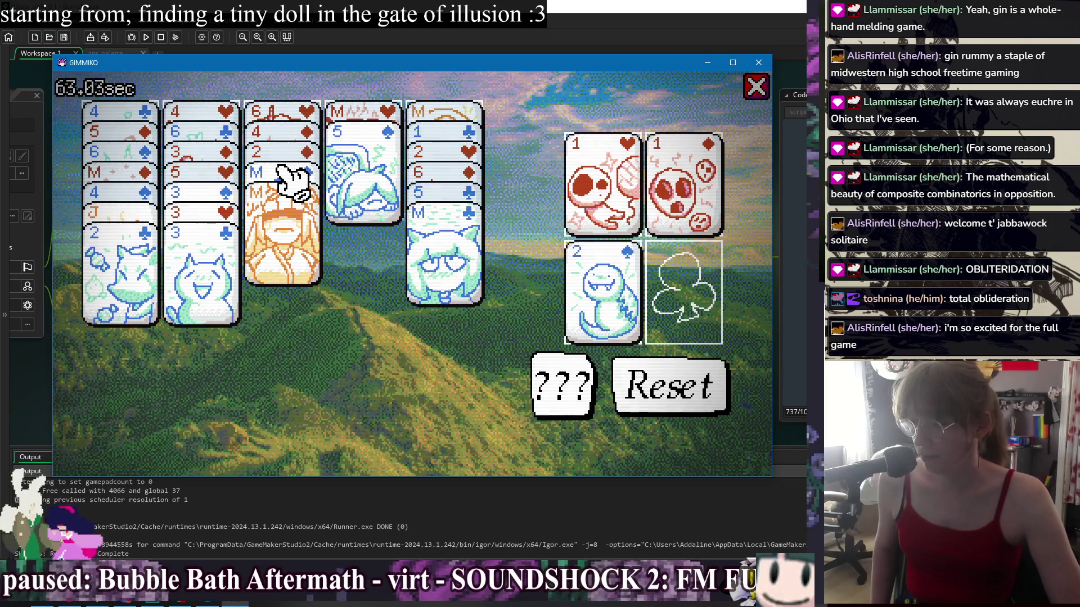
{"action": "left_click_drag", "start_coordinate": [293, 186], "coordinate": [446, 289]}
{"action": "mouse_move", "coordinate": [269, 217]}
{"action": "left_mouse_down"}
{"action": "mouse_move", "coordinate": [434, 314]}
{"action": "mouse_move", "coordinate": [458, 304]}
{"action": "left_mouse_up"}
{"action": "left_click_drag", "start_coordinate": [283, 196], "coordinate": [687, 201]}
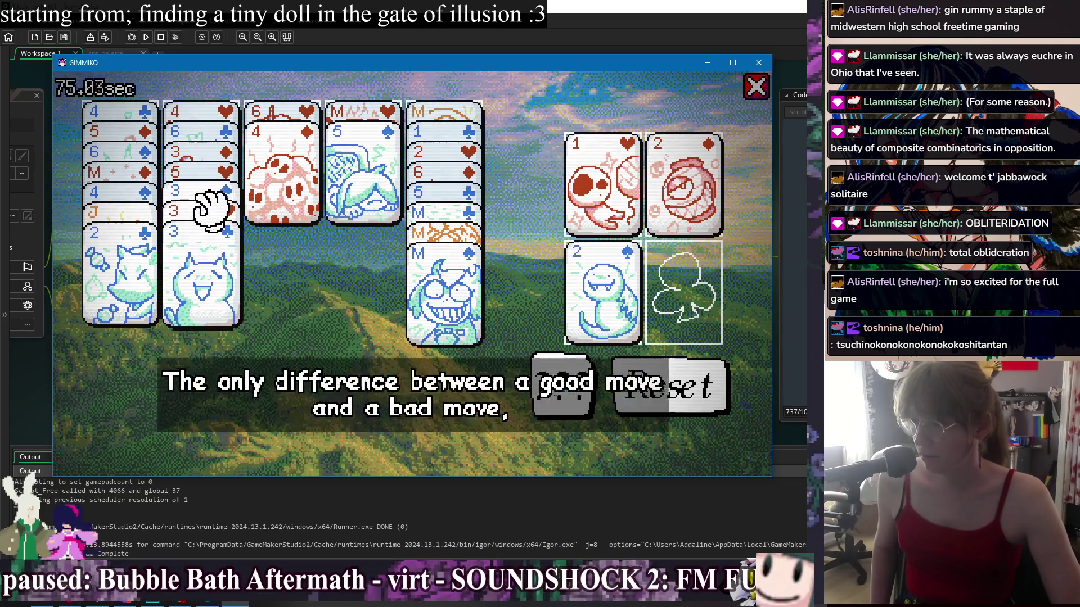
{"action": "left_click_drag", "start_coordinate": [205, 217], "coordinate": [293, 168]}
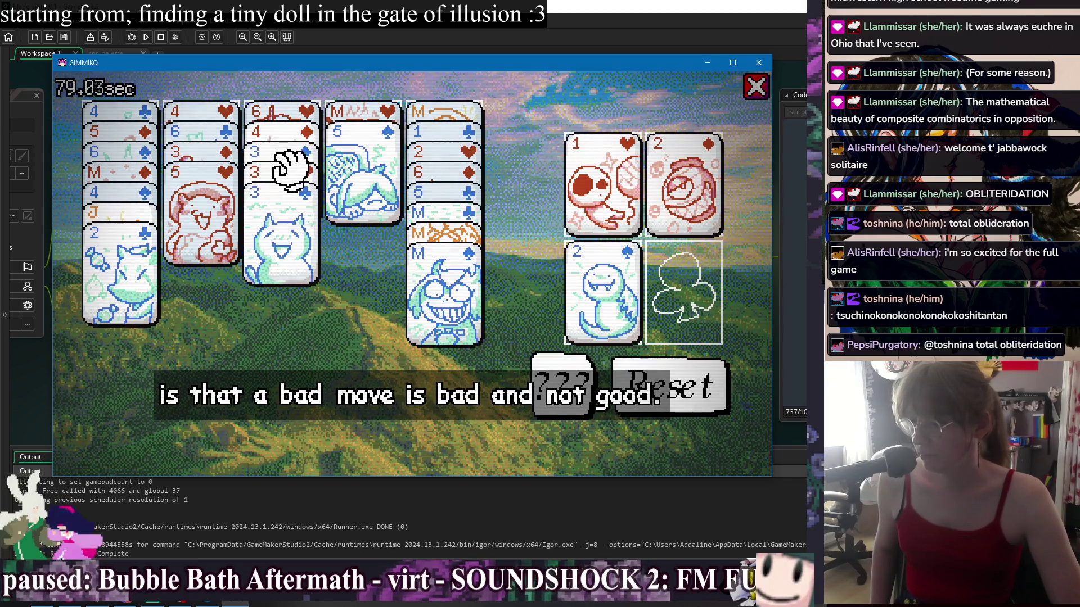
{"action": "mouse_move", "coordinate": [292, 142]}
{"action": "left_mouse_down"}
{"action": "mouse_move", "coordinate": [360, 146]}
{"action": "mouse_move", "coordinate": [337, 164]}
{"action": "mouse_move", "coordinate": [207, 198]}
{"action": "left_mouse_up"}
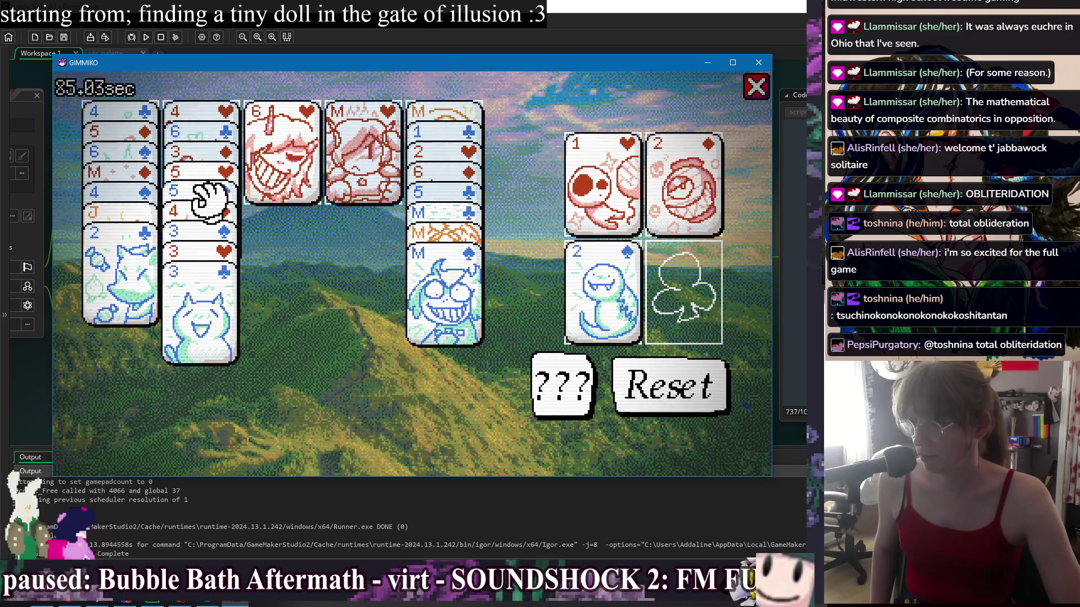
{"action": "mouse_move", "coordinate": [363, 177]}
{"action": "left_mouse_down"}
{"action": "mouse_move", "coordinate": [439, 331]}
{"action": "mouse_move", "coordinate": [418, 340]}
{"action": "left_mouse_up"}
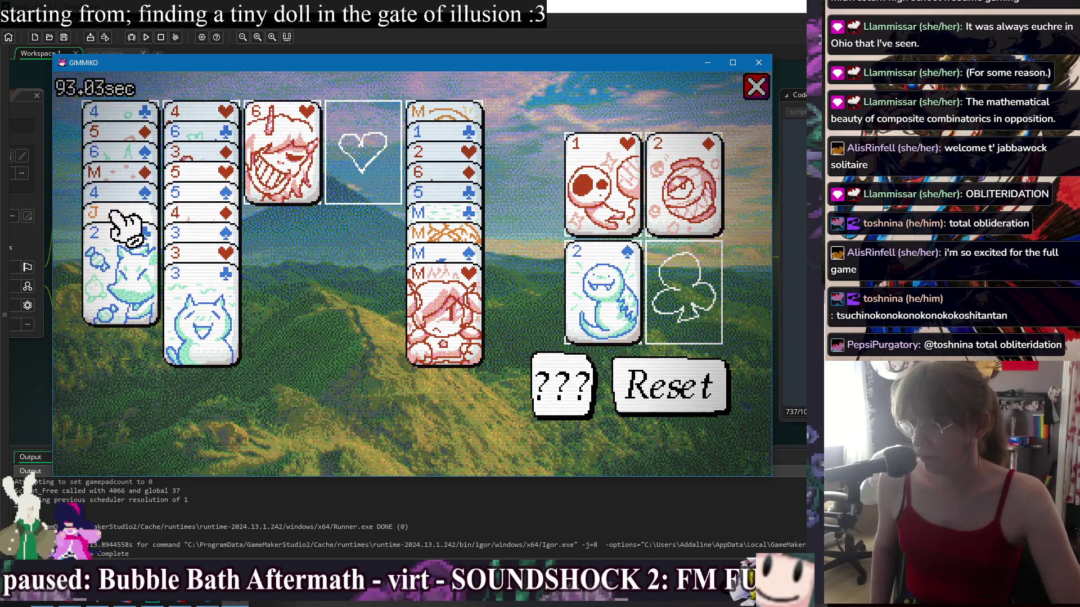
Move the M stack into the empty column and rearrange the 5♥, 3♦ and 6♦ runs
{"action": "mouse_move", "coordinate": [427, 222]}
{"action": "left_mouse_down"}
{"action": "mouse_move", "coordinate": [380, 217]}
{"action": "mouse_move", "coordinate": [387, 131]}
{"action": "left_mouse_up"}
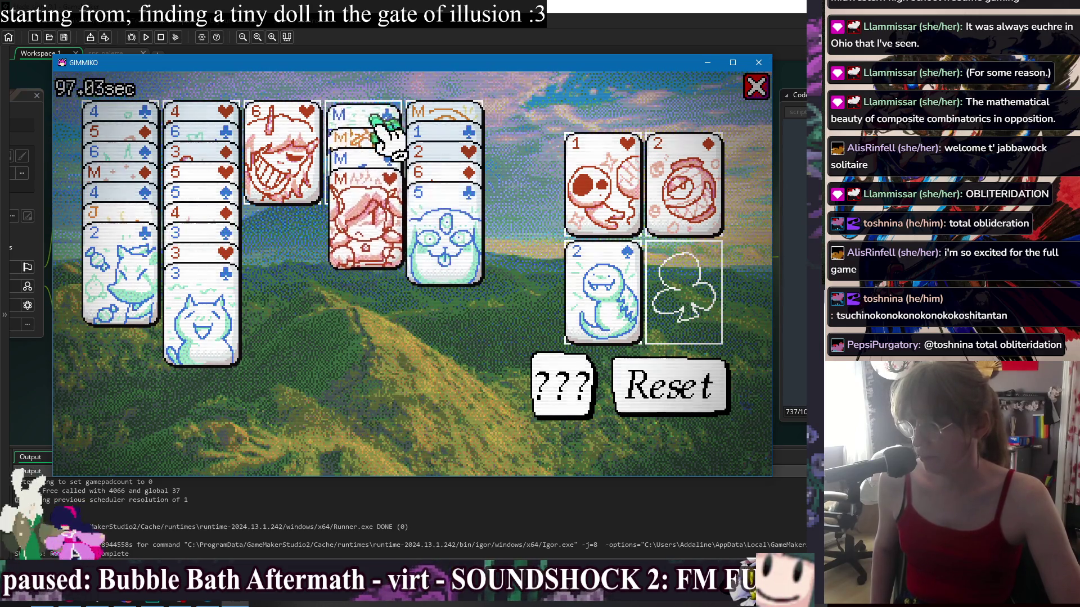
{"action": "mouse_move", "coordinate": [429, 233]}
{"action": "left_mouse_down"}
{"action": "mouse_move", "coordinate": [323, 208]}
{"action": "mouse_move", "coordinate": [452, 233]}
{"action": "left_mouse_up"}
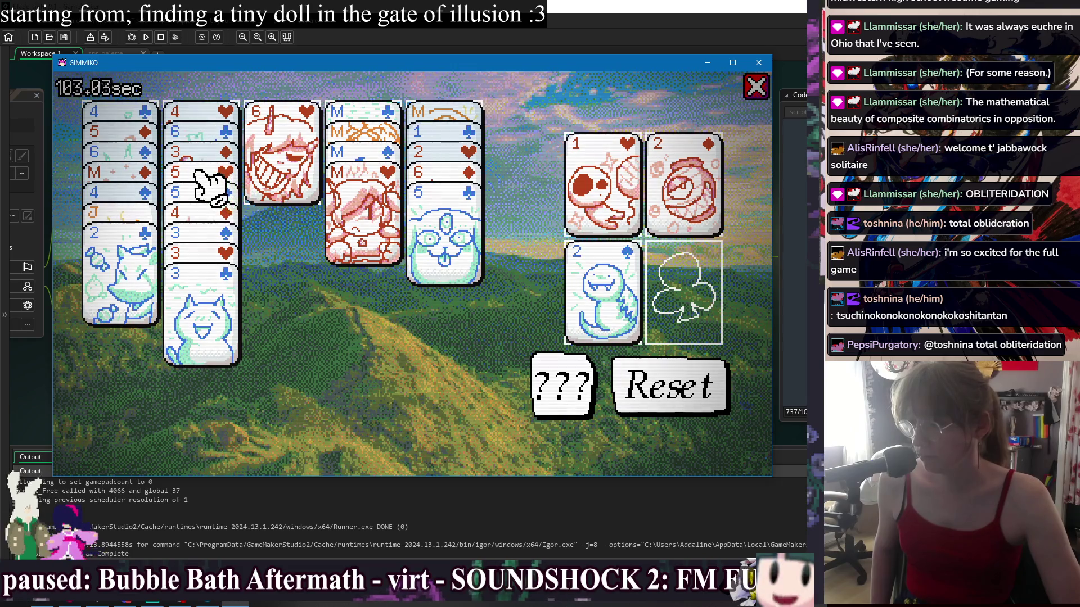
{"action": "left_click_drag", "start_coordinate": [203, 180], "coordinate": [447, 225]}
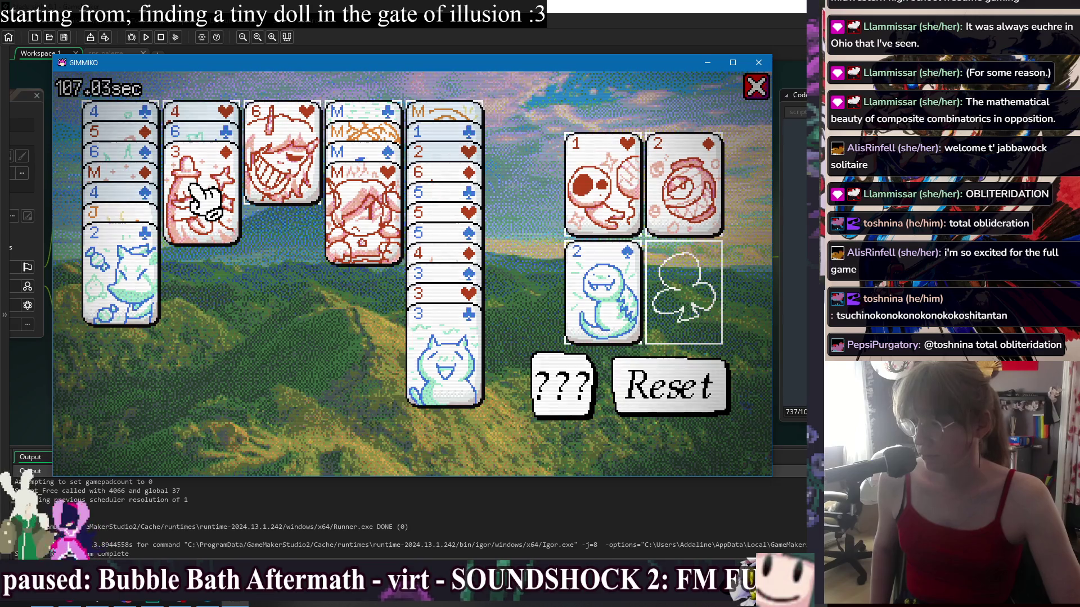
{"action": "left_click_drag", "start_coordinate": [112, 248], "coordinate": [211, 217]}
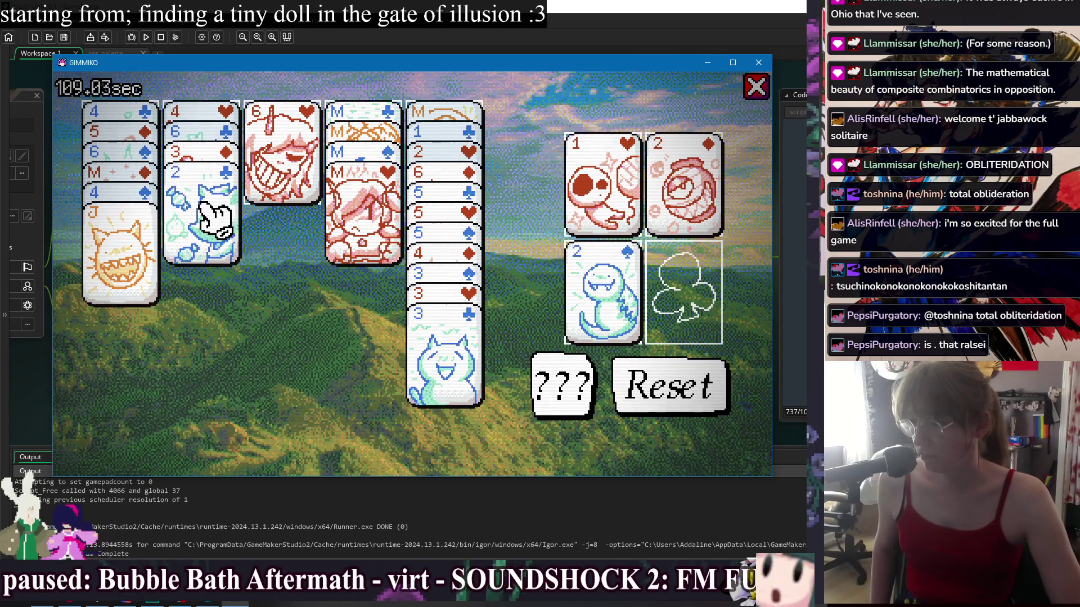
{"action": "mouse_move", "coordinate": [205, 153]}
{"action": "left_mouse_down"}
{"action": "mouse_move", "coordinate": [222, 196]}
{"action": "mouse_move", "coordinate": [430, 374]}
{"action": "mouse_move", "coordinate": [433, 365]}
{"action": "left_mouse_up"}
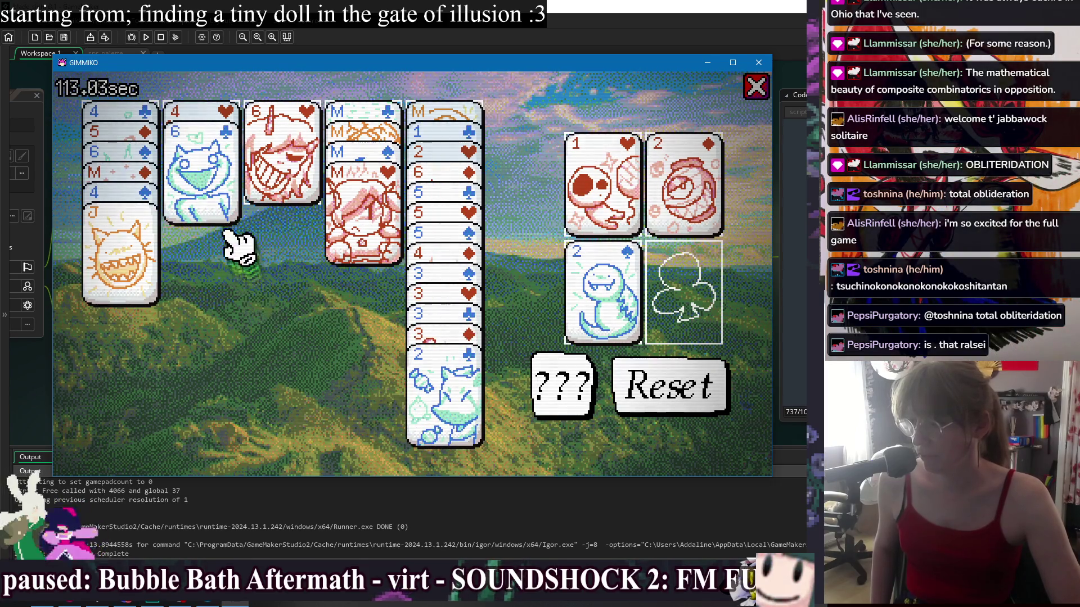
{"action": "mouse_move", "coordinate": [410, 188]}
{"action": "left_mouse_down"}
{"action": "mouse_move", "coordinate": [453, 173]}
{"action": "mouse_move", "coordinate": [236, 181]}
{"action": "mouse_move", "coordinate": [214, 168]}
{"action": "left_mouse_up"}
Send the 2♥ and 1♣ to the foundations and merge the M stacks
{"action": "left_click_drag", "start_coordinate": [444, 186], "coordinate": [603, 149]}
{"action": "left_click_drag", "start_coordinate": [441, 168], "coordinate": [706, 281]}
{"action": "left_click_drag", "start_coordinate": [360, 131], "coordinate": [446, 144]}
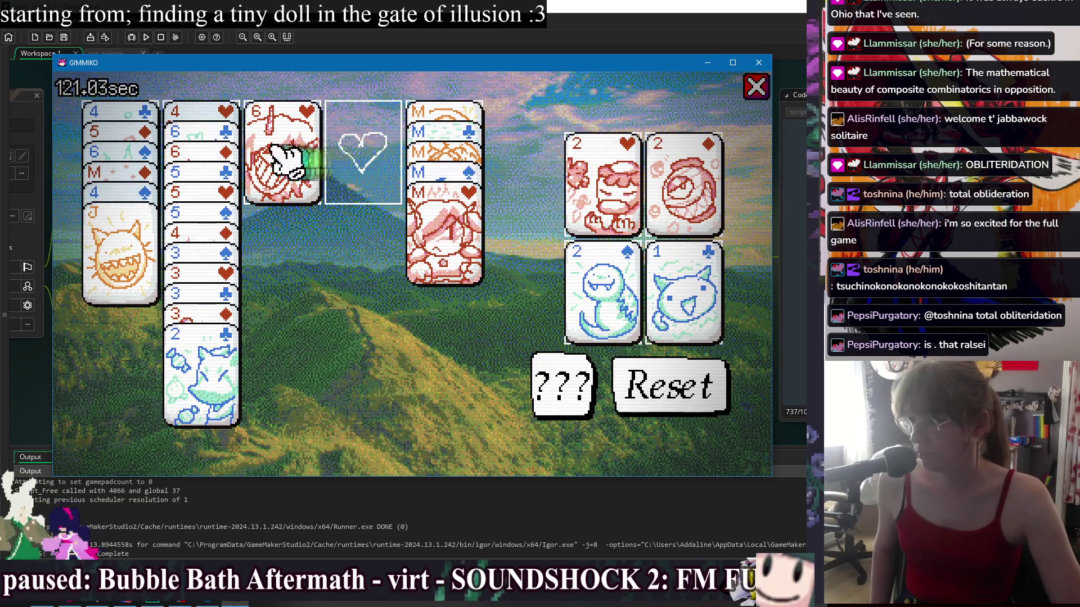
{"action": "mouse_move", "coordinate": [191, 151]}
{"action": "left_mouse_down"}
{"action": "mouse_move", "coordinate": [346, 148]}
{"action": "mouse_move", "coordinate": [364, 120]}
{"action": "mouse_move", "coordinate": [276, 135]}
{"action": "left_mouse_up"}
Place the J on the 4♠ in column four, then move the M and 6♥ stacks to column one
{"action": "mouse_move", "coordinate": [147, 211]}
{"action": "left_mouse_down"}
{"action": "mouse_move", "coordinate": [126, 228]}
{"action": "mouse_move", "coordinate": [366, 179]}
{"action": "mouse_move", "coordinate": [369, 151]}
{"action": "mouse_move", "coordinate": [438, 242]}
{"action": "left_mouse_up"}
{"action": "mouse_move", "coordinate": [104, 236]}
{"action": "left_mouse_down"}
{"action": "mouse_move", "coordinate": [141, 242]}
{"action": "mouse_move", "coordinate": [349, 169]}
{"action": "mouse_move", "coordinate": [365, 147]}
{"action": "left_mouse_up"}
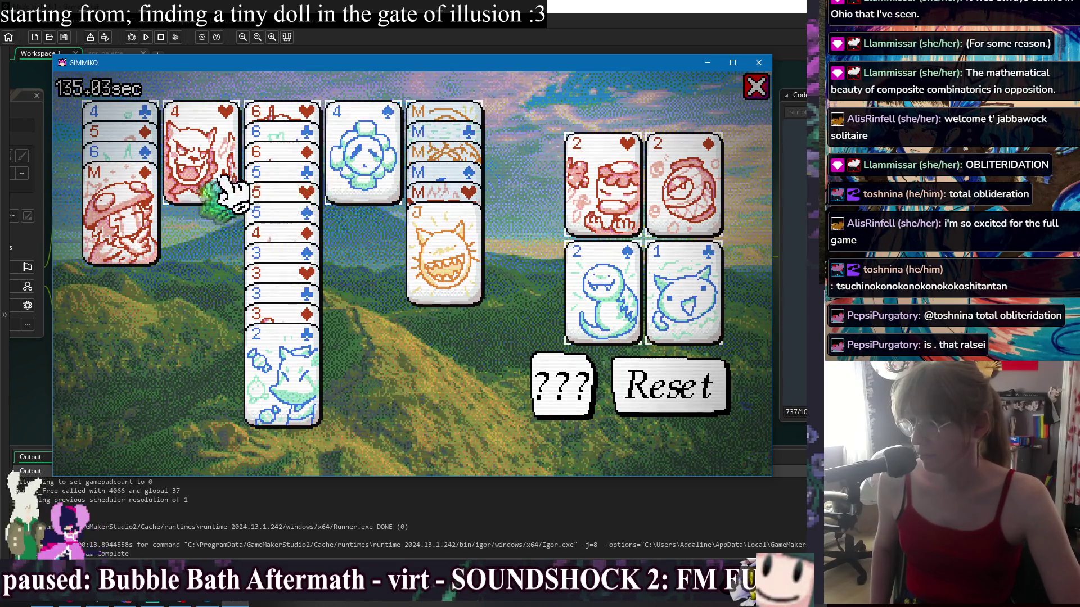
{"action": "mouse_move", "coordinate": [484, 247]}
{"action": "left_mouse_down"}
{"action": "mouse_move", "coordinate": [450, 242]}
{"action": "mouse_move", "coordinate": [371, 169]}
{"action": "left_mouse_up"}
{"action": "mouse_move", "coordinate": [446, 133]}
{"action": "left_mouse_down"}
{"action": "mouse_move", "coordinate": [244, 208]}
{"action": "mouse_move", "coordinate": [127, 200]}
{"action": "mouse_move", "coordinate": [393, 169]}
{"action": "mouse_move", "coordinate": [449, 194]}
{"action": "left_mouse_up"}
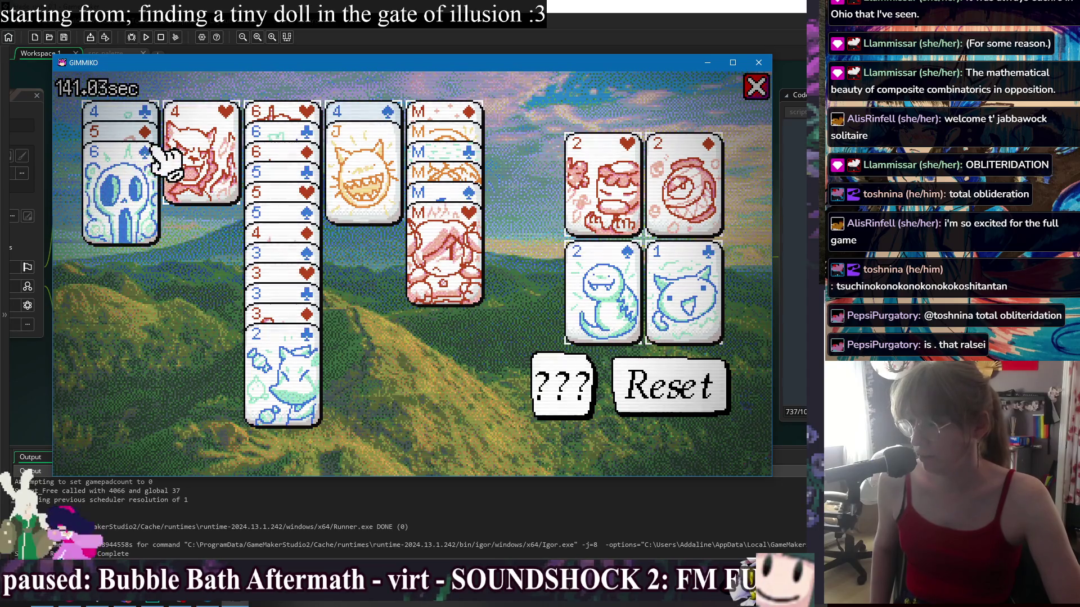
{"action": "mouse_move", "coordinate": [267, 138]}
{"action": "left_mouse_down"}
{"action": "mouse_move", "coordinate": [277, 116]}
{"action": "mouse_move", "coordinate": [109, 173]}
{"action": "mouse_move", "coordinate": [241, 138]}
{"action": "left_mouse_up"}
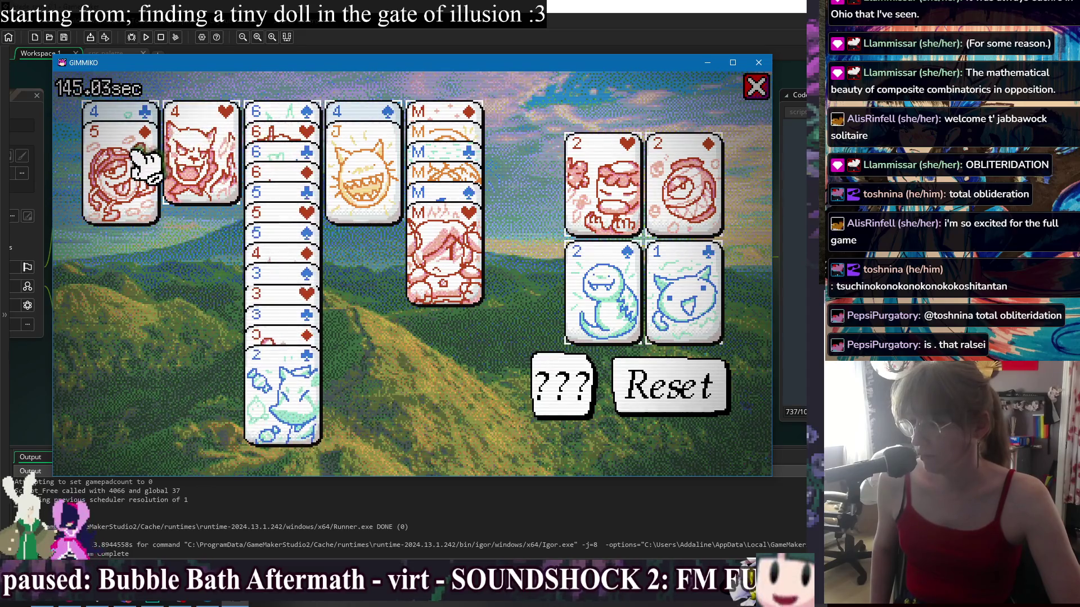
{"action": "left_click_drag", "start_coordinate": [144, 164], "coordinate": [124, 180]}
Send the 2♣, 3♦, 3♣, 3♥ and 4♦ to their foundations
{"action": "mouse_move", "coordinate": [256, 374]}
{"action": "left_mouse_down"}
{"action": "mouse_move", "coordinate": [619, 337]}
{"action": "mouse_move", "coordinate": [714, 295]}
{"action": "left_mouse_up"}
{"action": "mouse_move", "coordinate": [307, 360]}
{"action": "left_mouse_down"}
{"action": "mouse_move", "coordinate": [499, 320]}
{"action": "mouse_move", "coordinate": [677, 186]}
{"action": "left_mouse_up"}
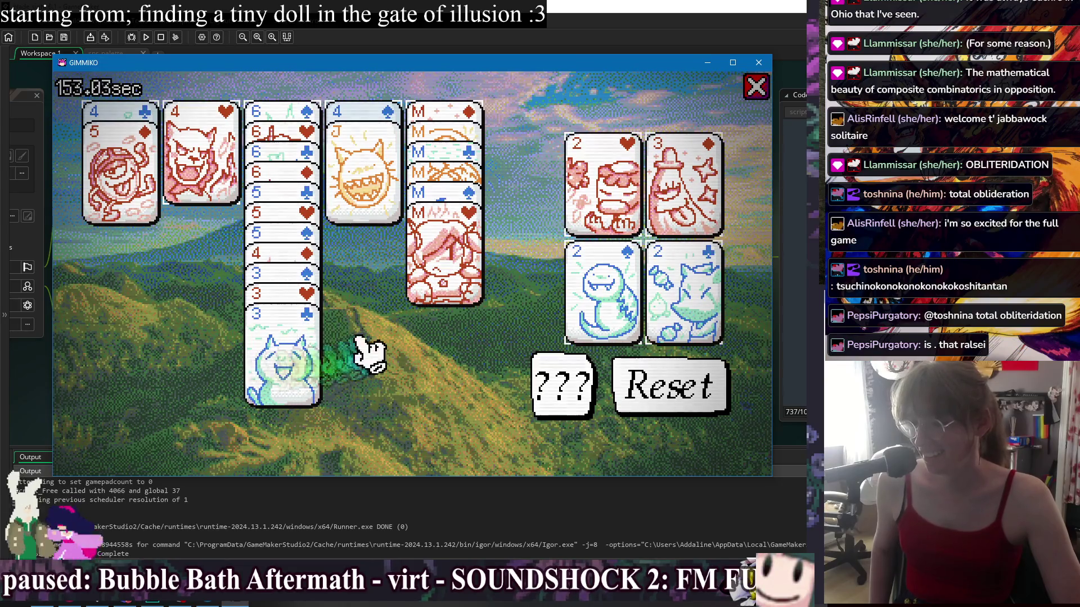
{"action": "left_click_drag", "start_coordinate": [301, 357], "coordinate": [687, 308]}
{"action": "mouse_move", "coordinate": [321, 337]}
{"action": "left_mouse_down"}
{"action": "mouse_move", "coordinate": [535, 241]}
{"action": "mouse_move", "coordinate": [615, 181]}
{"action": "left_mouse_up"}
{"action": "mouse_move", "coordinate": [293, 326]}
{"action": "left_mouse_down"}
{"action": "mouse_move", "coordinate": [560, 318]}
{"action": "mouse_move", "coordinate": [602, 301]}
{"action": "left_mouse_up"}
{"action": "mouse_move", "coordinate": [290, 307]}
{"action": "left_mouse_down"}
{"action": "mouse_move", "coordinate": [632, 221]}
{"action": "mouse_move", "coordinate": [635, 209]}
{"action": "left_mouse_up"}
{"action": "left_click_drag", "start_coordinate": [200, 171], "coordinate": [199, 172]}
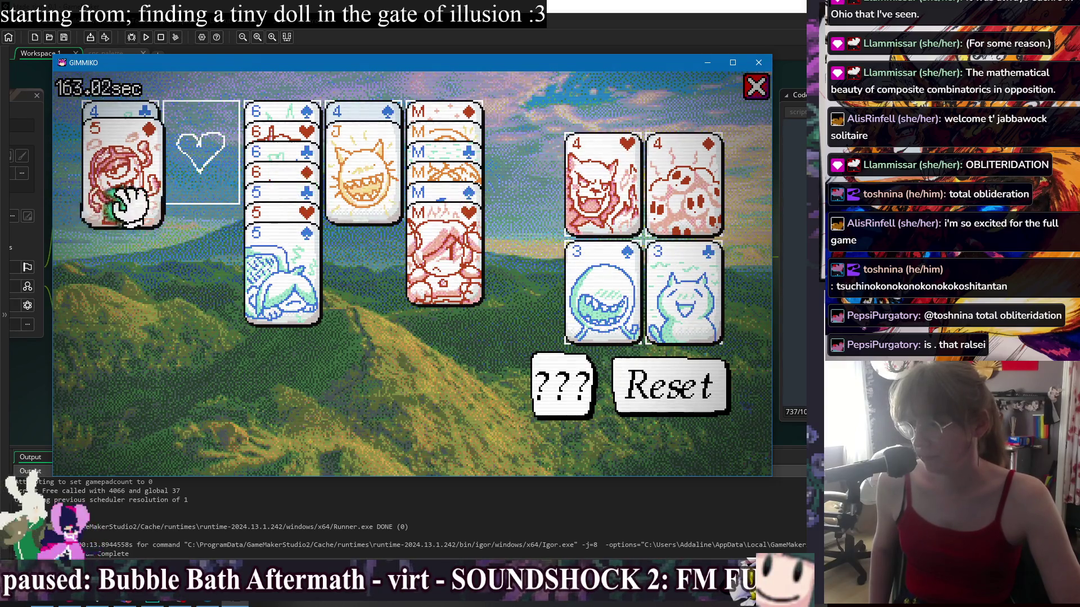
Move the 5♦ into column two and put the 4♣ and 4♠ on their foundations
{"action": "left_click", "coordinate": [145, 173]}
{"action": "mouse_move", "coordinate": [140, 171]}
{"action": "left_mouse_down"}
{"action": "mouse_move", "coordinate": [410, 214]}
{"action": "mouse_move", "coordinate": [332, 248]}
{"action": "mouse_move", "coordinate": [197, 352]}
{"action": "mouse_move", "coordinate": [162, 291]}
{"action": "left_mouse_up"}
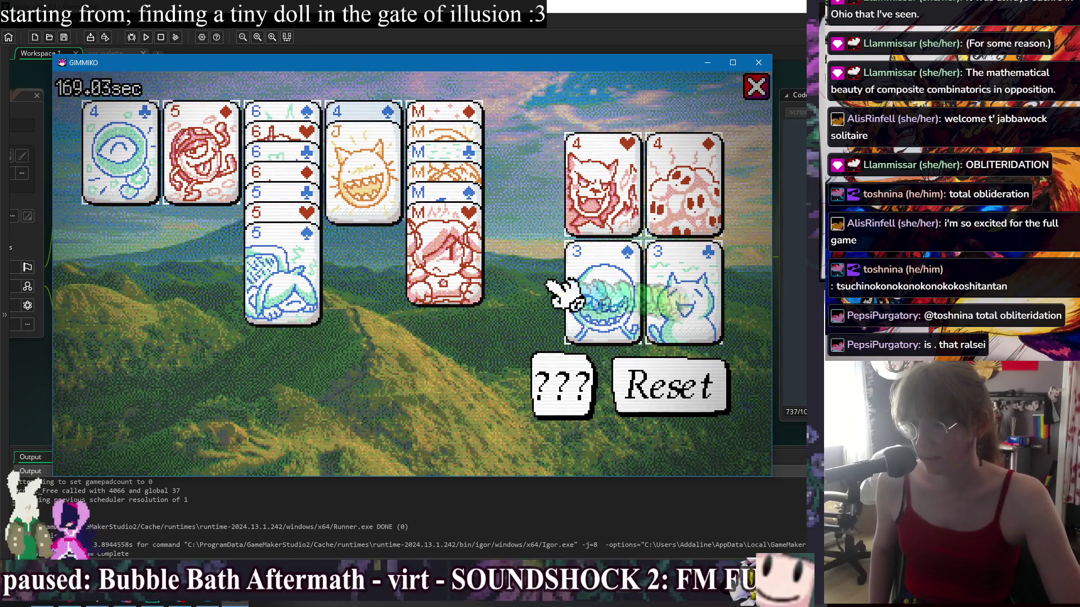
{"action": "mouse_move", "coordinate": [144, 164]}
{"action": "left_mouse_down"}
{"action": "mouse_move", "coordinate": [494, 282]}
{"action": "mouse_move", "coordinate": [699, 253]}
{"action": "mouse_move", "coordinate": [697, 292]}
{"action": "left_mouse_up"}
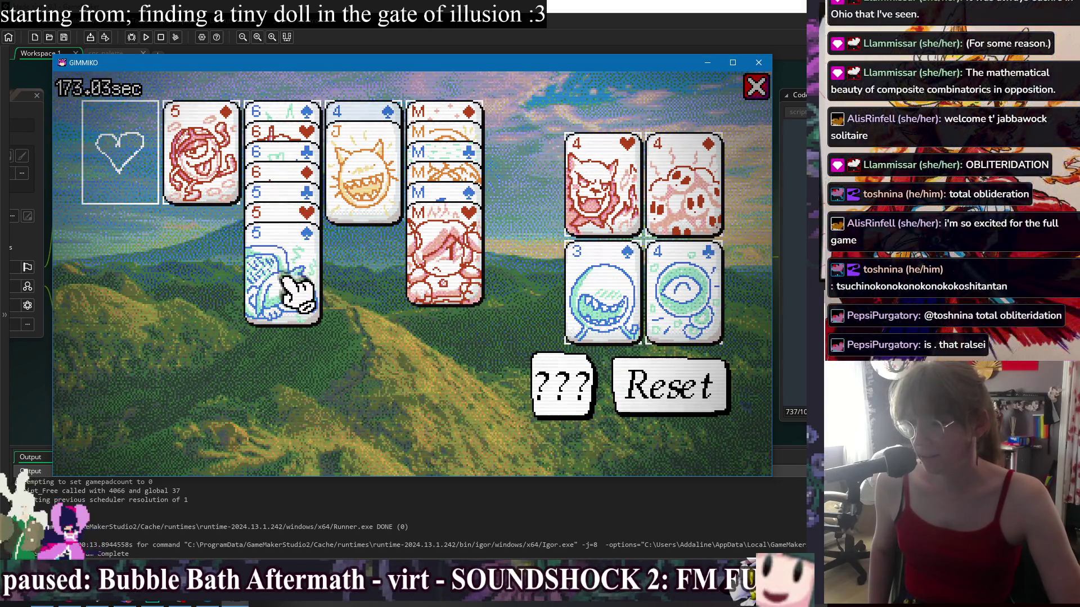
{"action": "mouse_move", "coordinate": [357, 174]}
{"action": "left_mouse_down"}
{"action": "mouse_move", "coordinate": [279, 200]}
{"action": "mouse_move", "coordinate": [134, 167]}
{"action": "left_mouse_up"}
{"action": "mouse_move", "coordinate": [373, 157]}
{"action": "left_mouse_down"}
{"action": "mouse_move", "coordinate": [535, 187]}
{"action": "mouse_move", "coordinate": [616, 290]}
{"action": "left_mouse_up"}
Send the 5♠, 5♥, 5♣, 5♦, 6♦, 6♣, 6♥ and 6♠ to their foundations
{"action": "mouse_move", "coordinate": [287, 281]}
{"action": "left_mouse_down"}
{"action": "mouse_move", "coordinate": [559, 306]}
{"action": "mouse_move", "coordinate": [535, 280]}
{"action": "left_mouse_up"}
{"action": "left_click_drag", "start_coordinate": [295, 267], "coordinate": [606, 203]}
{"action": "left_click_drag", "start_coordinate": [294, 242], "coordinate": [674, 293]}
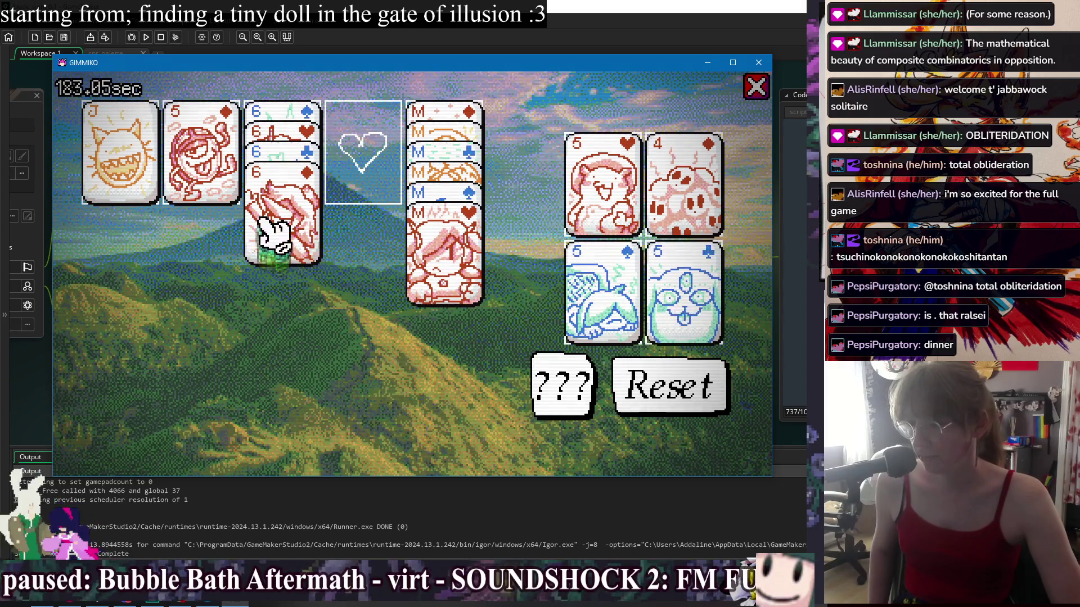
{"action": "mouse_move", "coordinate": [298, 222]}
{"action": "left_mouse_down"}
{"action": "mouse_move", "coordinate": [482, 225]}
{"action": "mouse_move", "coordinate": [360, 180]}
{"action": "left_mouse_up"}
{"action": "mouse_move", "coordinate": [202, 180]}
{"action": "left_mouse_down"}
{"action": "mouse_move", "coordinate": [433, 205]}
{"action": "mouse_move", "coordinate": [711, 194]}
{"action": "left_mouse_up"}
{"action": "mouse_move", "coordinate": [396, 166]}
{"action": "left_mouse_down"}
{"action": "mouse_move", "coordinate": [646, 201]}
{"action": "mouse_move", "coordinate": [698, 197]}
{"action": "left_mouse_up"}
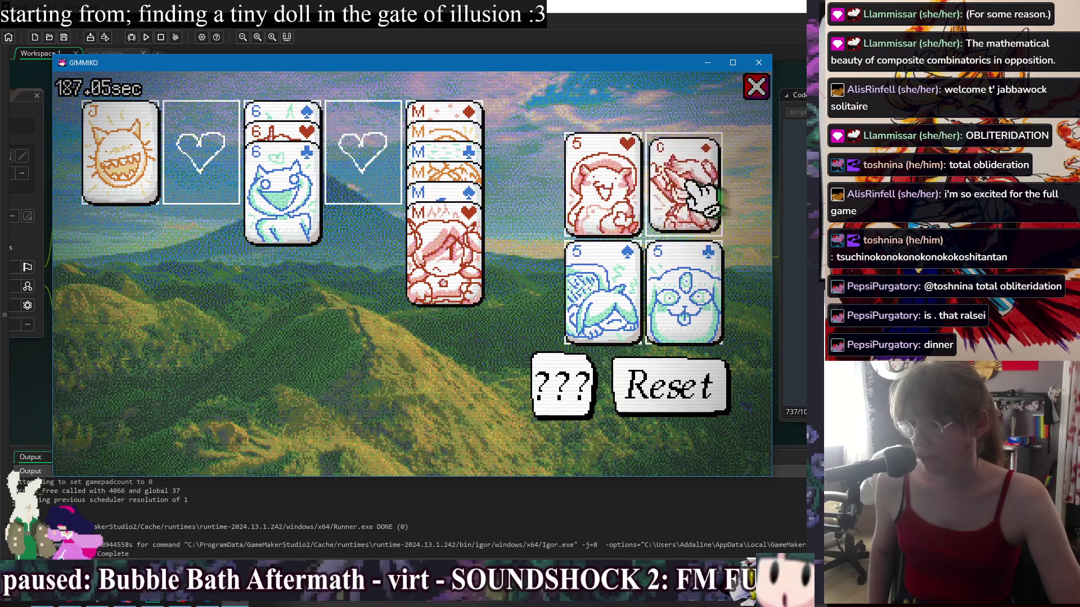
{"action": "mouse_move", "coordinate": [318, 202]}
{"action": "left_mouse_down"}
{"action": "mouse_move", "coordinate": [614, 289]}
{"action": "mouse_move", "coordinate": [662, 267]}
{"action": "left_mouse_up"}
{"action": "left_click_drag", "start_coordinate": [302, 181], "coordinate": [715, 204]}
{"action": "mouse_move", "coordinate": [280, 186]}
{"action": "left_mouse_down"}
{"action": "mouse_move", "coordinate": [265, 193]}
{"action": "mouse_move", "coordinate": [607, 202]}
{"action": "left_mouse_up"}
{"action": "mouse_move", "coordinate": [282, 169]}
{"action": "left_mouse_down"}
{"action": "mouse_move", "coordinate": [683, 190]}
{"action": "mouse_move", "coordinate": [483, 197]}
{"action": "mouse_move", "coordinate": [655, 284]}
{"action": "left_mouse_up"}
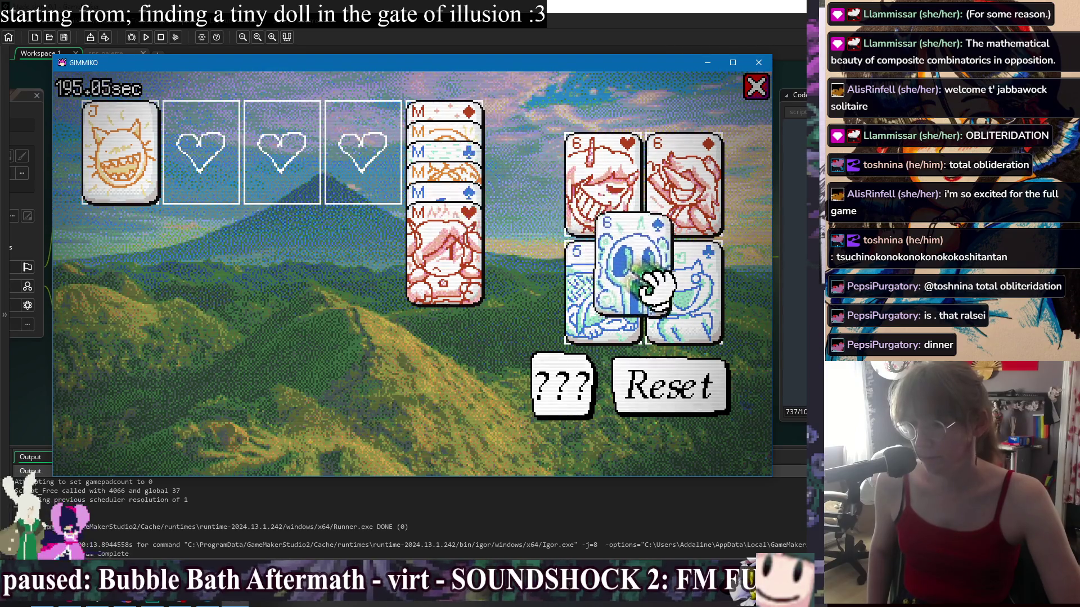
Place the M♥, M♣ and M♦ on their foundations to win, then start a new level
{"action": "left_click_drag", "start_coordinate": [450, 236], "coordinate": [601, 209]}
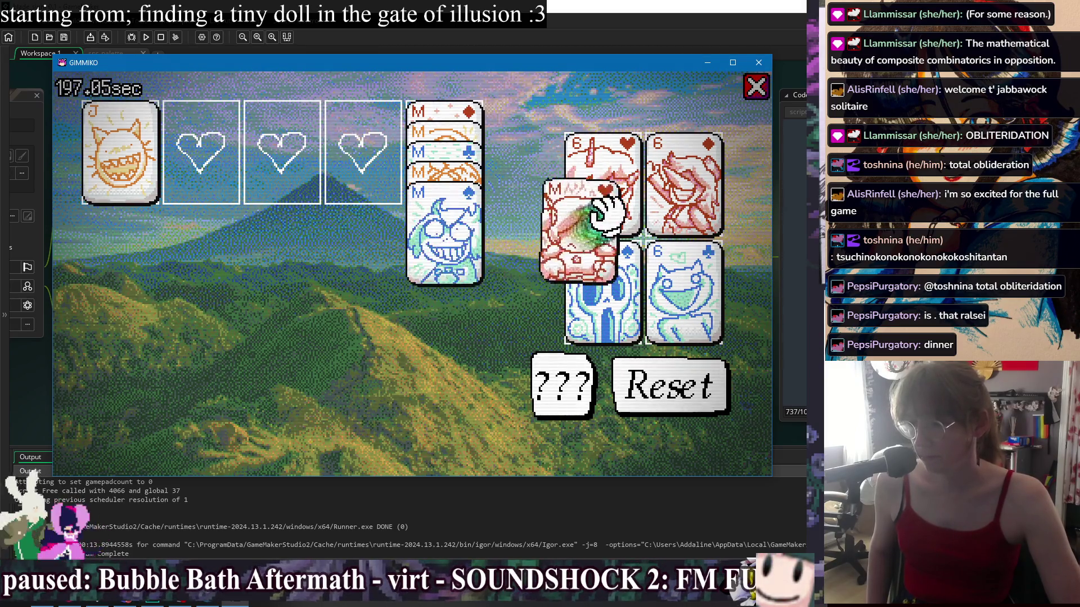
{"action": "left_click_drag", "start_coordinate": [469, 216], "coordinate": [568, 267]}
{"action": "mouse_move", "coordinate": [447, 236]}
{"action": "left_mouse_down"}
{"action": "mouse_move", "coordinate": [441, 217]}
{"action": "mouse_move", "coordinate": [365, 163]}
{"action": "left_mouse_up"}
{"action": "left_click_drag", "start_coordinate": [429, 193], "coordinate": [573, 253]}
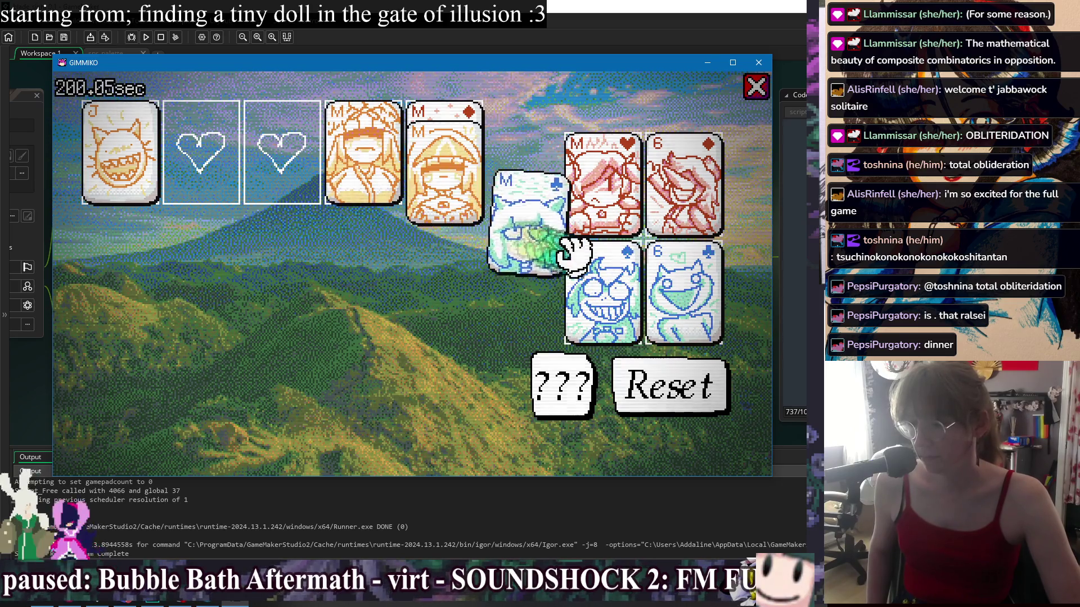
{"action": "left_click", "coordinate": [422, 174]}
{"action": "left_click_drag", "start_coordinate": [424, 164], "coordinate": [613, 186]}
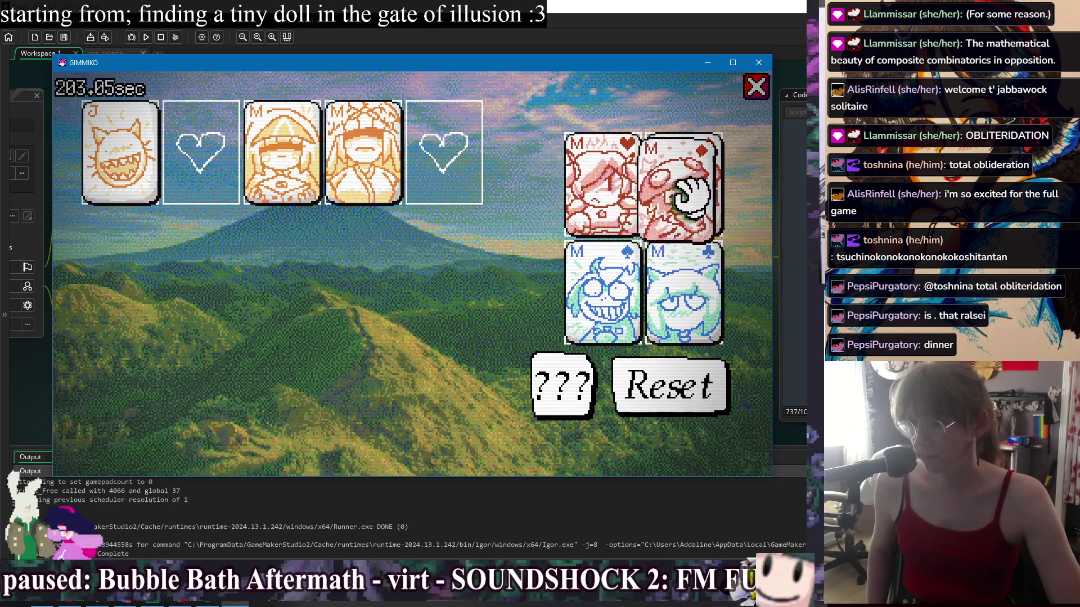
{"action": "left_click_drag", "start_coordinate": [684, 197], "coordinate": [680, 197]}
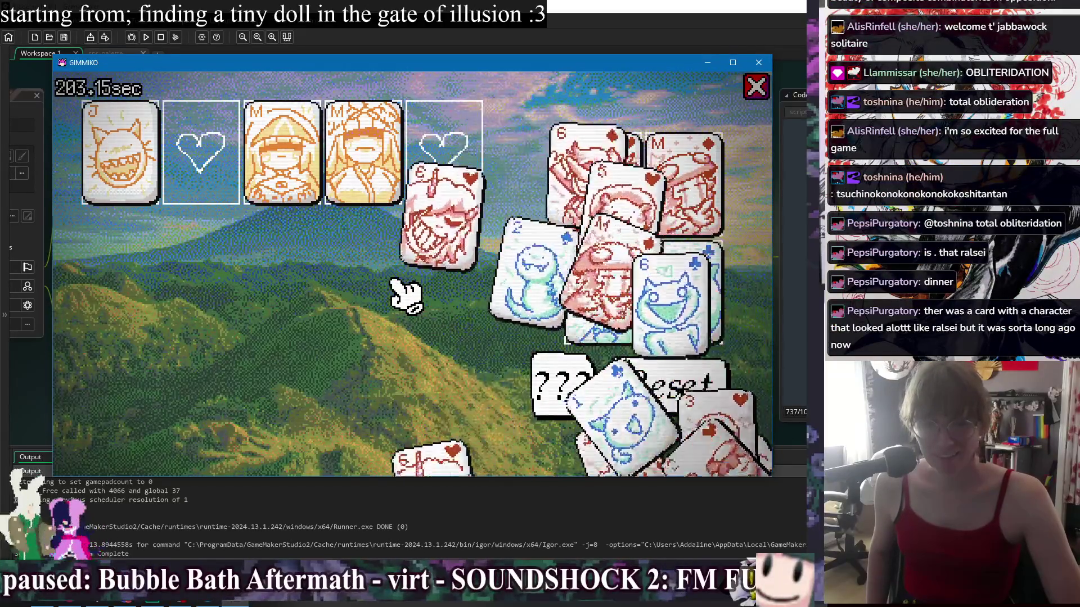
{"action": "left_click", "coordinate": [635, 368]}
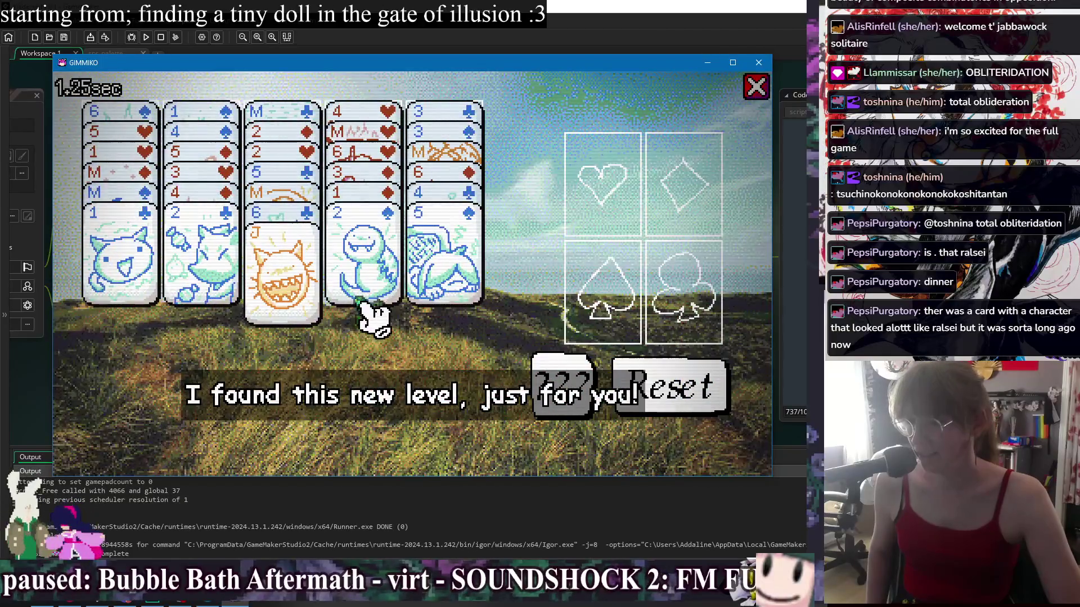
Put 1♣, 2♣ and 1♦ on the foundations, moving 4♦ onto 5♣ and 2♣ onto 3♥
{"action": "mouse_move", "coordinate": [150, 284]}
{"action": "left_mouse_down"}
{"action": "mouse_move", "coordinate": [157, 273]}
{"action": "mouse_move", "coordinate": [616, 206]}
{"action": "left_mouse_up"}
{"action": "left_click_drag", "start_coordinate": [621, 247], "coordinate": [677, 292]}
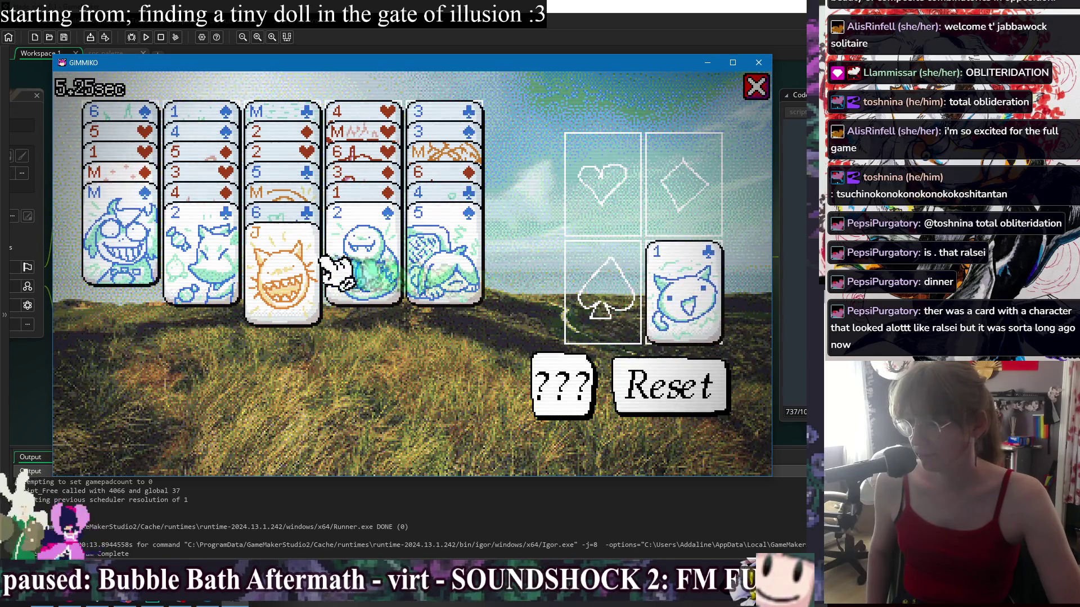
{"action": "mouse_move", "coordinate": [222, 256]}
{"action": "left_mouse_down"}
{"action": "mouse_move", "coordinate": [579, 308]}
{"action": "mouse_move", "coordinate": [694, 289]}
{"action": "left_mouse_up"}
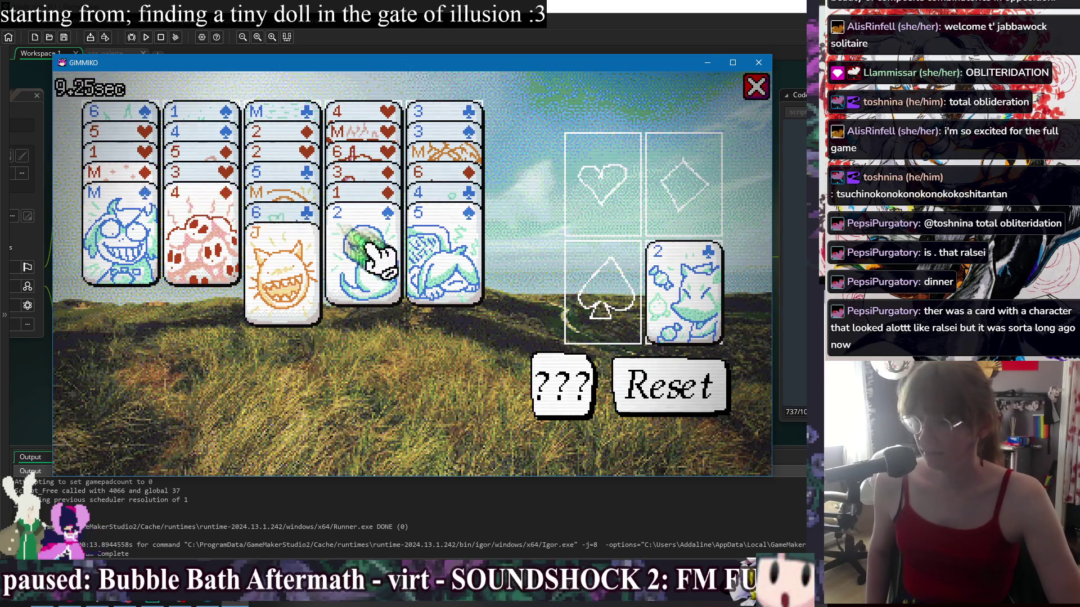
{"action": "mouse_move", "coordinate": [231, 233]}
{"action": "left_mouse_down"}
{"action": "mouse_move", "coordinate": [388, 284]}
{"action": "mouse_move", "coordinate": [475, 284]}
{"action": "left_mouse_up"}
{"action": "mouse_move", "coordinate": [366, 259]}
{"action": "left_mouse_down"}
{"action": "mouse_move", "coordinate": [225, 248]}
{"action": "mouse_move", "coordinate": [208, 236]}
{"action": "left_mouse_up"}
{"action": "mouse_move", "coordinate": [382, 253]}
{"action": "left_mouse_down"}
{"action": "mouse_move", "coordinate": [622, 228]}
{"action": "mouse_move", "coordinate": [621, 214]}
{"action": "left_mouse_up"}
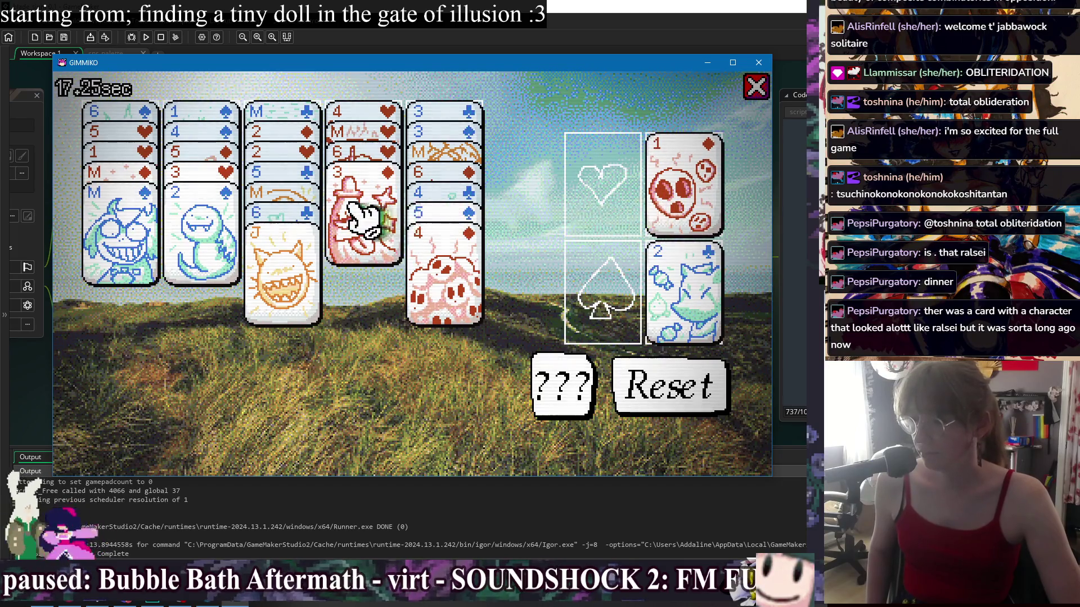
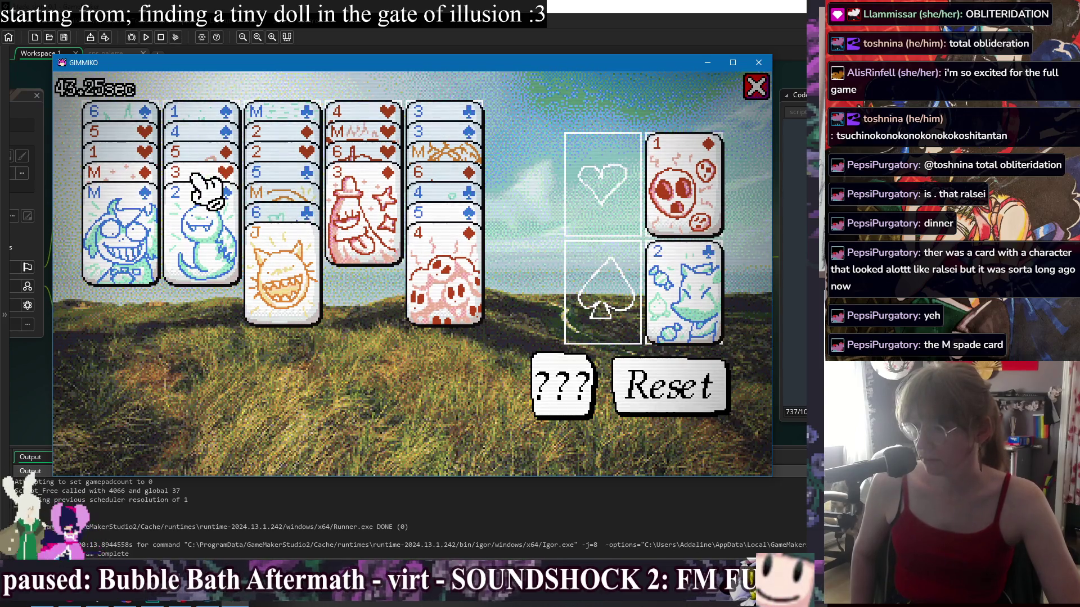
Send the 1♥ to its foundation and shift the M-heart, 5♣-4♥, 3♦ and 4♣ stacks to build column 1's run
{"action": "mouse_move", "coordinate": [147, 185]}
{"action": "left_mouse_down"}
{"action": "mouse_move", "coordinate": [301, 265]}
{"action": "mouse_move", "coordinate": [292, 264]}
{"action": "left_mouse_up"}
{"action": "mouse_move", "coordinate": [144, 166]}
{"action": "left_mouse_down"}
{"action": "mouse_move", "coordinate": [528, 236]}
{"action": "mouse_move", "coordinate": [602, 186]}
{"action": "left_mouse_up"}
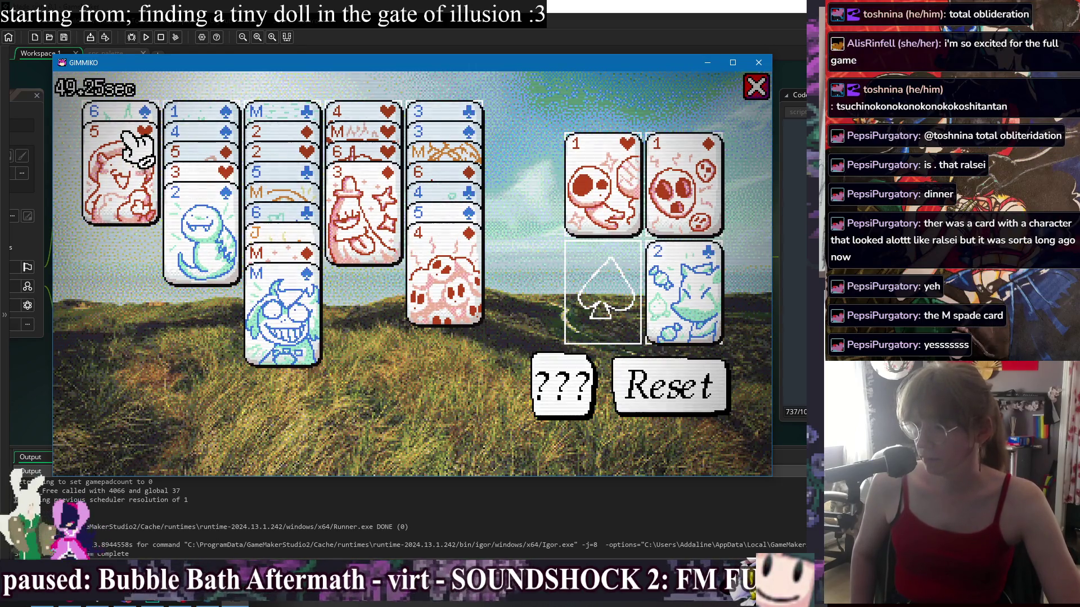
{"action": "mouse_move", "coordinate": [447, 206]}
{"action": "left_mouse_down"}
{"action": "mouse_move", "coordinate": [457, 215]}
{"action": "mouse_move", "coordinate": [373, 236]}
{"action": "mouse_move", "coordinate": [169, 229]}
{"action": "mouse_move", "coordinate": [121, 168]}
{"action": "left_mouse_up"}
{"action": "mouse_move", "coordinate": [382, 205]}
{"action": "left_mouse_down"}
{"action": "mouse_move", "coordinate": [388, 222]}
{"action": "mouse_move", "coordinate": [442, 252]}
{"action": "left_mouse_up"}
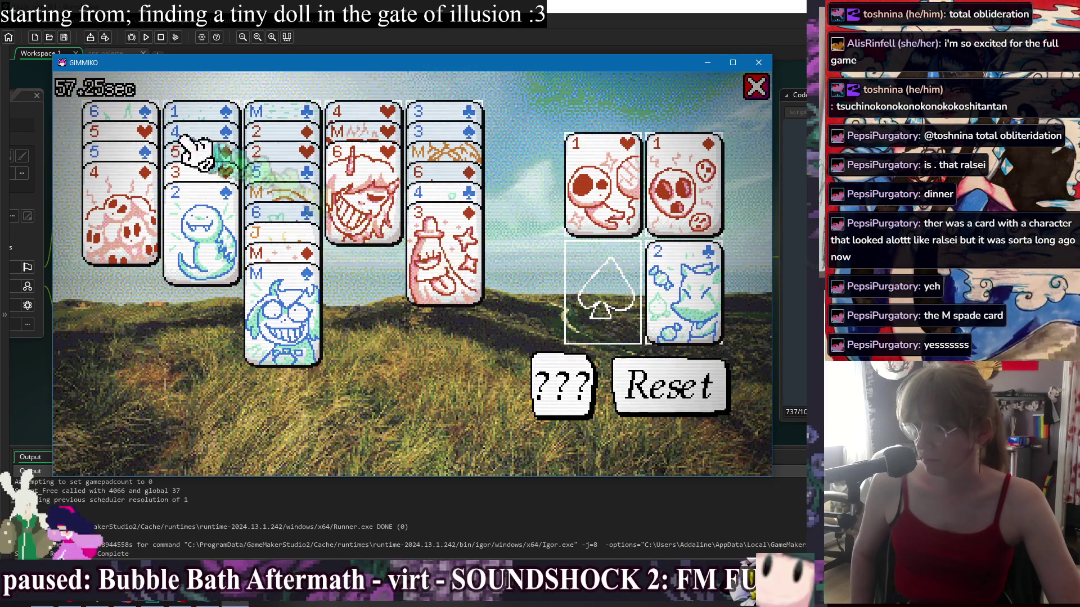
{"action": "mouse_move", "coordinate": [135, 118]}
{"action": "left_mouse_down"}
{"action": "mouse_move", "coordinate": [349, 197]}
{"action": "mouse_move", "coordinate": [366, 174]}
{"action": "mouse_move", "coordinate": [129, 125]}
{"action": "left_mouse_up"}
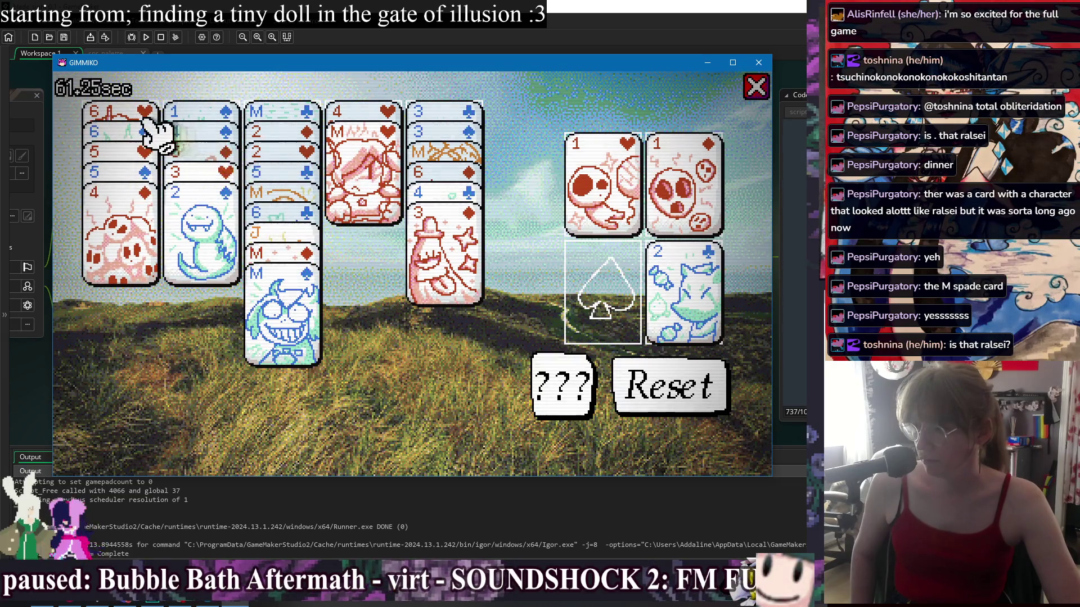
{"action": "mouse_move", "coordinate": [149, 126]}
{"action": "left_mouse_down"}
{"action": "mouse_move", "coordinate": [140, 202]}
{"action": "mouse_move", "coordinate": [270, 309]}
{"action": "mouse_move", "coordinate": [292, 308]}
{"action": "left_mouse_up"}
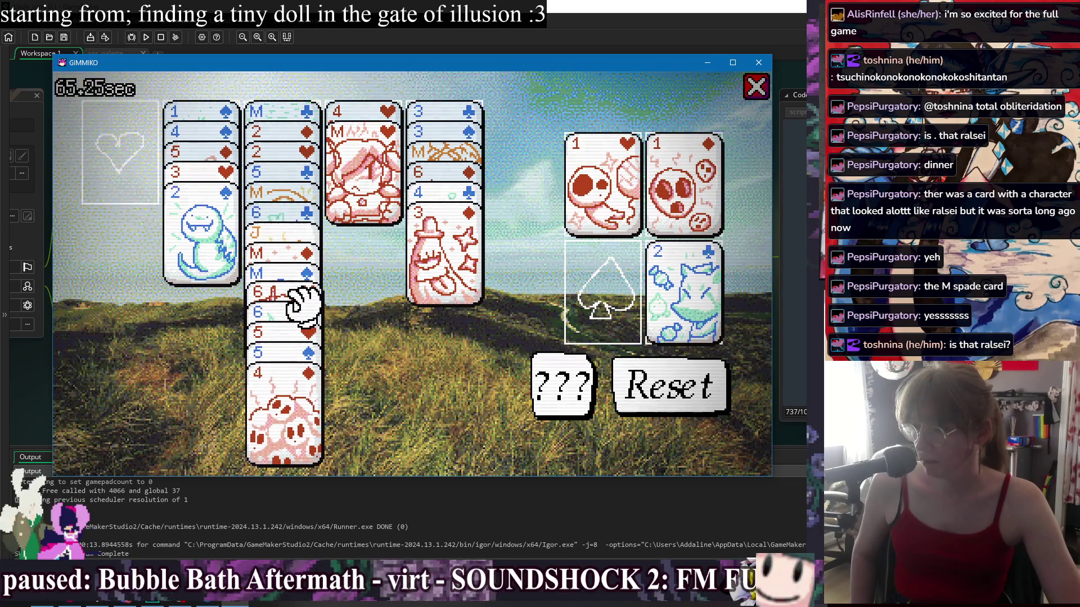
{"action": "mouse_move", "coordinate": [292, 263]}
{"action": "left_mouse_down"}
{"action": "mouse_move", "coordinate": [163, 256]}
{"action": "mouse_move", "coordinate": [118, 135]}
{"action": "left_mouse_up"}
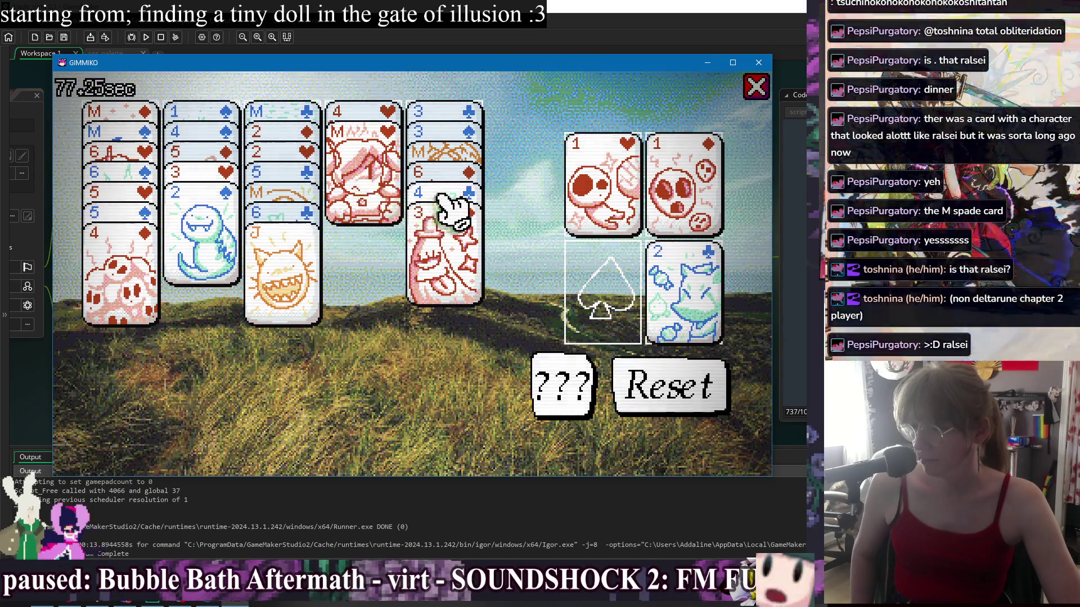
{"action": "mouse_move", "coordinate": [456, 199]}
{"action": "left_mouse_down"}
{"action": "mouse_move", "coordinate": [311, 246]}
{"action": "mouse_move", "coordinate": [299, 284]}
{"action": "mouse_move", "coordinate": [90, 263]}
{"action": "left_mouse_up"}
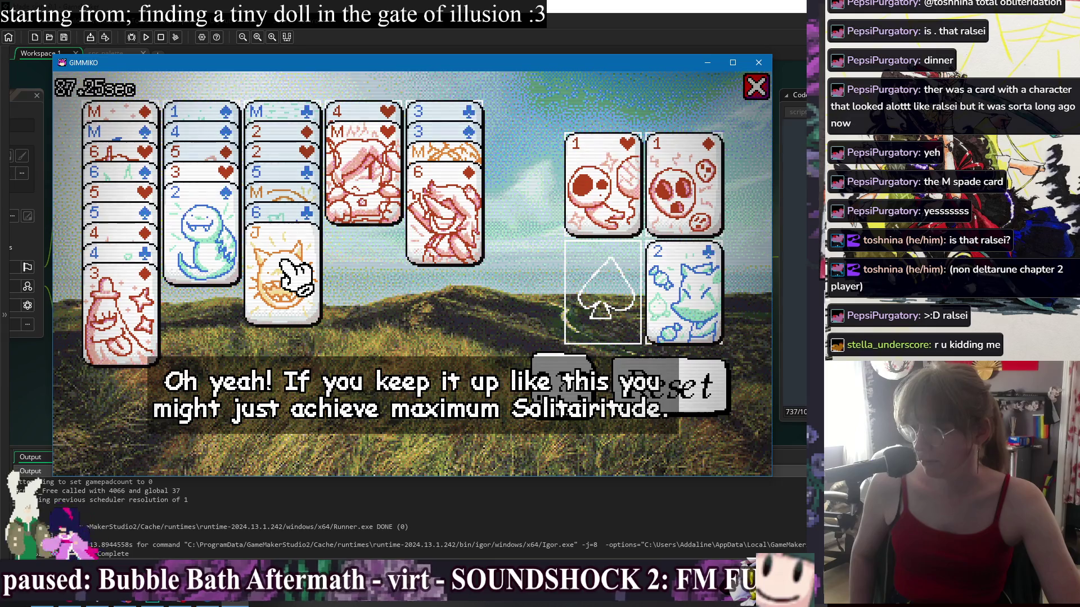
Shuffle the J, 6♣, M-and-6s, 3♣ and 3♥-2♠ stacks between tableau columns
{"action": "mouse_move", "coordinate": [298, 275]}
{"action": "left_mouse_down"}
{"action": "mouse_move", "coordinate": [191, 338]}
{"action": "mouse_move", "coordinate": [141, 332]}
{"action": "left_mouse_up"}
{"action": "mouse_move", "coordinate": [261, 253]}
{"action": "left_mouse_down"}
{"action": "mouse_move", "coordinate": [383, 301]}
{"action": "mouse_move", "coordinate": [473, 251]}
{"action": "left_mouse_up"}
{"action": "left_click_drag", "start_coordinate": [365, 169], "coordinate": [278, 236]}
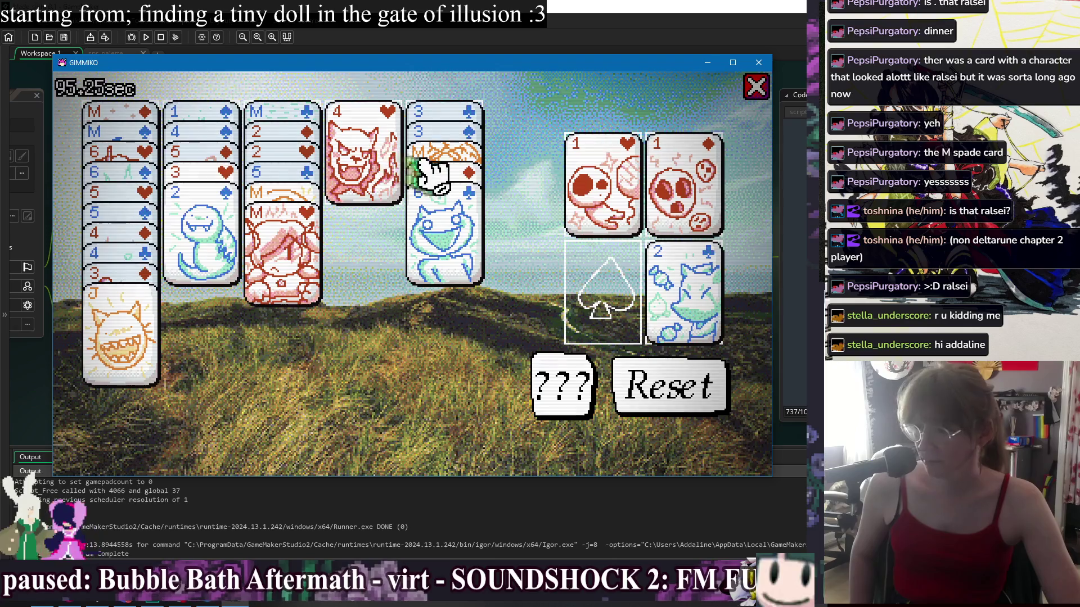
{"action": "mouse_move", "coordinate": [455, 163]}
{"action": "left_mouse_down"}
{"action": "mouse_move", "coordinate": [397, 229]}
{"action": "mouse_move", "coordinate": [282, 253]}
{"action": "left_mouse_up"}
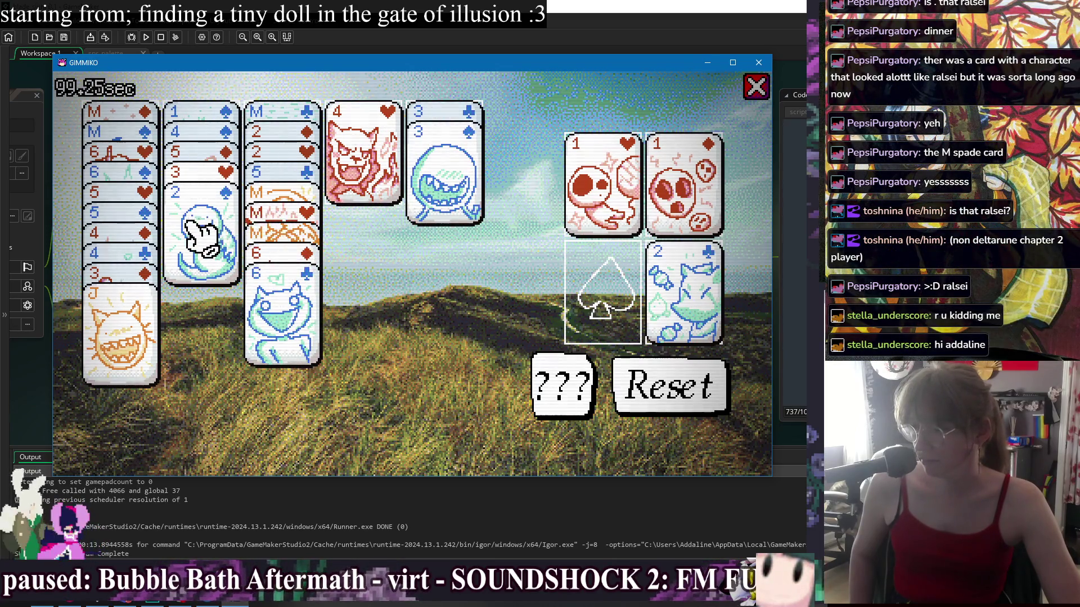
{"action": "mouse_move", "coordinate": [446, 169]}
{"action": "left_mouse_down"}
{"action": "mouse_move", "coordinate": [573, 241]}
{"action": "mouse_move", "coordinate": [535, 248]}
{"action": "mouse_move", "coordinate": [409, 217]}
{"action": "left_mouse_up"}
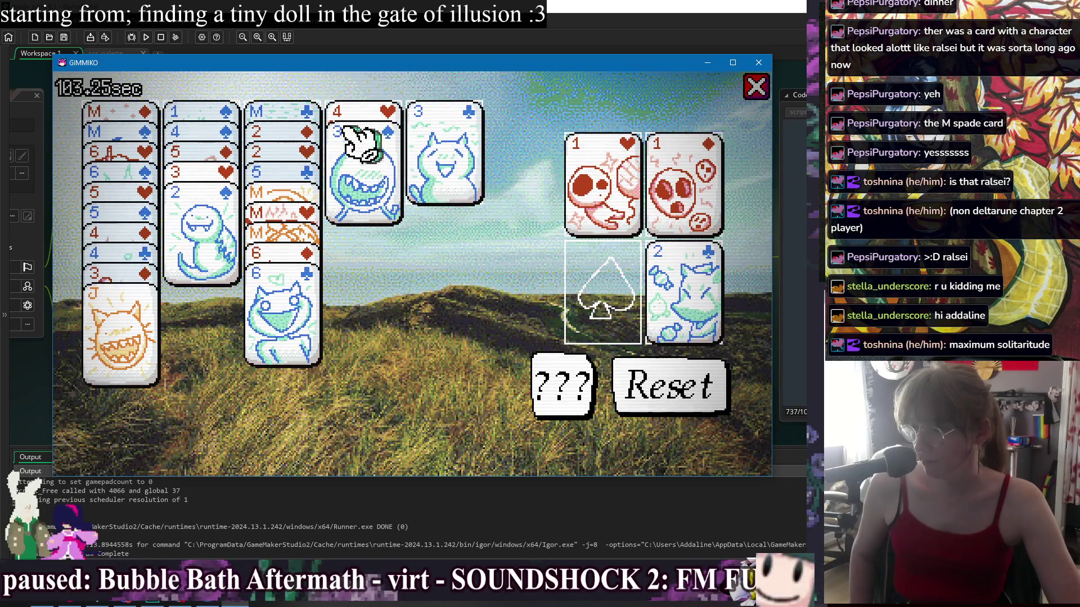
{"action": "mouse_move", "coordinate": [237, 168]}
{"action": "left_mouse_down"}
{"action": "mouse_move", "coordinate": [204, 185]}
{"action": "mouse_move", "coordinate": [366, 180]}
{"action": "mouse_move", "coordinate": [346, 194]}
{"action": "left_mouse_up"}
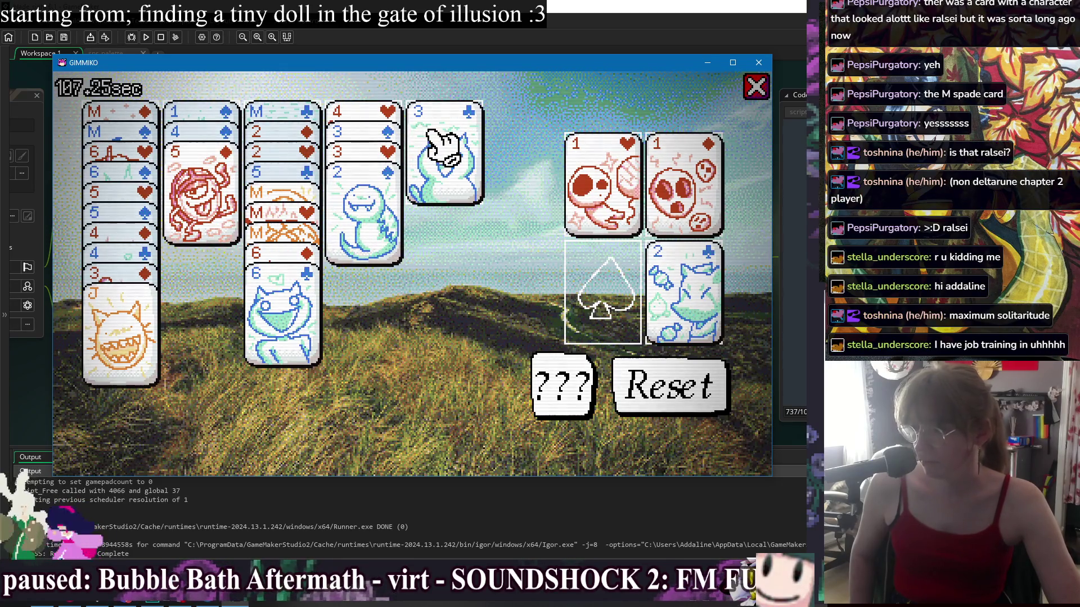
{"action": "mouse_move", "coordinate": [149, 338]}
{"action": "left_mouse_down"}
{"action": "mouse_move", "coordinate": [181, 356]}
{"action": "mouse_move", "coordinate": [281, 338]}
{"action": "left_mouse_up"}
{"action": "mouse_move", "coordinate": [474, 163]}
{"action": "left_mouse_down"}
{"action": "mouse_move", "coordinate": [386, 229]}
{"action": "mouse_move", "coordinate": [172, 363]}
{"action": "mouse_move", "coordinate": [168, 355]}
{"action": "left_mouse_up"}
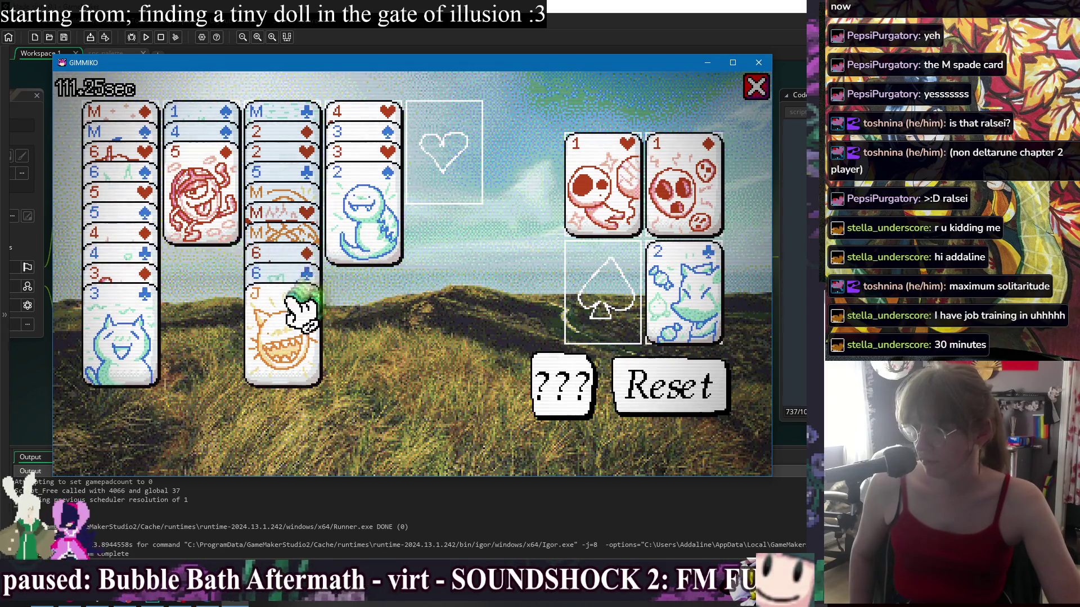
{"action": "mouse_move", "coordinate": [290, 332]}
{"action": "left_mouse_down"}
{"action": "mouse_move", "coordinate": [382, 222]}
{"action": "mouse_move", "coordinate": [349, 272]}
{"action": "mouse_move", "coordinate": [285, 325]}
{"action": "mouse_move", "coordinate": [354, 281]}
{"action": "mouse_move", "coordinate": [352, 270]}
{"action": "left_mouse_up"}
Park the 5♦ and 4♠ up top, send 1♠ and 2♥ to foundations, and regroup the M and 4♥ stacks
{"action": "mouse_move", "coordinate": [225, 194]}
{"action": "left_mouse_down"}
{"action": "mouse_move", "coordinate": [410, 209]}
{"action": "mouse_move", "coordinate": [458, 168]}
{"action": "left_mouse_up"}
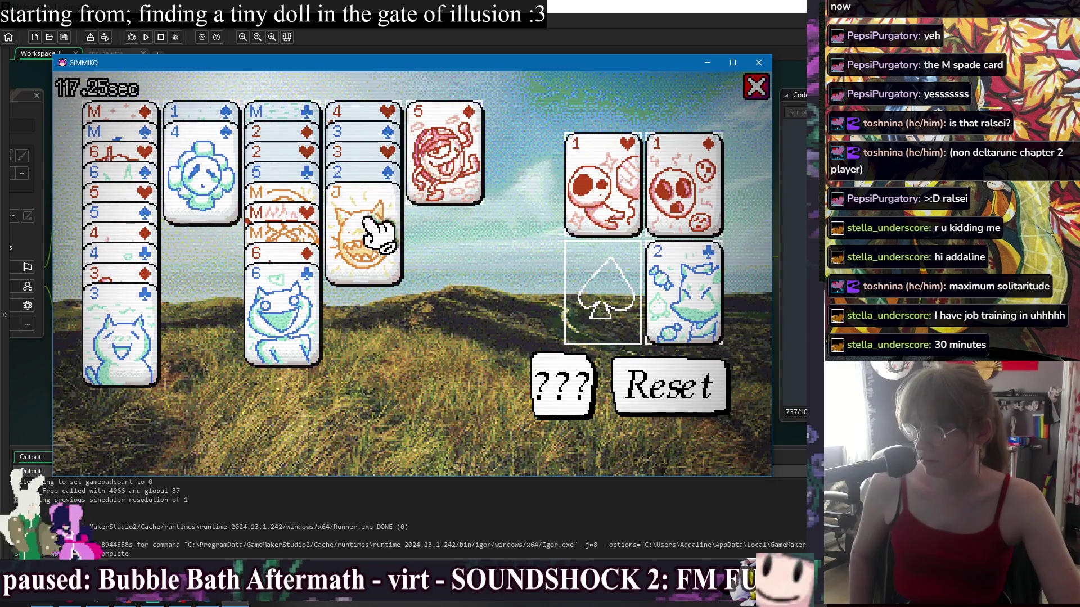
{"action": "mouse_move", "coordinate": [194, 180]}
{"action": "left_mouse_down"}
{"action": "mouse_move", "coordinate": [450, 180]}
{"action": "mouse_move", "coordinate": [499, 258]}
{"action": "mouse_move", "coordinate": [582, 287]}
{"action": "left_mouse_up"}
{"action": "left_click_drag", "start_coordinate": [366, 236], "coordinate": [202, 134]}
{"action": "mouse_move", "coordinate": [360, 171]}
{"action": "left_mouse_down"}
{"action": "mouse_move", "coordinate": [410, 241]}
{"action": "mouse_move", "coordinate": [631, 285]}
{"action": "mouse_move", "coordinate": [619, 284]}
{"action": "left_mouse_up"}
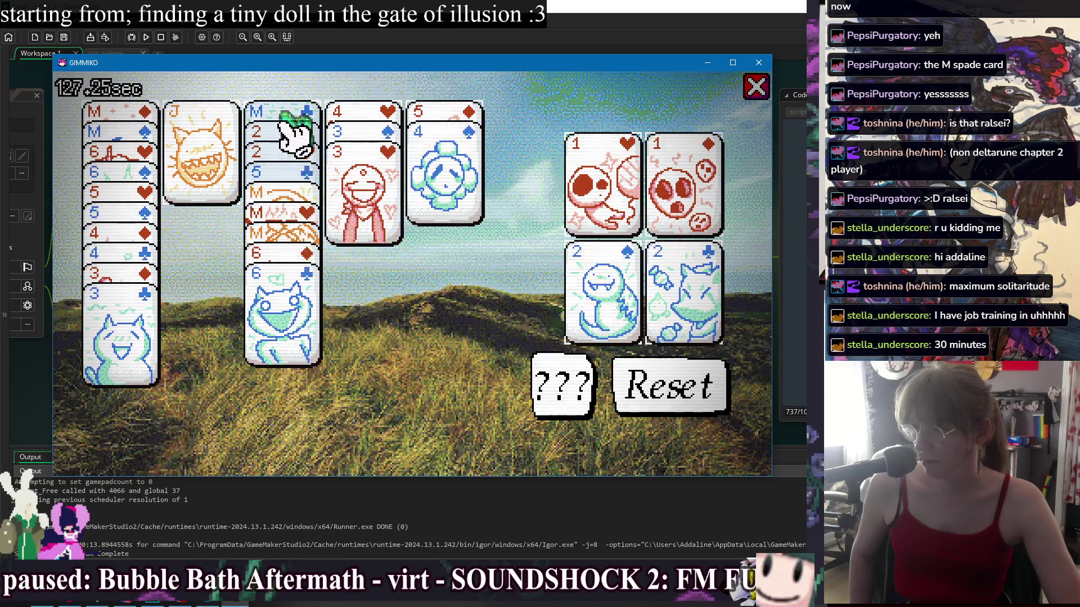
{"action": "left_click_drag", "start_coordinate": [292, 205], "coordinate": [212, 163]}
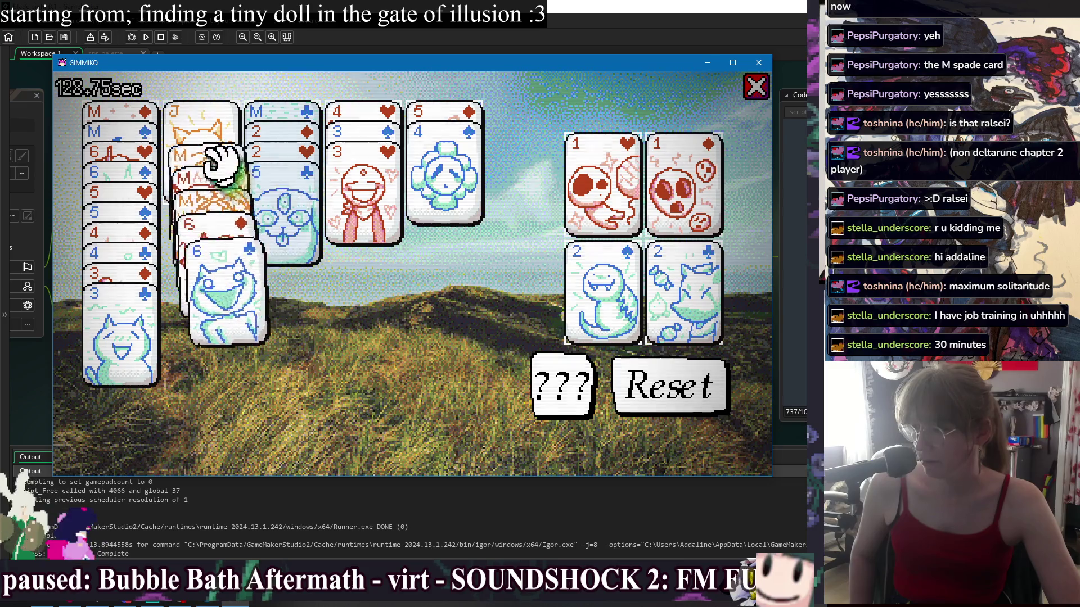
{"action": "mouse_move", "coordinate": [363, 132]}
{"action": "left_mouse_down"}
{"action": "mouse_move", "coordinate": [366, 157]}
{"action": "mouse_move", "coordinate": [284, 212]}
{"action": "mouse_move", "coordinate": [337, 180]}
{"action": "mouse_move", "coordinate": [343, 163]}
{"action": "left_mouse_up"}
{"action": "left_click", "coordinate": [309, 204]}
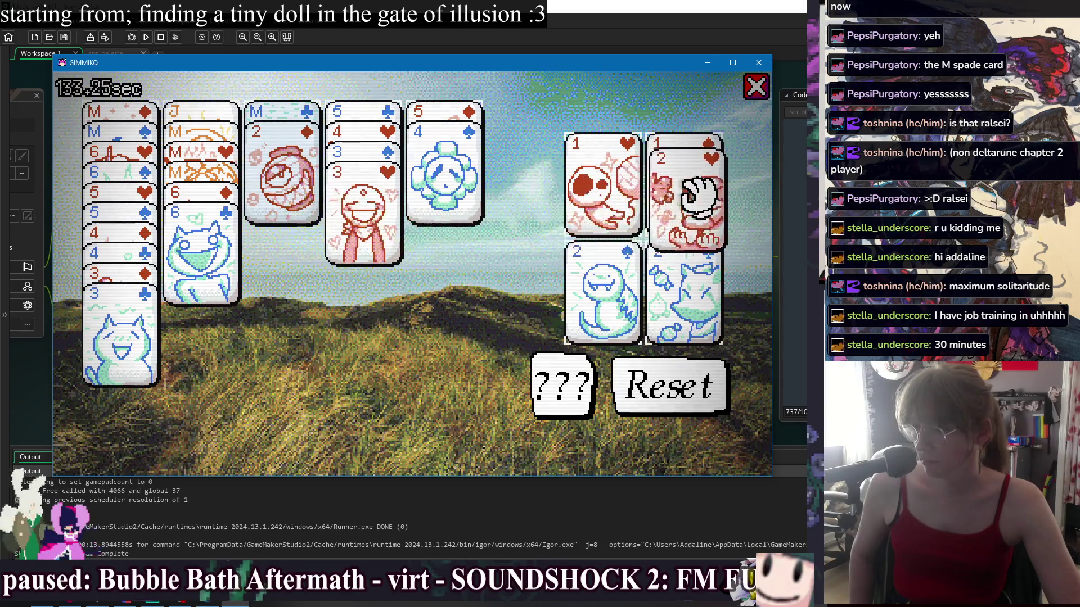
Move the 2s, 3s and 4s of every suit onto their foundations
{"action": "left_click", "coordinate": [284, 185]}
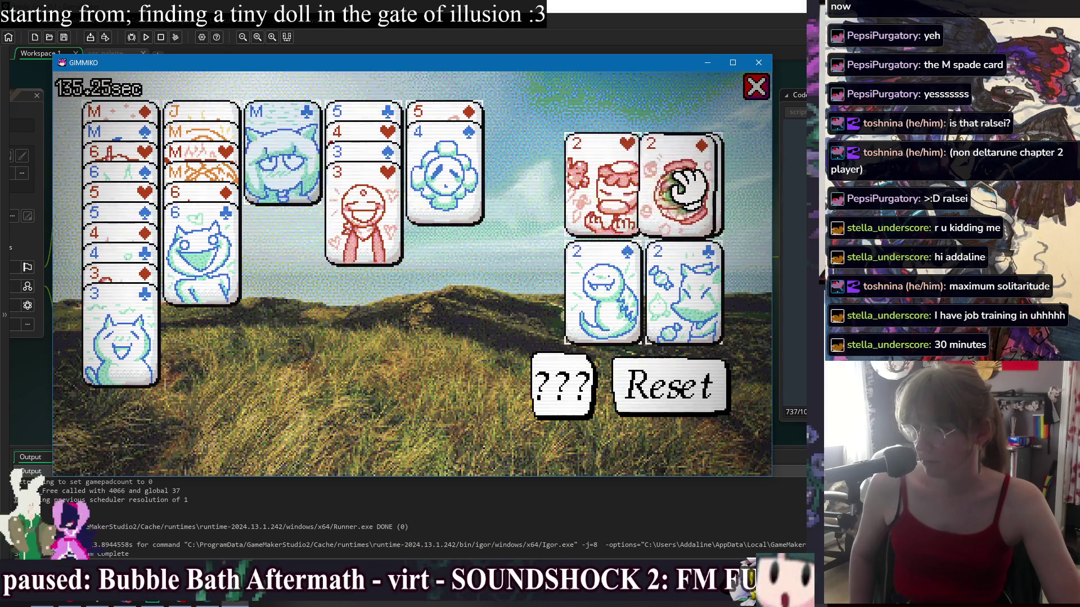
{"action": "mouse_move", "coordinate": [337, 209]}
{"action": "left_mouse_down"}
{"action": "mouse_move", "coordinate": [574, 261]}
{"action": "mouse_move", "coordinate": [591, 253]}
{"action": "mouse_move", "coordinate": [571, 188]}
{"action": "left_mouse_up"}
{"action": "mouse_move", "coordinate": [377, 191]}
{"action": "left_mouse_down"}
{"action": "mouse_move", "coordinate": [577, 255]}
{"action": "mouse_move", "coordinate": [619, 253]}
{"action": "left_mouse_up"}
{"action": "left_click_drag", "start_coordinate": [162, 335], "coordinate": [723, 308]}
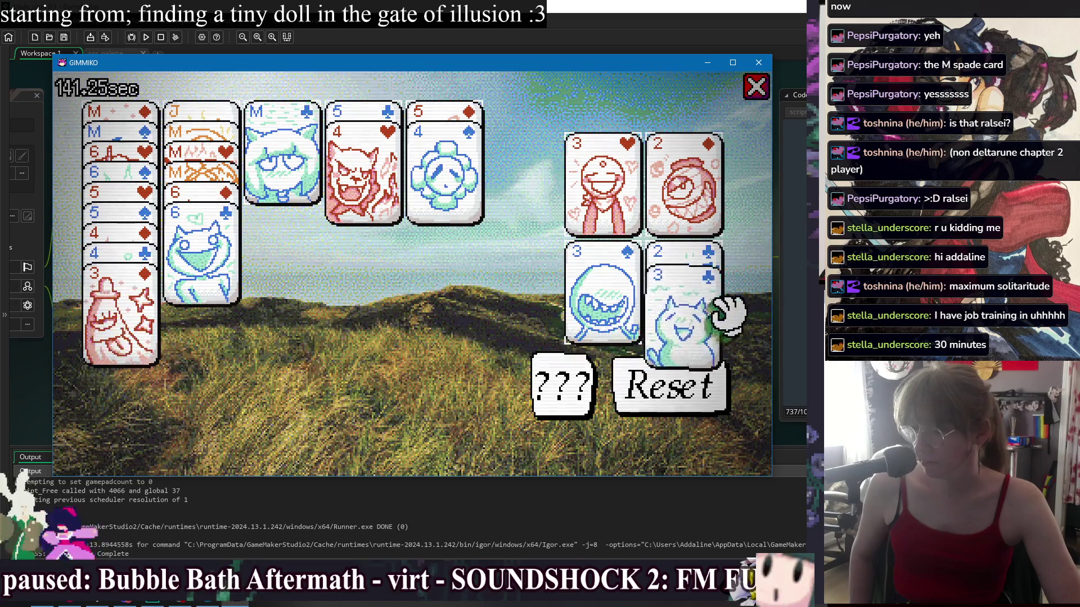
{"action": "left_click_drag", "start_coordinate": [144, 318], "coordinate": [702, 188]}
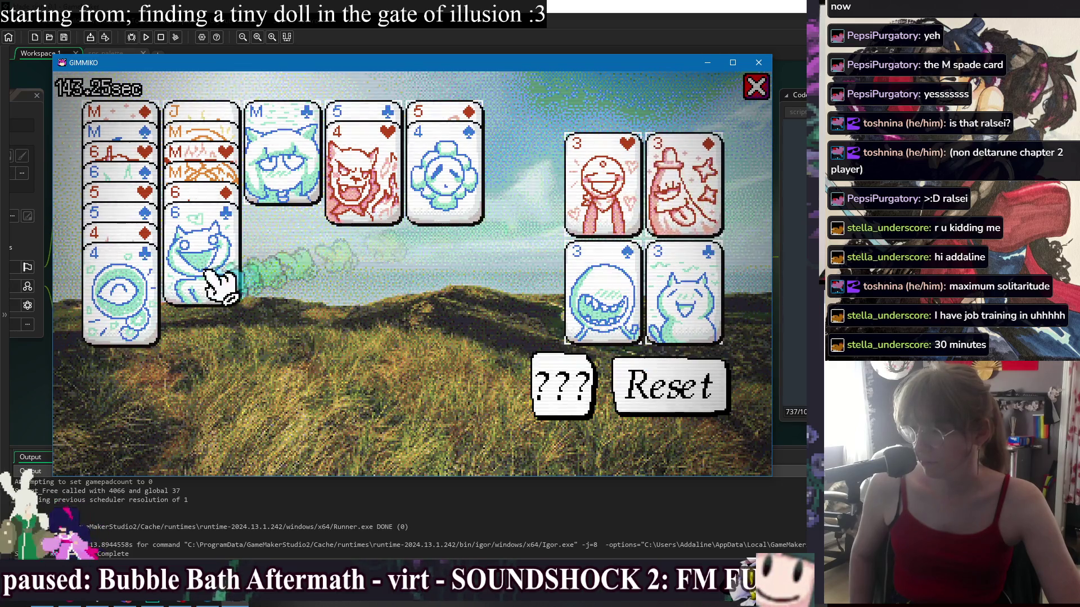
{"action": "mouse_move", "coordinate": [138, 304]}
{"action": "left_mouse_down"}
{"action": "mouse_move", "coordinate": [430, 316]}
{"action": "mouse_move", "coordinate": [683, 306]}
{"action": "left_mouse_up"}
{"action": "mouse_move", "coordinate": [129, 236]}
{"action": "left_mouse_down"}
{"action": "mouse_move", "coordinate": [200, 290]}
{"action": "mouse_move", "coordinate": [622, 222]}
{"action": "mouse_move", "coordinate": [647, 208]}
{"action": "left_mouse_up"}
{"action": "left_click_drag", "start_coordinate": [440, 180], "coordinate": [579, 282]}
{"action": "mouse_move", "coordinate": [393, 193]}
{"action": "left_mouse_down"}
{"action": "mouse_move", "coordinate": [572, 197]}
{"action": "mouse_move", "coordinate": [602, 185]}
{"action": "left_mouse_up"}
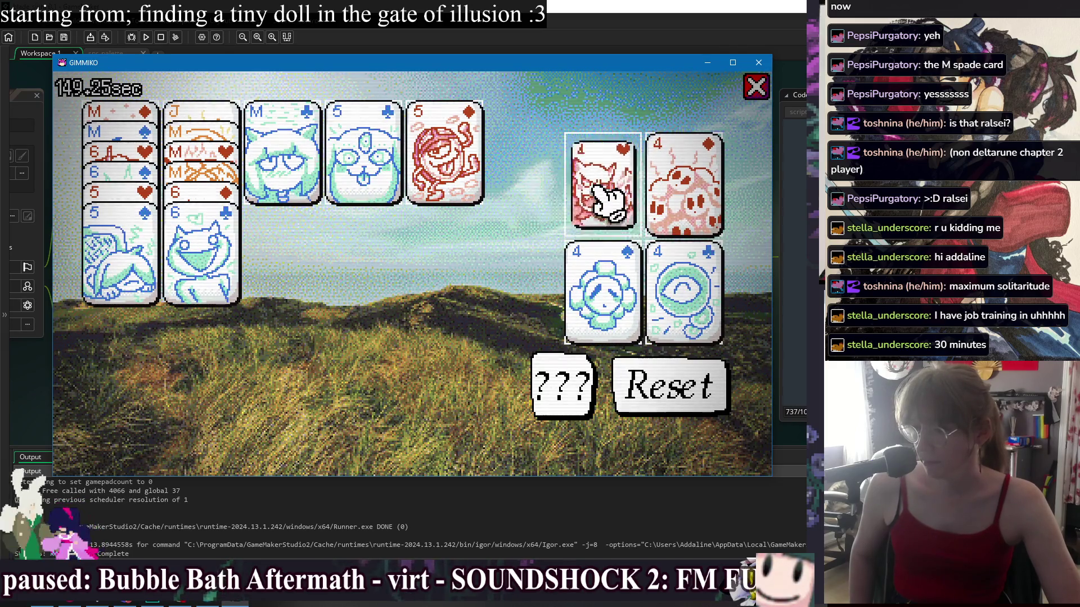
Move the 5s and 6s of all four suits onto their foundations
{"action": "mouse_move", "coordinate": [161, 222]}
{"action": "left_mouse_down"}
{"action": "mouse_move", "coordinate": [157, 264]}
{"action": "mouse_move", "coordinate": [646, 309]}
{"action": "mouse_move", "coordinate": [579, 289]}
{"action": "left_mouse_up"}
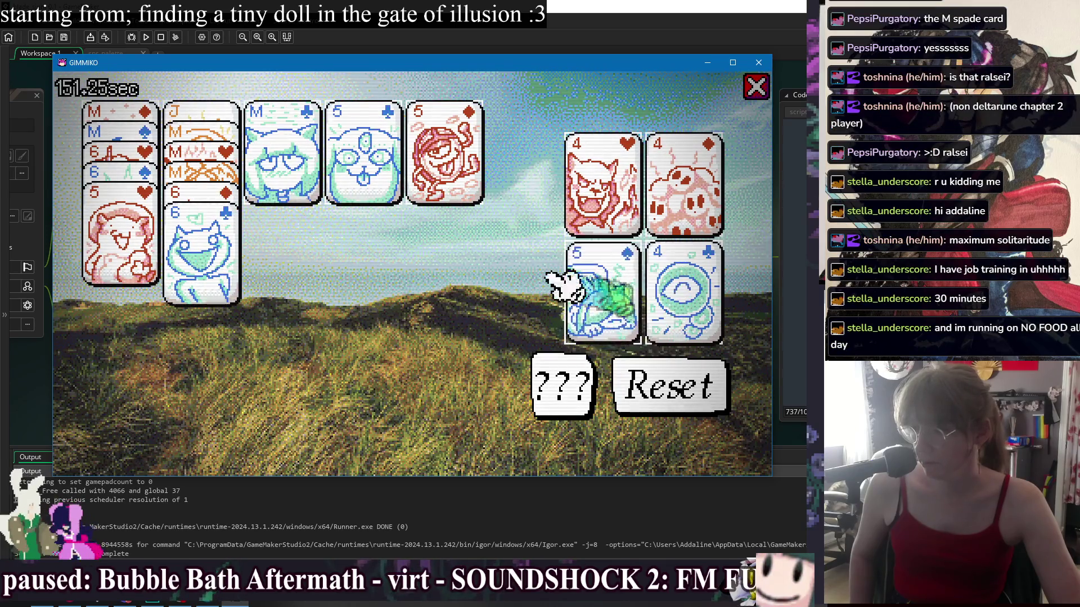
{"action": "mouse_move", "coordinate": [124, 242]}
{"action": "left_mouse_down"}
{"action": "mouse_move", "coordinate": [635, 242]}
{"action": "mouse_move", "coordinate": [618, 188]}
{"action": "left_mouse_up"}
{"action": "mouse_move", "coordinate": [366, 180]}
{"action": "left_mouse_down"}
{"action": "mouse_move", "coordinate": [598, 253]}
{"action": "mouse_move", "coordinate": [593, 241]}
{"action": "left_mouse_up"}
{"action": "mouse_move", "coordinate": [470, 163]}
{"action": "left_mouse_down"}
{"action": "mouse_move", "coordinate": [699, 192]}
{"action": "mouse_move", "coordinate": [689, 189]}
{"action": "left_mouse_up"}
{"action": "left_click_drag", "start_coordinate": [228, 236], "coordinate": [675, 289]}
{"action": "mouse_move", "coordinate": [160, 178]}
{"action": "left_mouse_down"}
{"action": "mouse_move", "coordinate": [374, 295]}
{"action": "mouse_move", "coordinate": [609, 284]}
{"action": "left_mouse_up"}
{"action": "mouse_move", "coordinate": [144, 193]}
{"action": "left_mouse_down"}
{"action": "mouse_move", "coordinate": [646, 212]}
{"action": "mouse_move", "coordinate": [601, 186]}
{"action": "left_mouse_up"}
{"action": "mouse_move", "coordinate": [202, 225]}
{"action": "left_mouse_down"}
{"action": "mouse_move", "coordinate": [307, 247]}
{"action": "mouse_move", "coordinate": [684, 189]}
{"action": "left_mouse_up"}
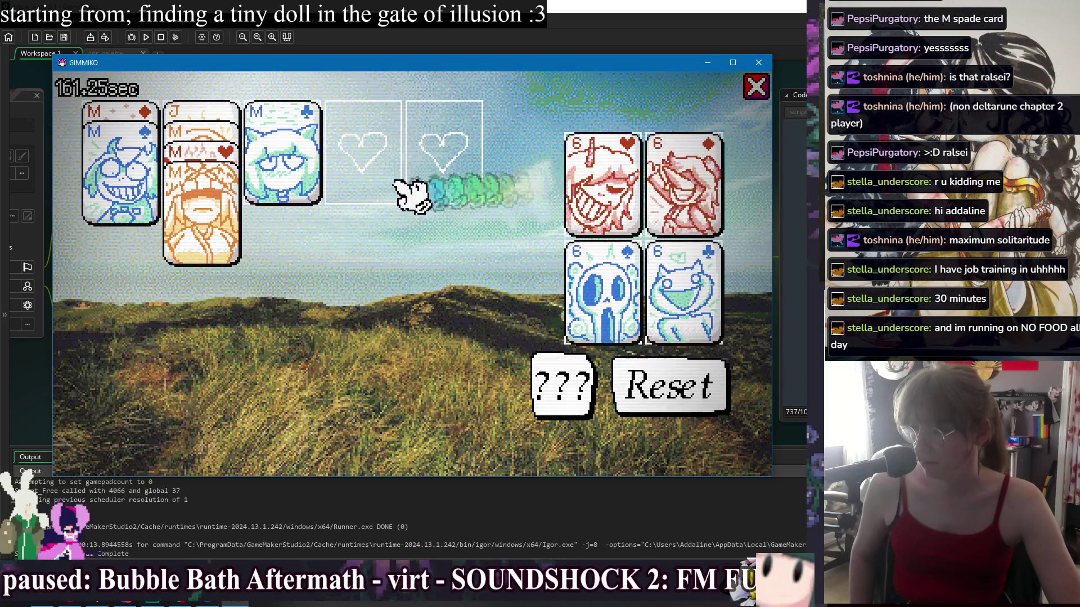
Carry the M cards of hearts, spades, diamonds and clubs to the foundations to win
{"action": "left_click_drag", "start_coordinate": [219, 222], "coordinate": [379, 181]}
{"action": "left_click_drag", "start_coordinate": [193, 210], "coordinate": [608, 219]}
{"action": "mouse_move", "coordinate": [129, 180]}
{"action": "left_mouse_down"}
{"action": "mouse_move", "coordinate": [397, 258]}
{"action": "mouse_move", "coordinate": [615, 301]}
{"action": "left_mouse_up"}
{"action": "left_click_drag", "start_coordinate": [149, 153], "coordinate": [605, 188]}
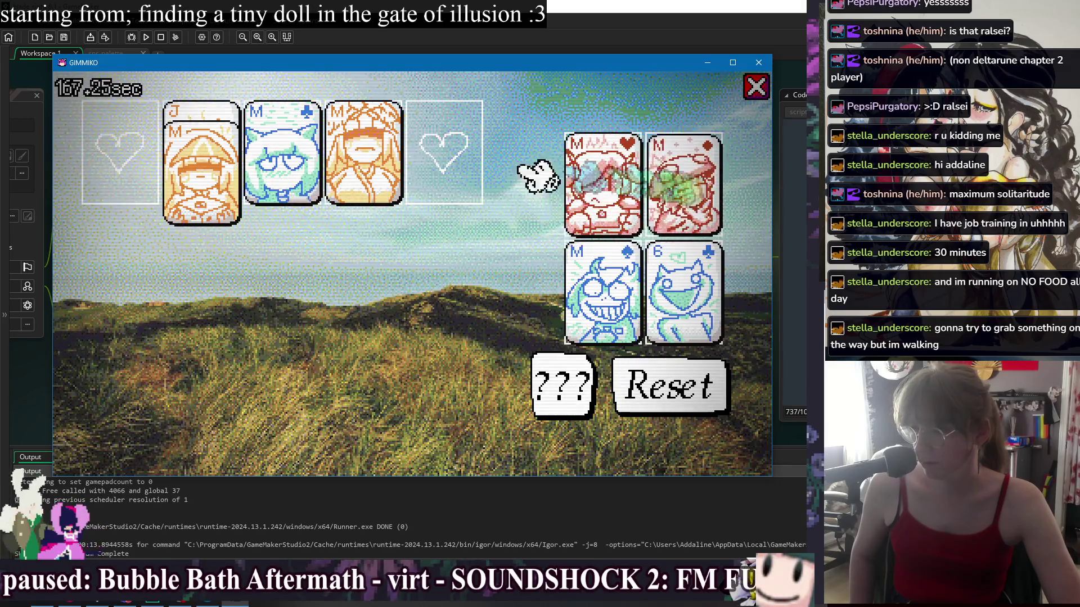
{"action": "left_click_drag", "start_coordinate": [181, 176], "coordinate": [133, 179]}
{"action": "left_click_drag", "start_coordinate": [284, 164], "coordinate": [585, 278]}
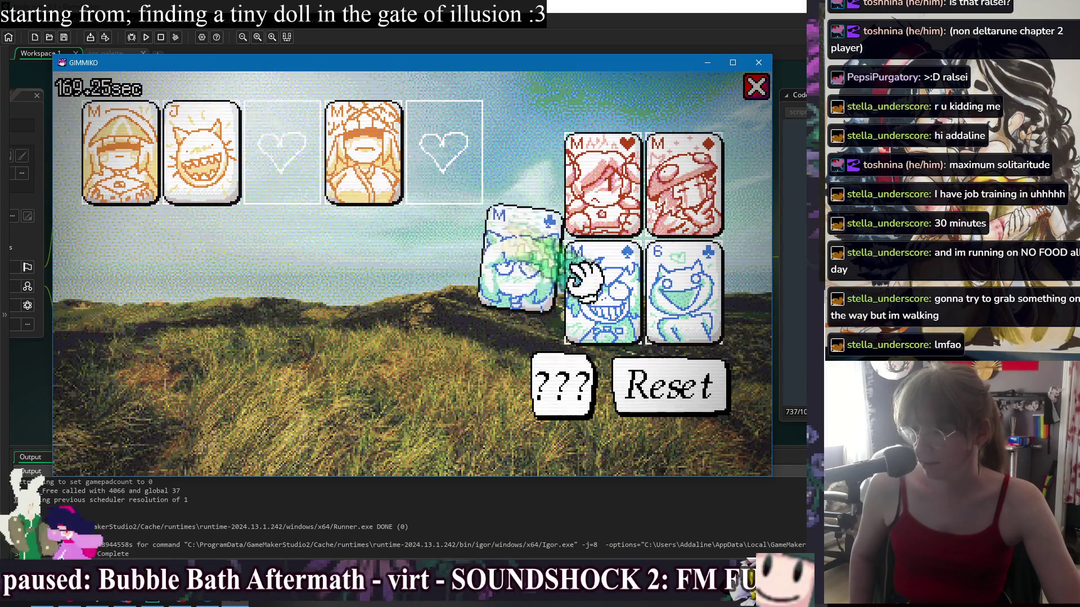
{"action": "left_click_drag", "start_coordinate": [301, 168], "coordinate": [652, 279]}
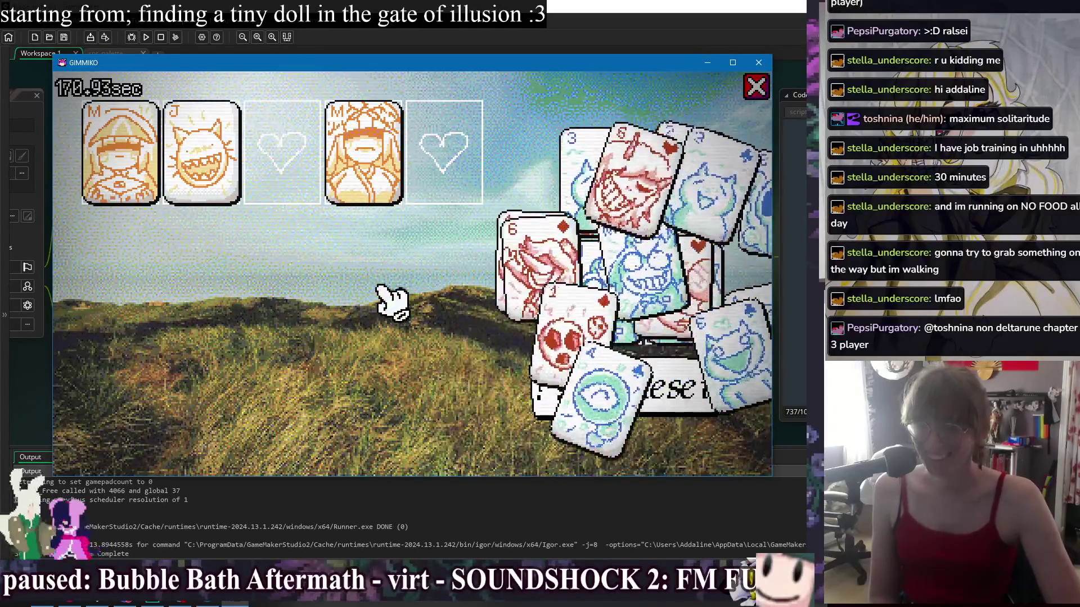
Slide the leftover M and J cards among the top slots, then close the test window
{"action": "mouse_move", "coordinate": [392, 227]}
{"action": "left_mouse_down"}
{"action": "mouse_move", "coordinate": [362, 163]}
{"action": "mouse_move", "coordinate": [174, 164]}
{"action": "mouse_move", "coordinate": [361, 188]}
{"action": "mouse_move", "coordinate": [280, 168]}
{"action": "left_mouse_up"}
{"action": "left_click_drag", "start_coordinate": [121, 151], "coordinate": [331, 231]}
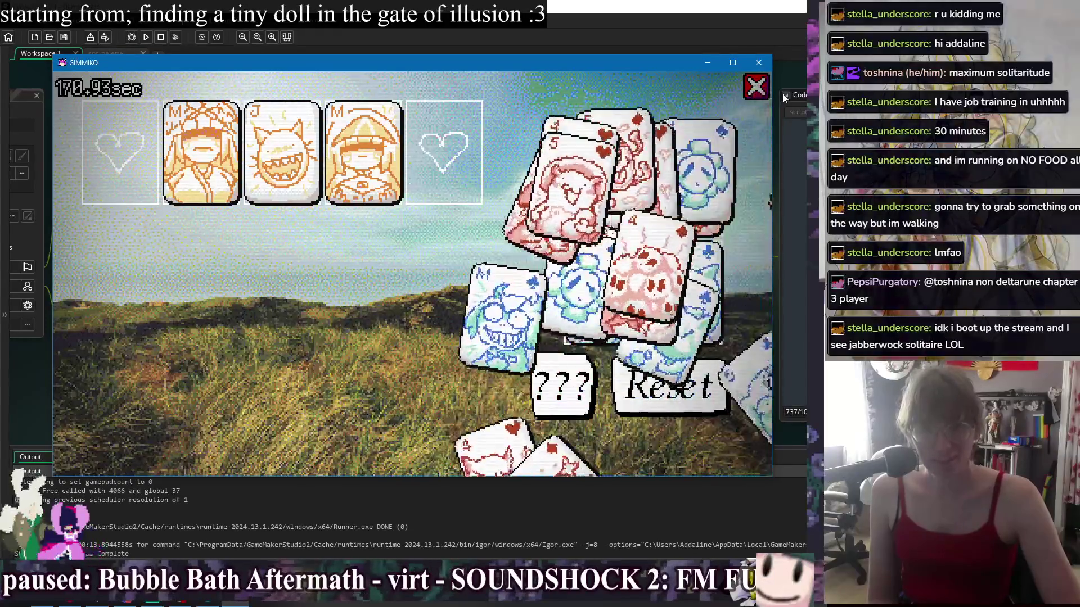
{"action": "left_click", "coordinate": [756, 87]}
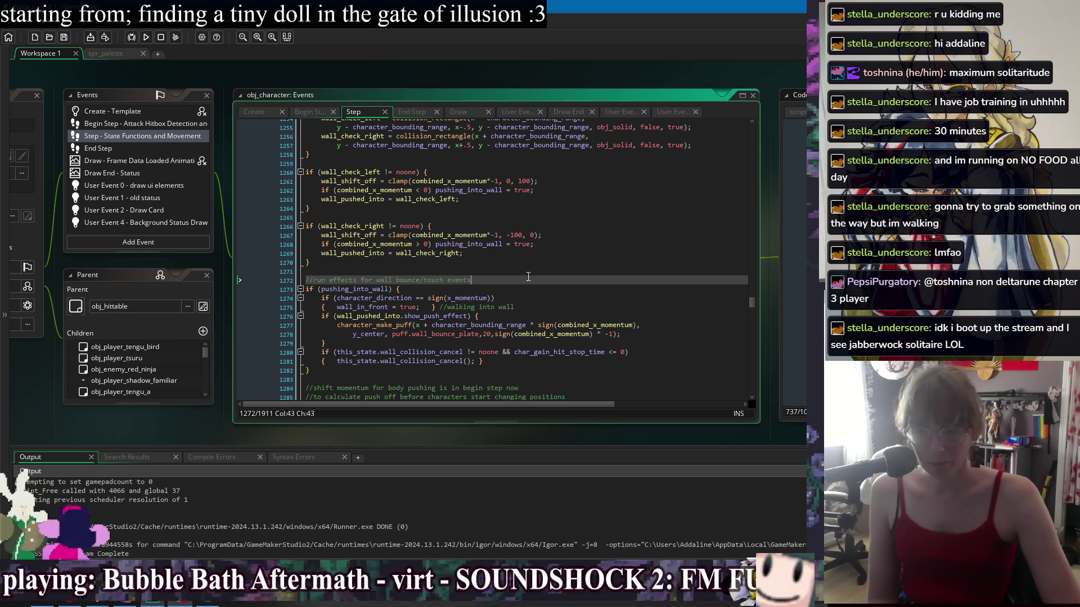
Place the cursor on the blank line between the left and right wall checks near line 1266
{"action": "left_click", "coordinate": [591, 226]}
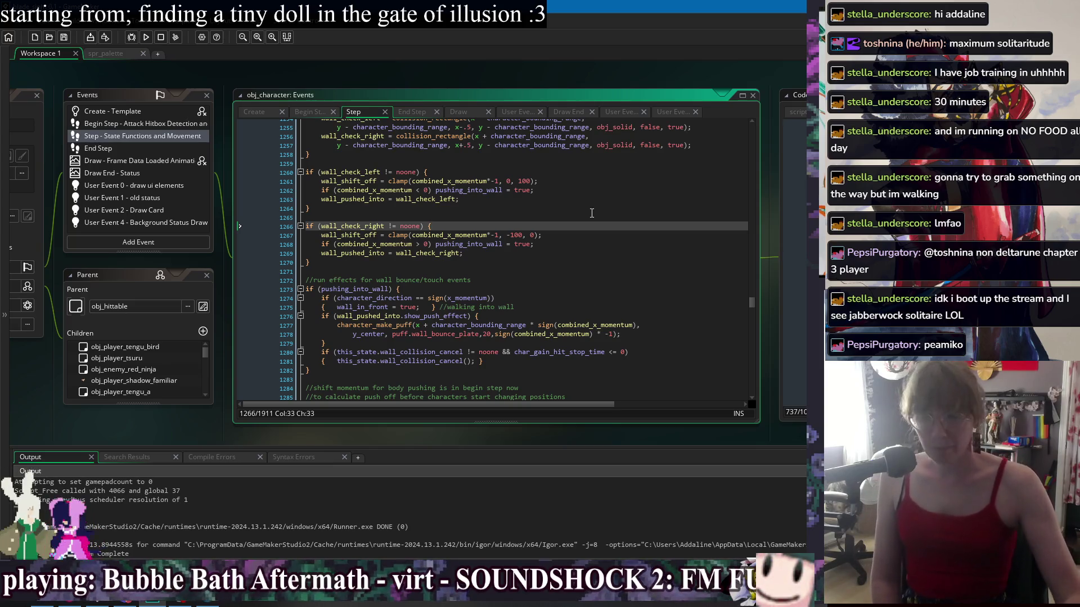
{"action": "key", "text": "Up"}
{"action": "key", "text": "Up"}
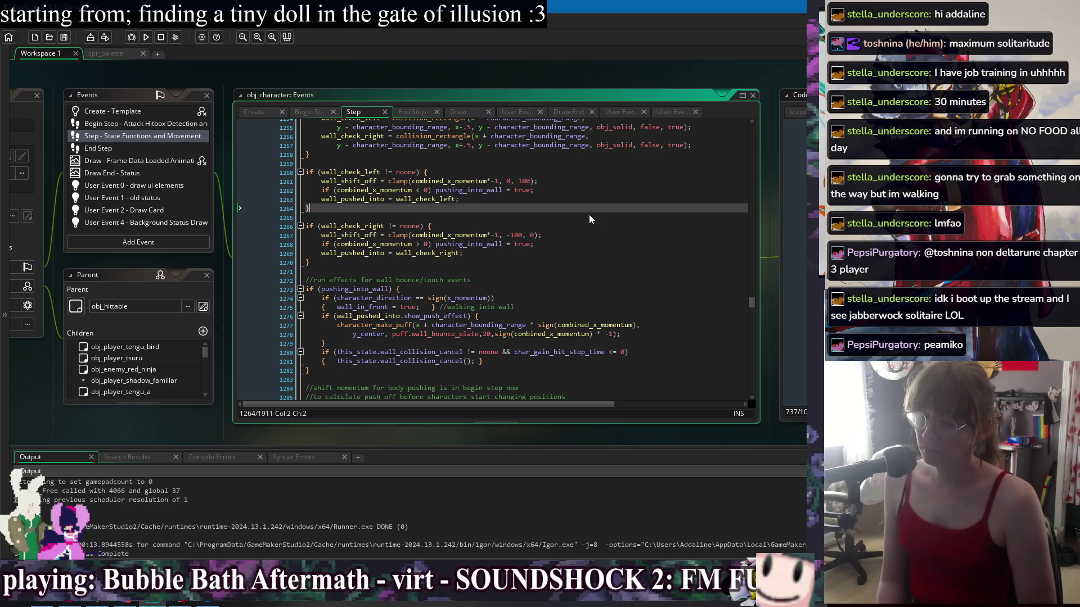
{"action": "key", "text": "Down"}
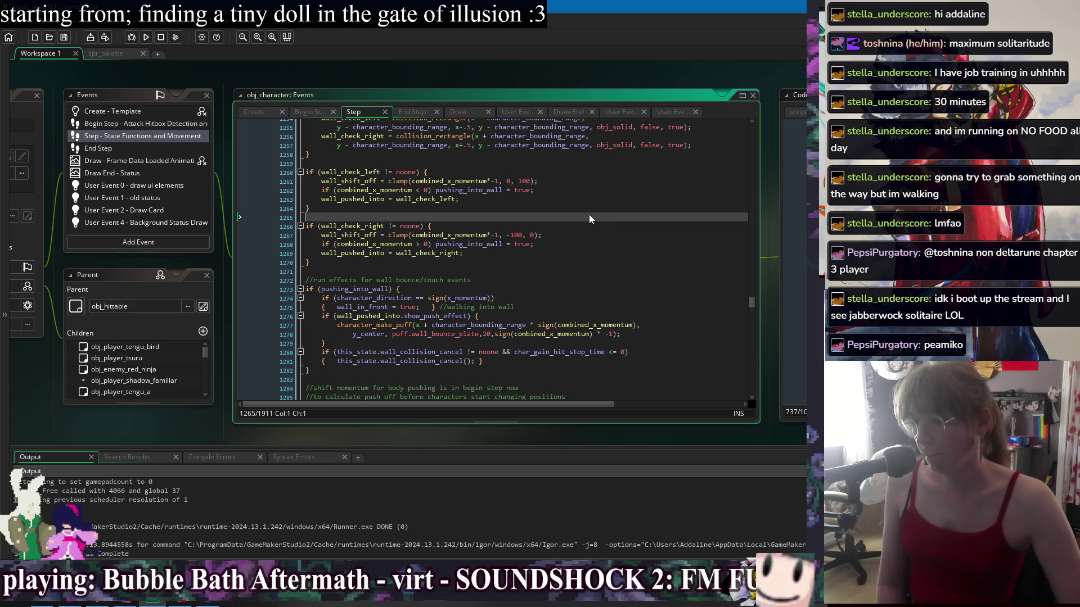
{"action": "left_click", "coordinate": [619, 266]}
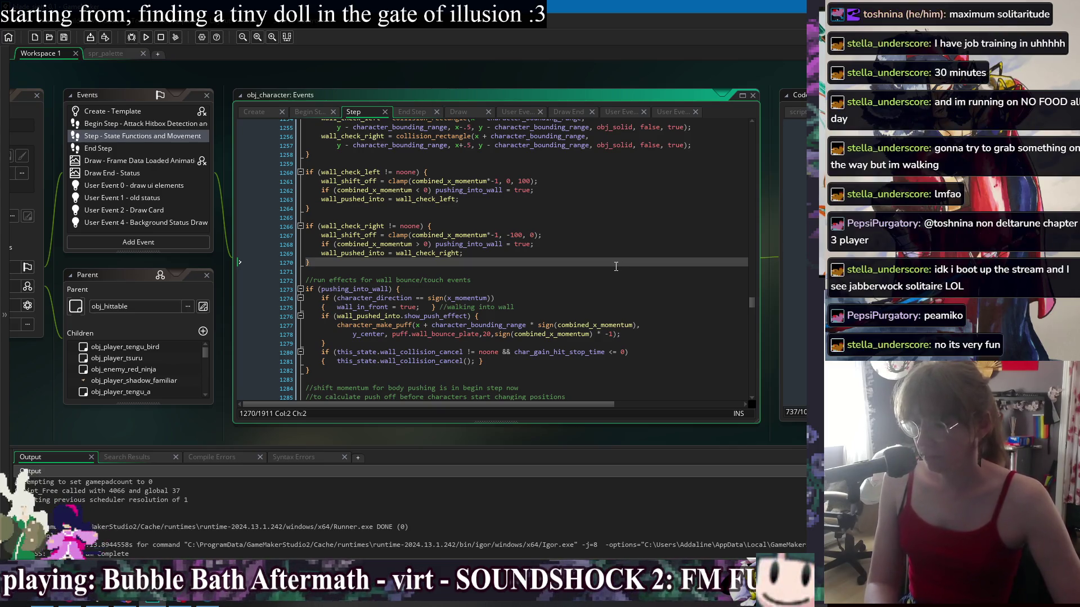
{"action": "left_click", "coordinate": [635, 289]}
{"action": "left_click", "coordinate": [676, 361]}
{"action": "left_click", "coordinate": [680, 367]}
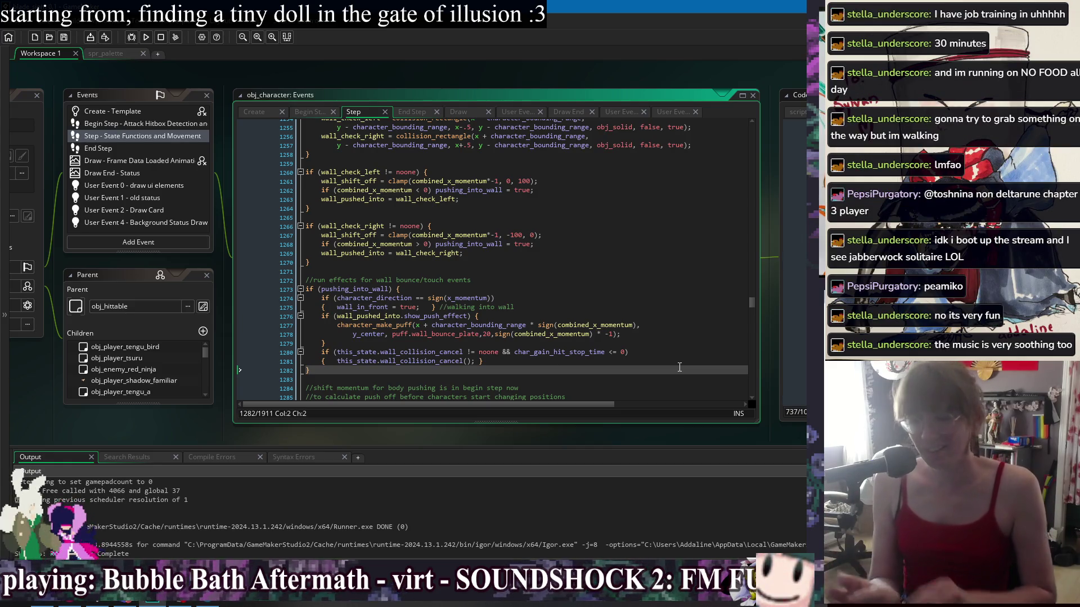
{"action": "scroll", "coordinate": [675, 338], "scroll_direction": "up", "scroll_amount": 3}
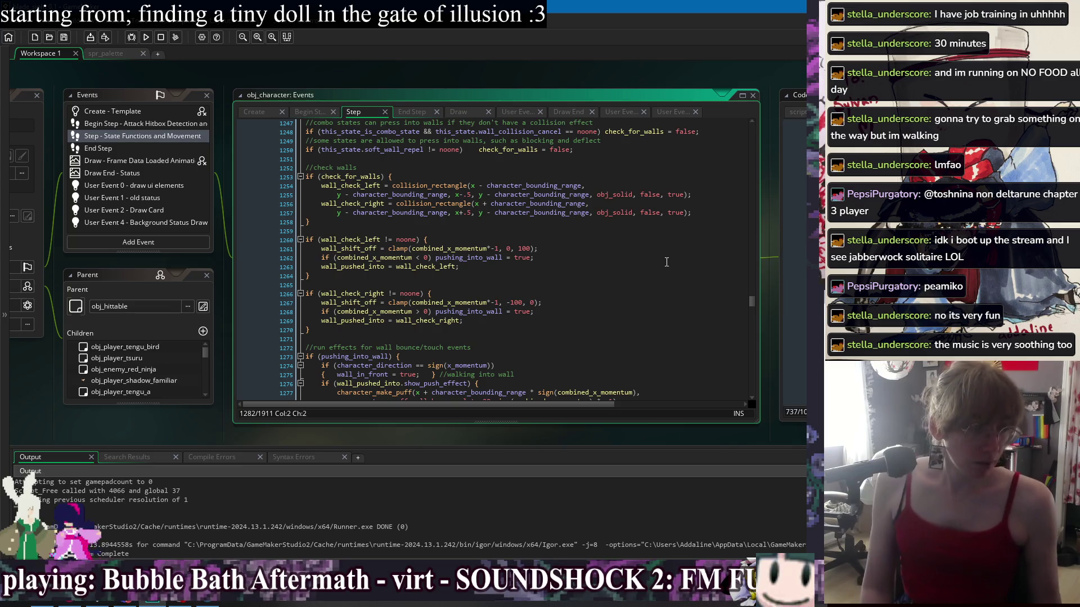
{"action": "left_click", "coordinate": [639, 249]}
{"action": "left_click", "coordinate": [618, 313]}
{"action": "left_click", "coordinate": [608, 320]}
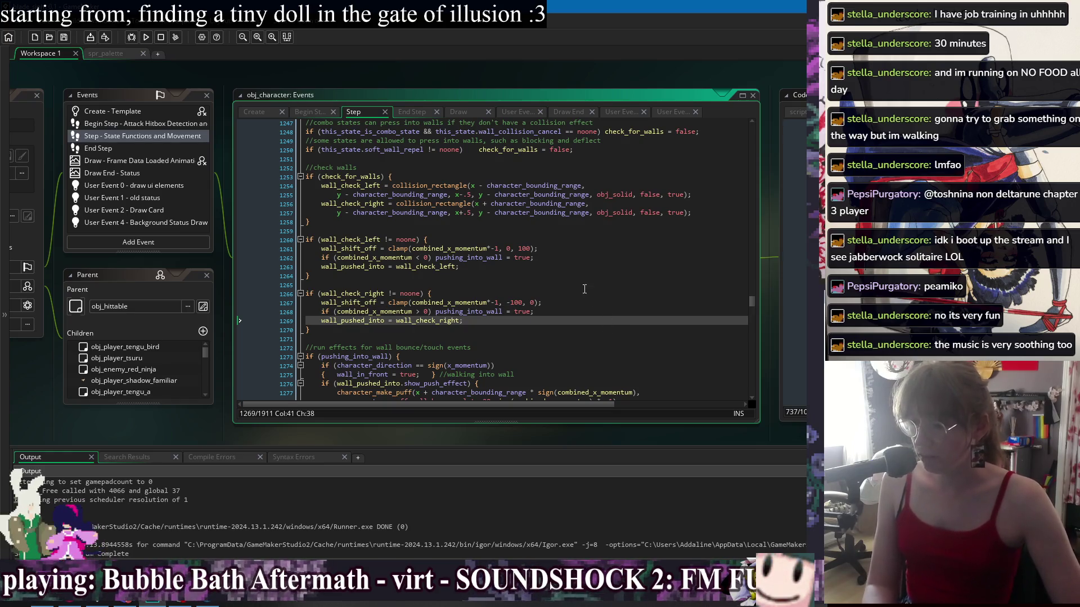
{"action": "left_click", "coordinate": [547, 229]}
{"action": "left_click", "coordinate": [562, 293]}
{"action": "left_click", "coordinate": [573, 338]}
{"action": "scroll", "coordinate": [603, 233], "scroll_direction": "down", "scroll_amount": 6}
{"action": "scroll", "coordinate": [603, 233], "scroll_direction": "down", "scroll_amount": 3}
{"action": "left_click", "coordinate": [604, 212]}
{"action": "left_click", "coordinate": [605, 232]}
{"action": "left_click", "coordinate": [605, 276]}
{"action": "left_click", "coordinate": [606, 304]}
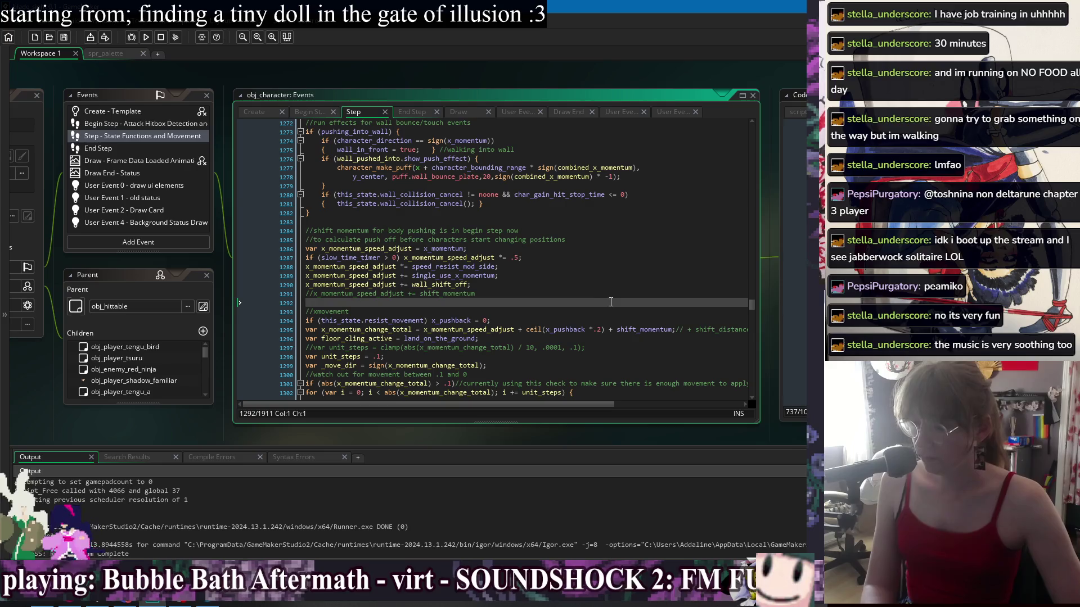
{"action": "left_click", "coordinate": [535, 275]}
Browse the workspace shortcut menu's Windows submenu, then dismiss it
{"action": "right_click", "coordinate": [398, 72]}
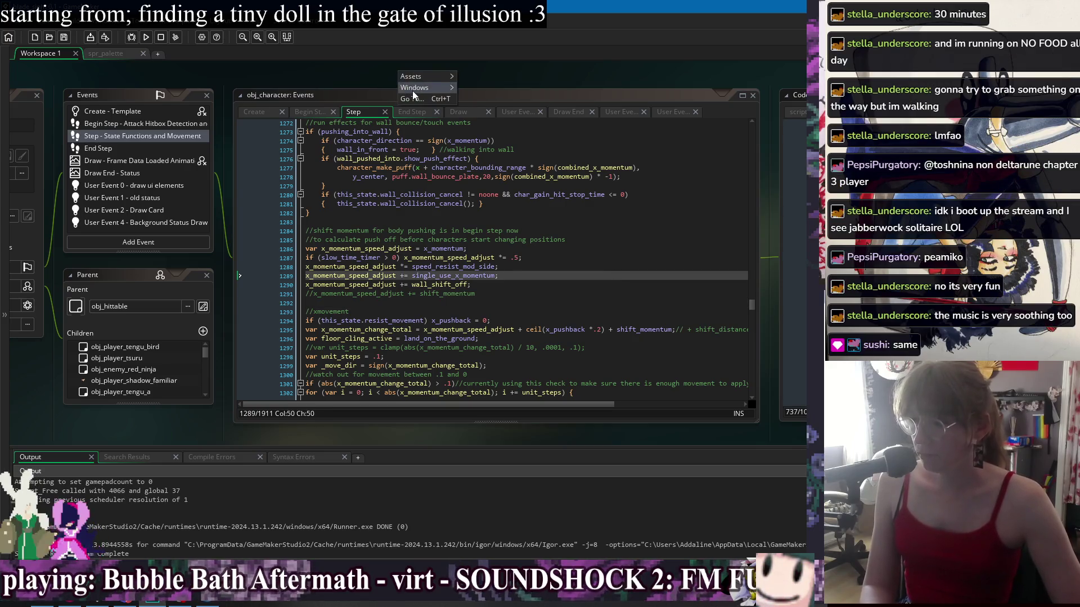
{"action": "mouse_move", "coordinate": [414, 90]}
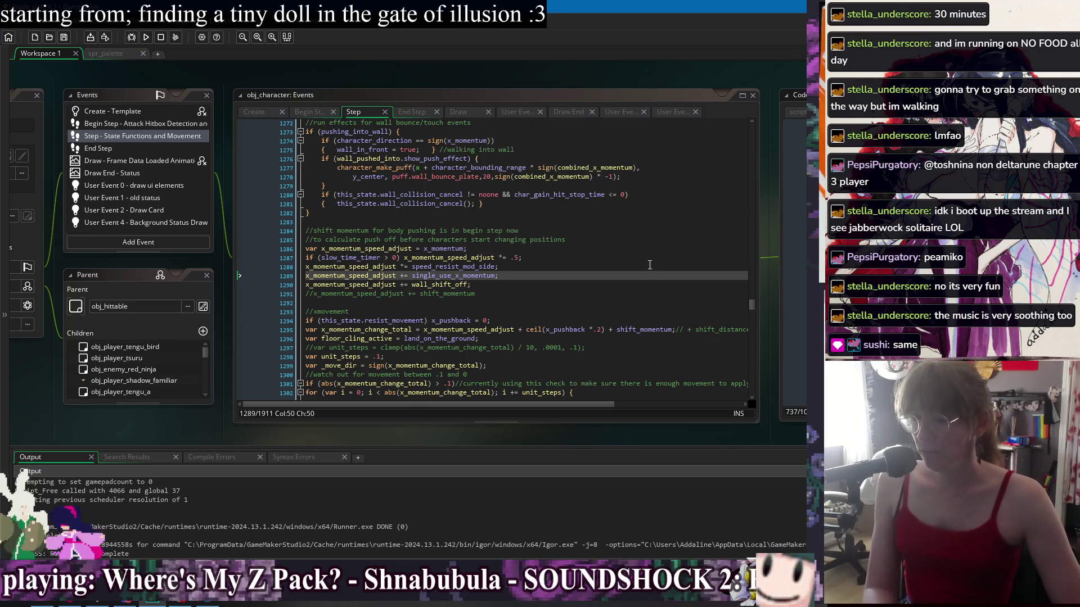
{"action": "left_click", "coordinate": [655, 310]}
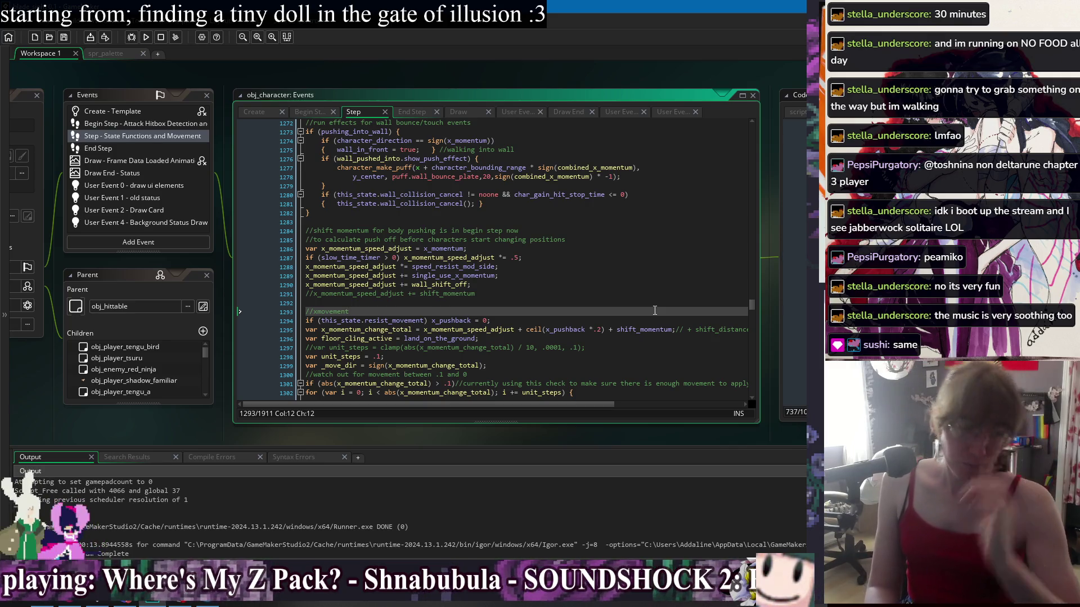
Move through the wall-effects and body-pushing comments to the x_momentum_speed_adjust declaration
{"action": "left_click", "coordinate": [564, 228]}
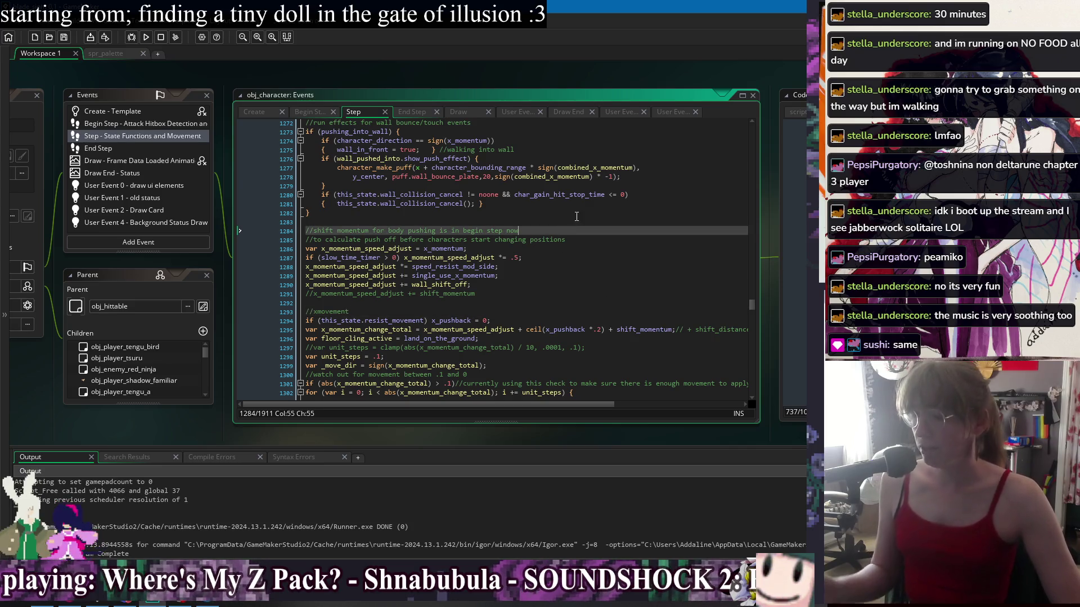
{"action": "left_click", "coordinate": [577, 215]}
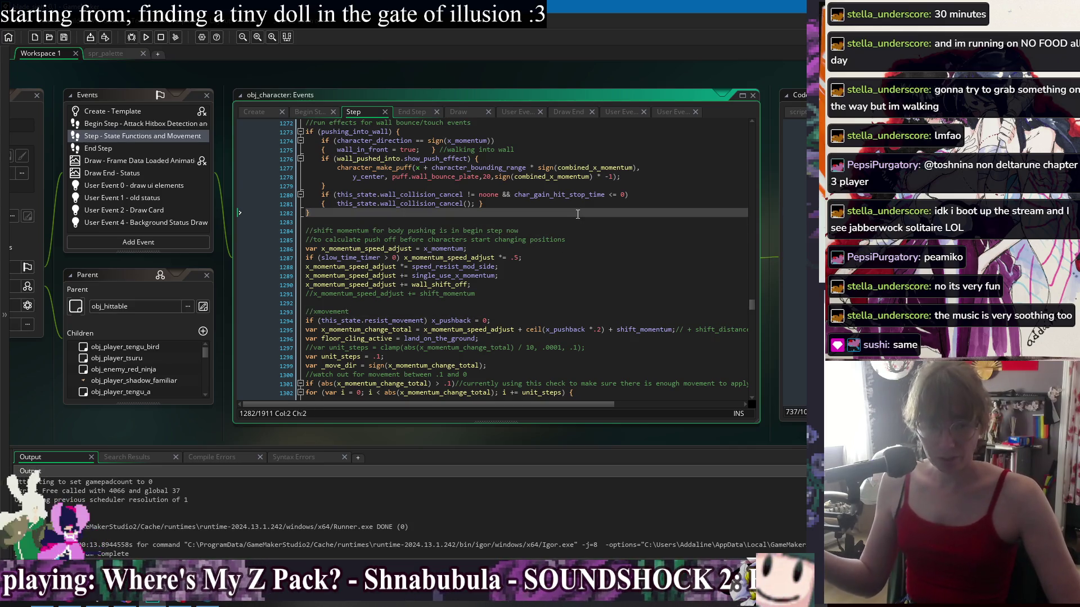
{"action": "left_click", "coordinate": [599, 309]}
{"action": "left_click", "coordinate": [613, 257]}
{"action": "left_click", "coordinate": [604, 312]}
{"action": "left_click", "coordinate": [628, 223]}
{"action": "left_click", "coordinate": [631, 239]}
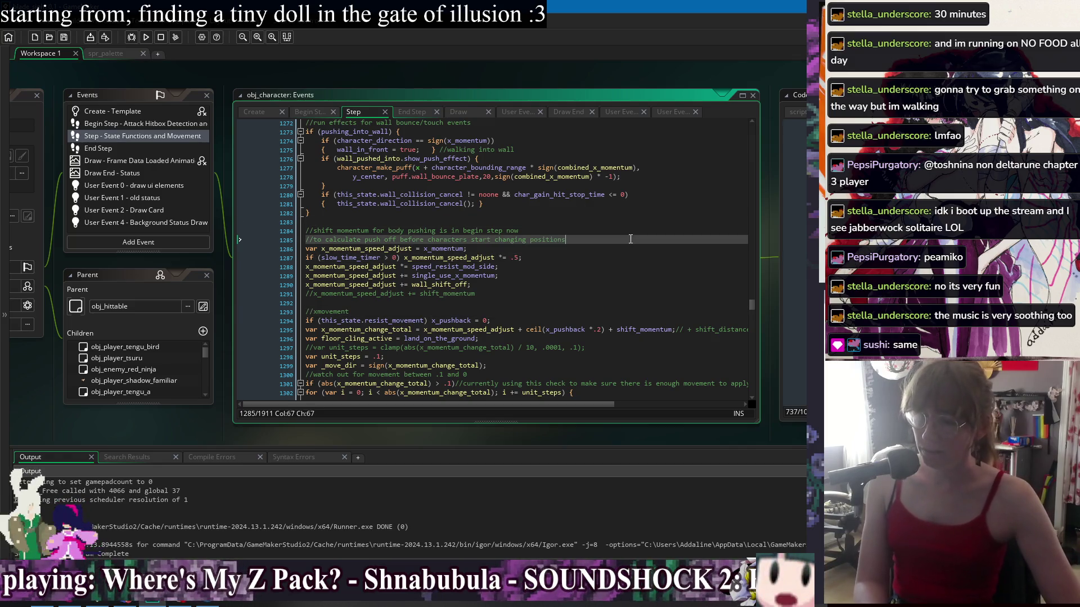
{"action": "left_click", "coordinate": [632, 233]}
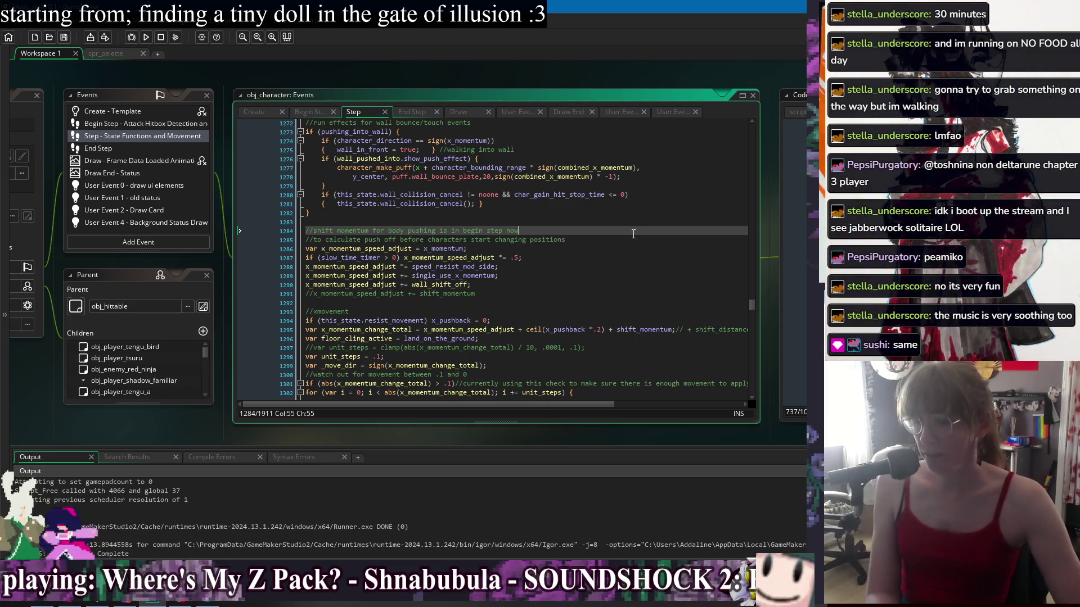
{"action": "key", "text": "Up"}
{"action": "key", "text": "Up"}
{"action": "key", "text": "Down"}
{"action": "key", "text": "Down"}
{"action": "key", "text": "Down"}
{"action": "key", "text": "Down"}
{"action": "key", "text": "Down"}
{"action": "key", "text": "Down"}
{"action": "key", "text": "Down"}
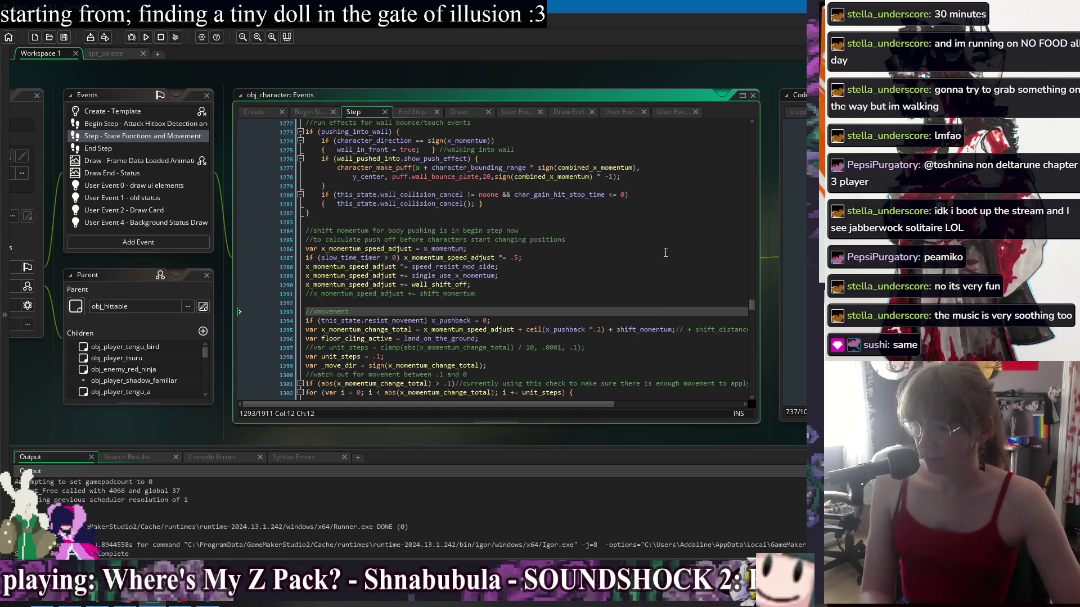
{"action": "left_click", "coordinate": [665, 249]}
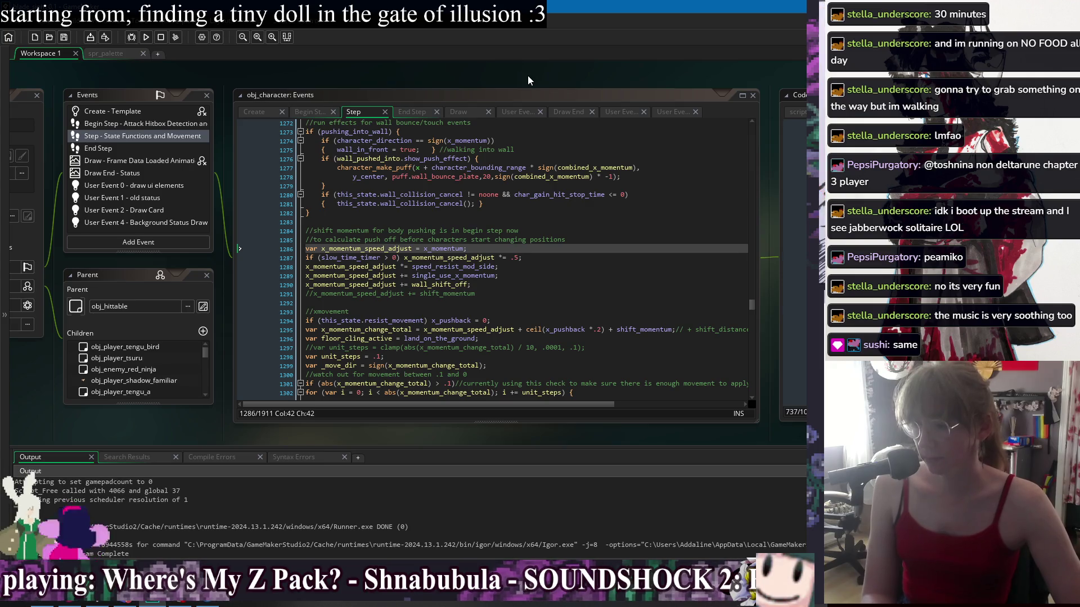
Pan the workspace left, check the open-windows list, and return to the //xmovement code
{"action": "left_click_drag", "start_coordinate": [527, 75], "coordinate": [487, 73]}
{"action": "right_click", "coordinate": [488, 73]}
{"action": "mouse_move", "coordinate": [511, 93]}
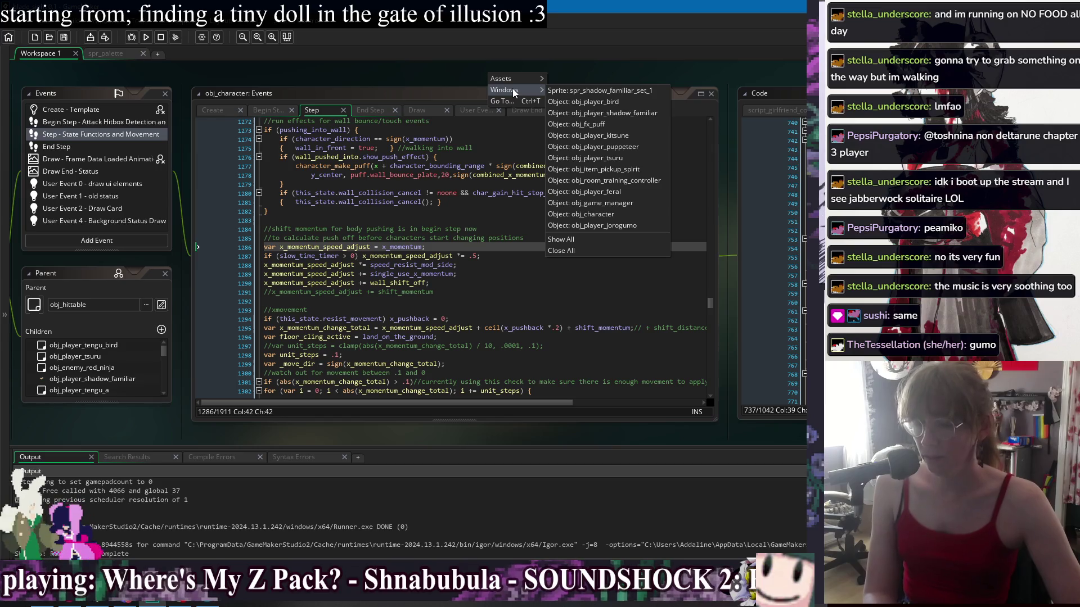
{"action": "left_click", "coordinate": [310, 72]}
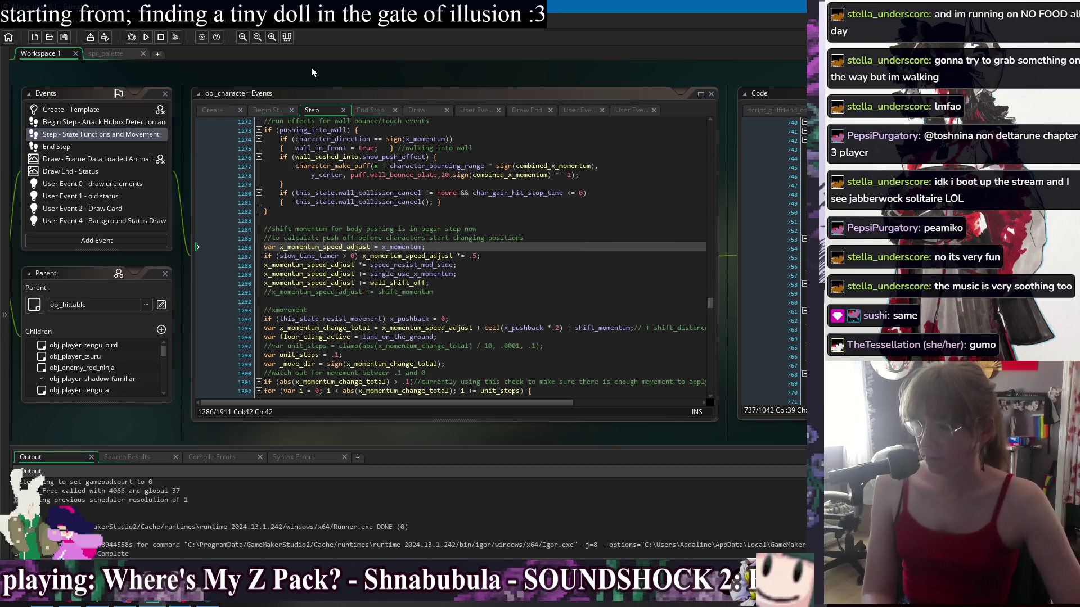
{"action": "left_click", "coordinate": [570, 291]}
{"action": "left_click", "coordinate": [570, 306]}
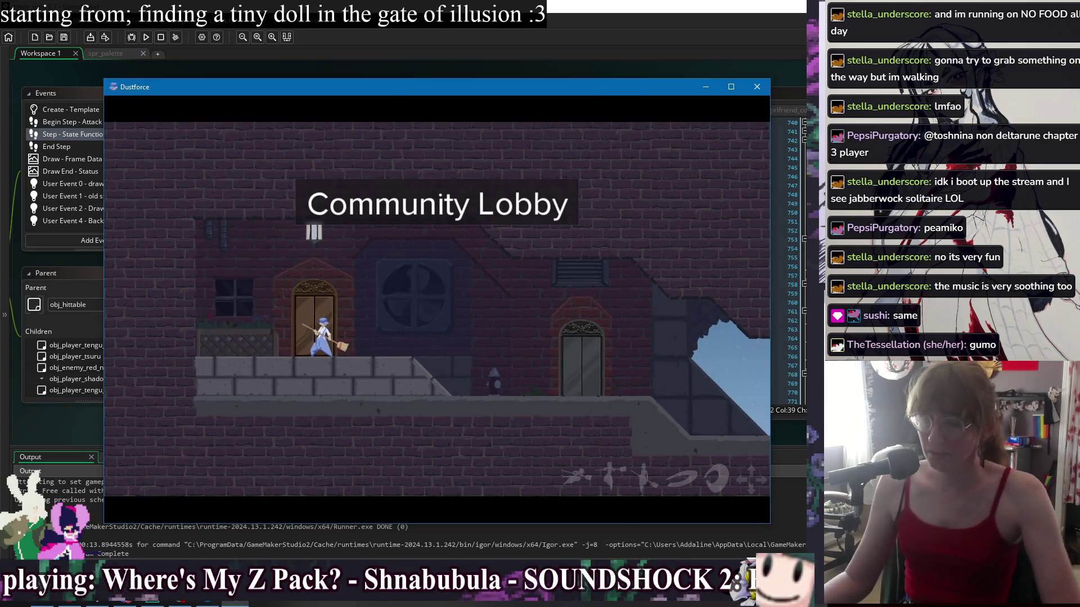
Turn down the music volume in the pause menu's game settings and resume play
{"action": "key", "text": "Escape"}
{"action": "key", "text": "s"}
{"action": "key", "text": "k"}
{"action": "key", "text": "d"}
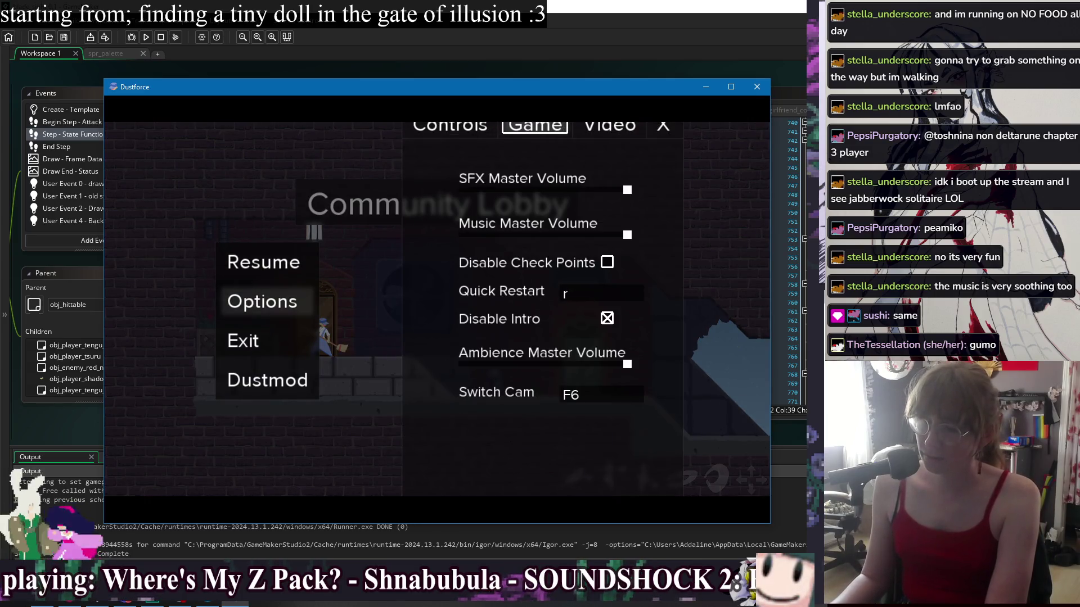
{"action": "key", "text": "s"}
{"action": "key", "text": "s"}
{"action": "key", "text": "a"}
{"action": "key", "text": "a"}
{"action": "key", "text": "a"}
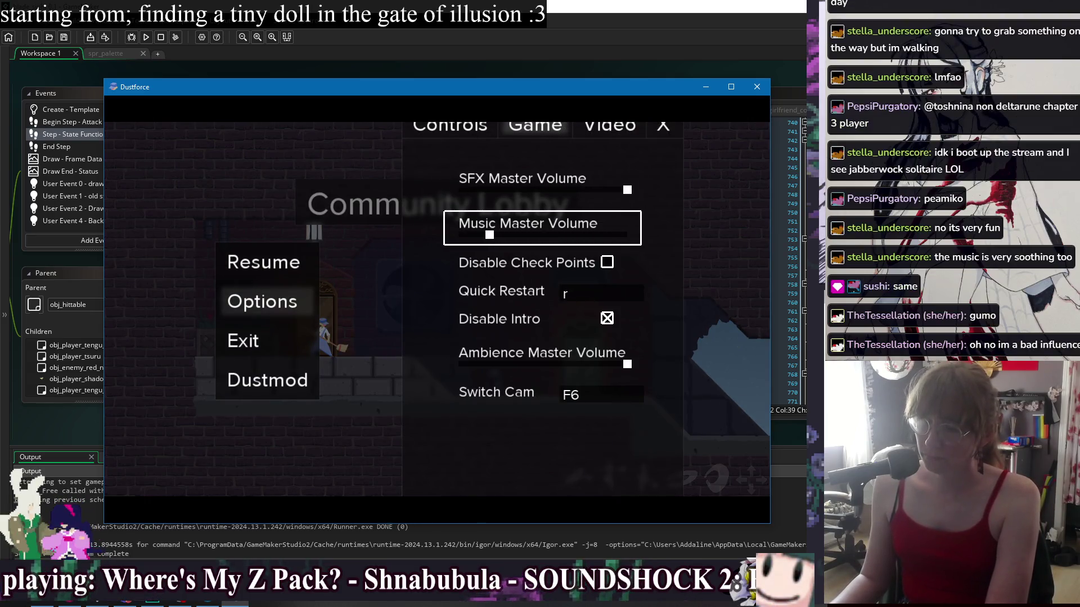
{"action": "key", "text": "w"}
{"action": "key", "text": "w"}
{"action": "key", "text": "d"}
{"action": "key", "text": "d"}
{"action": "key", "text": "k"}
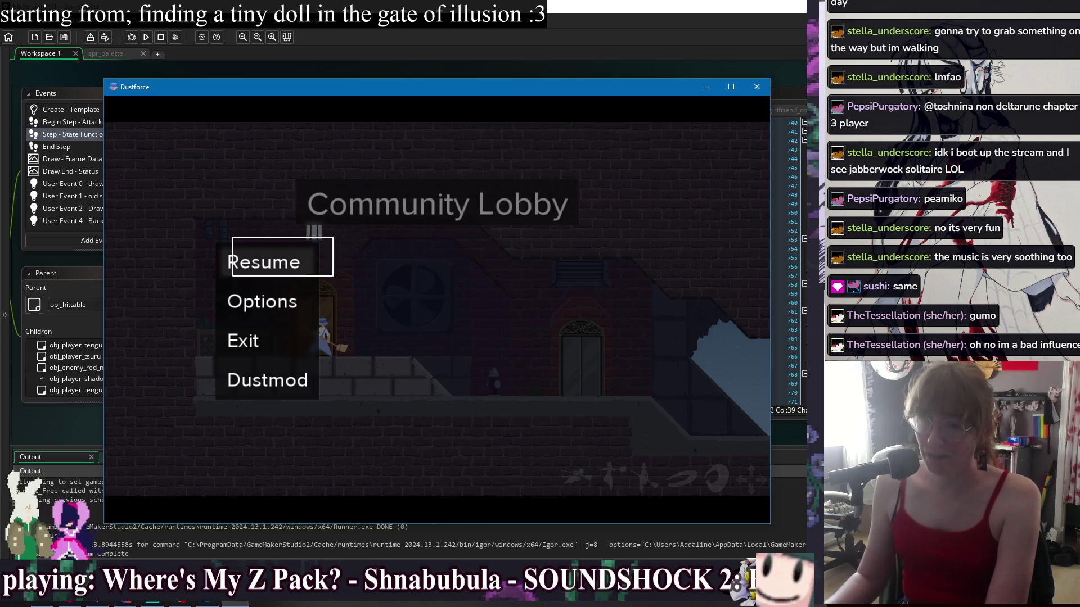
{"action": "key", "text": "j"}
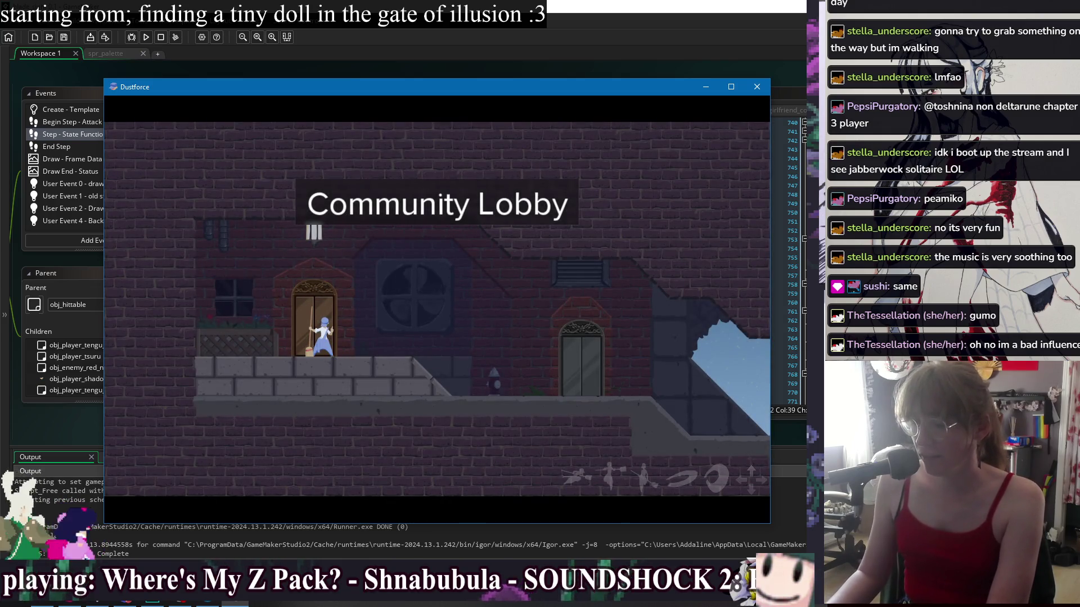
Enter the spiky purple level from the lobby and attempt it, restarting several times
{"action": "key", "text": "w"}
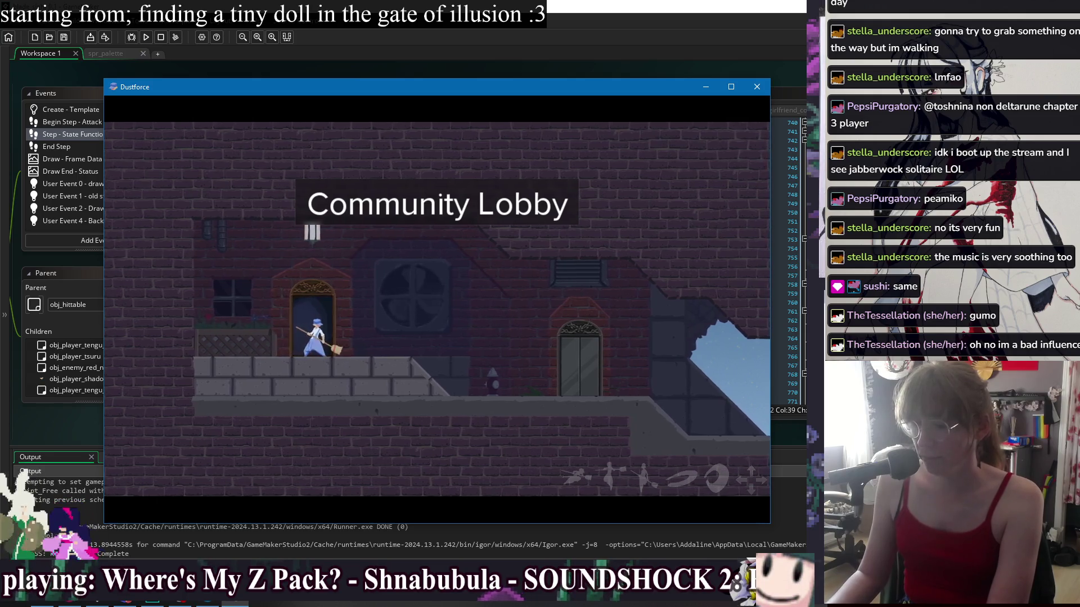
{"action": "key", "text": "w"}
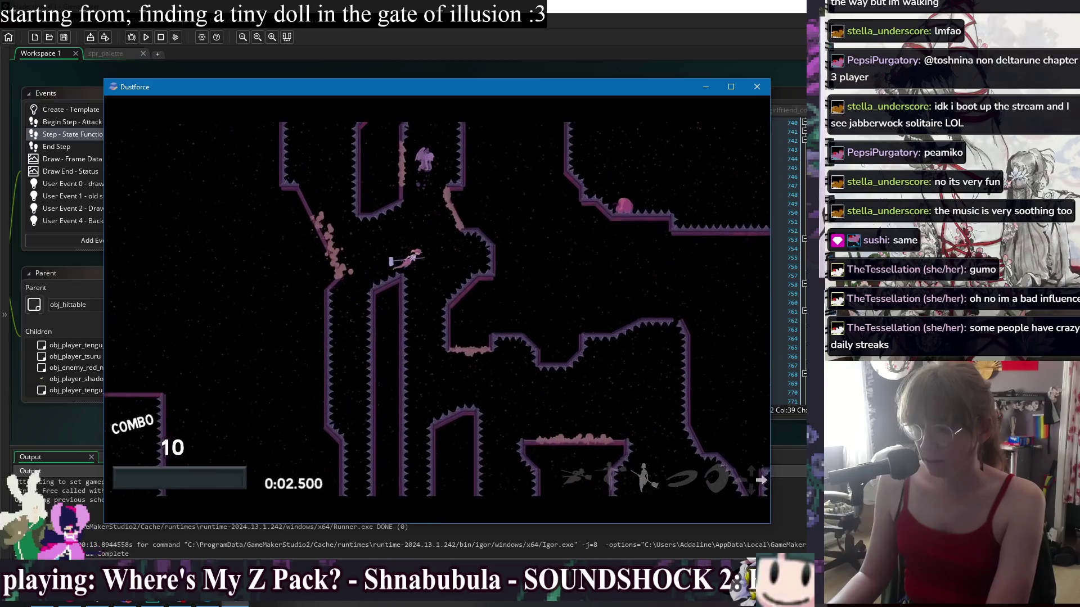
{"action": "key", "text": "r"}
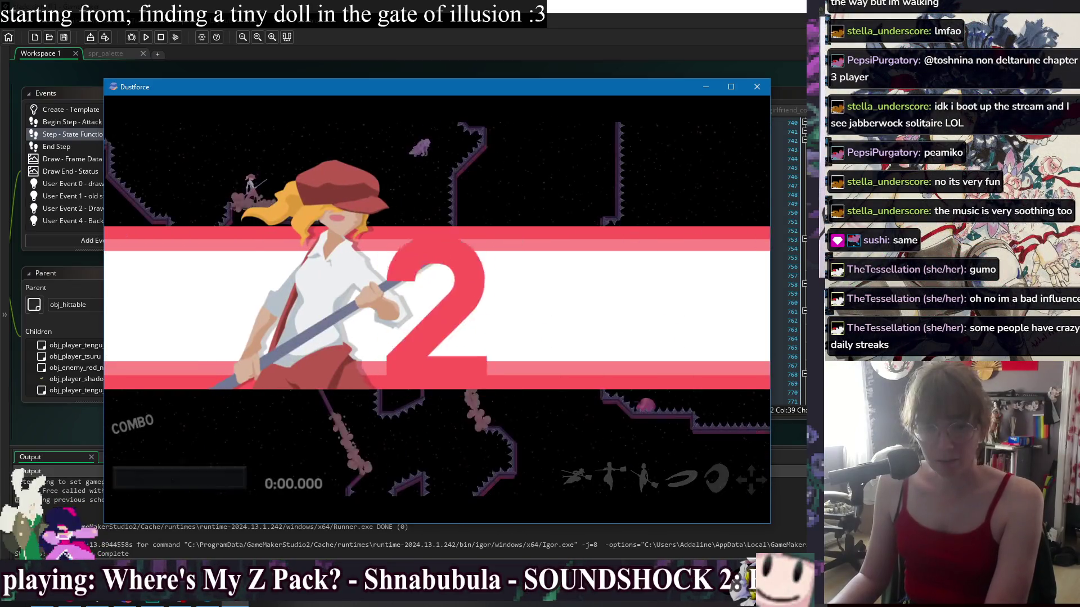
{"action": "key", "text": "Right"}
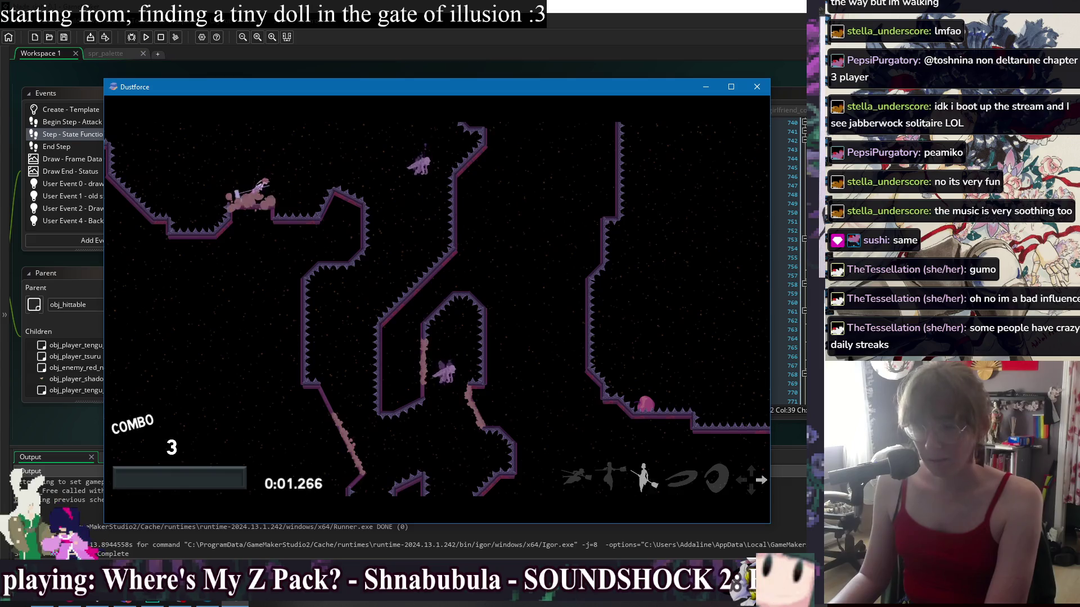
{"action": "key", "text": "Down"}
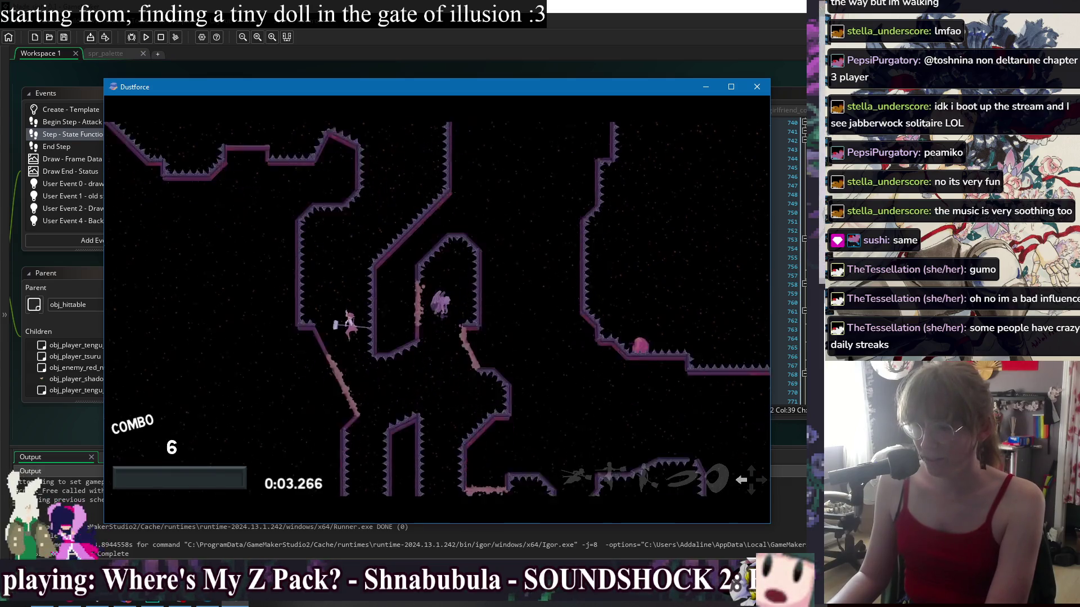
{"action": "key", "text": "r"}
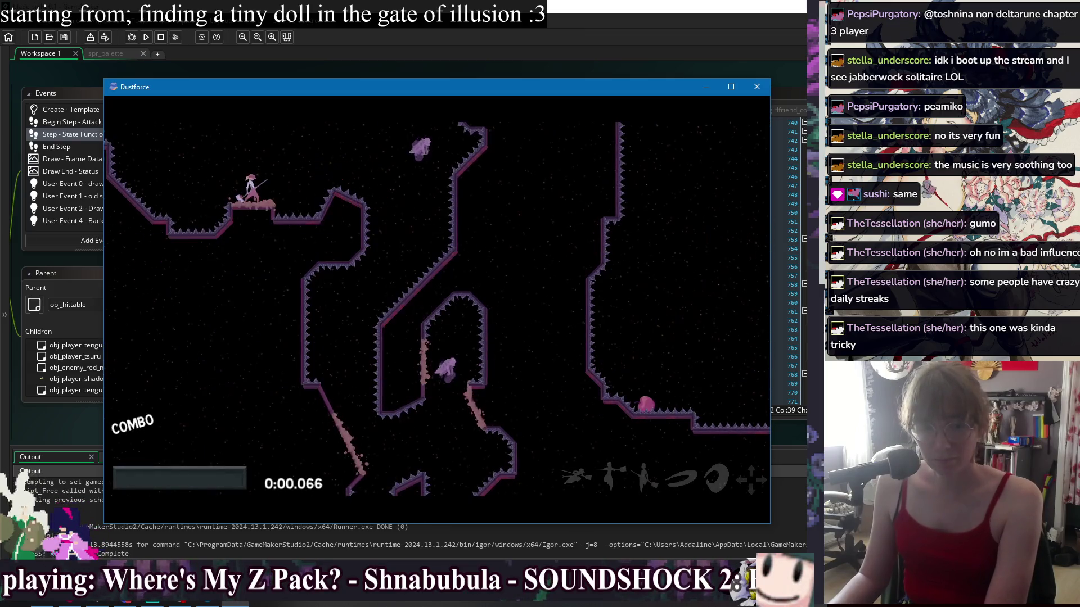
{"action": "key", "text": "r"}
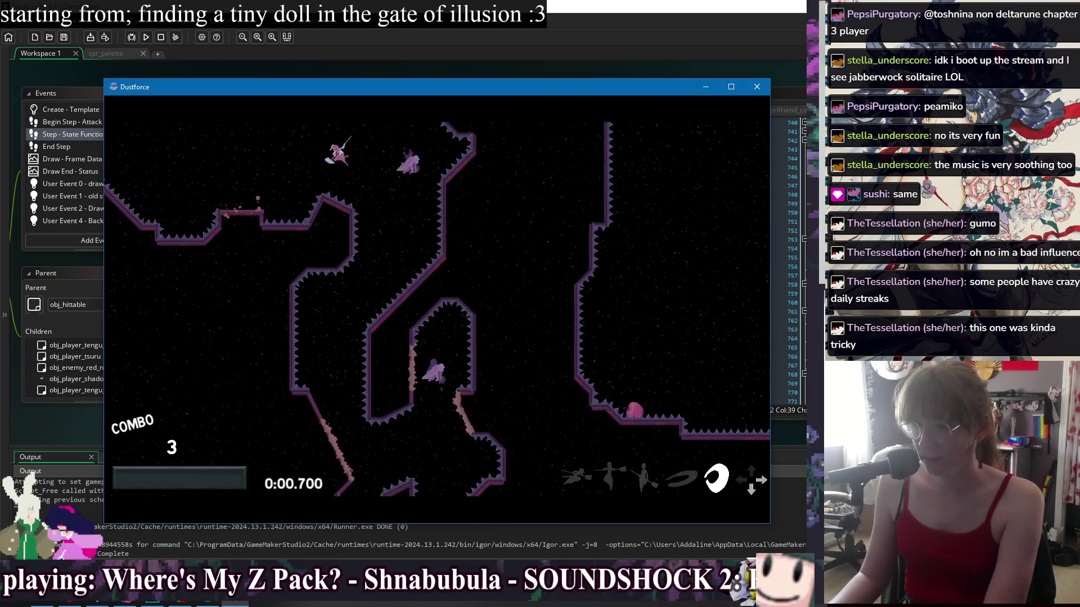
{"action": "key", "text": "r"}
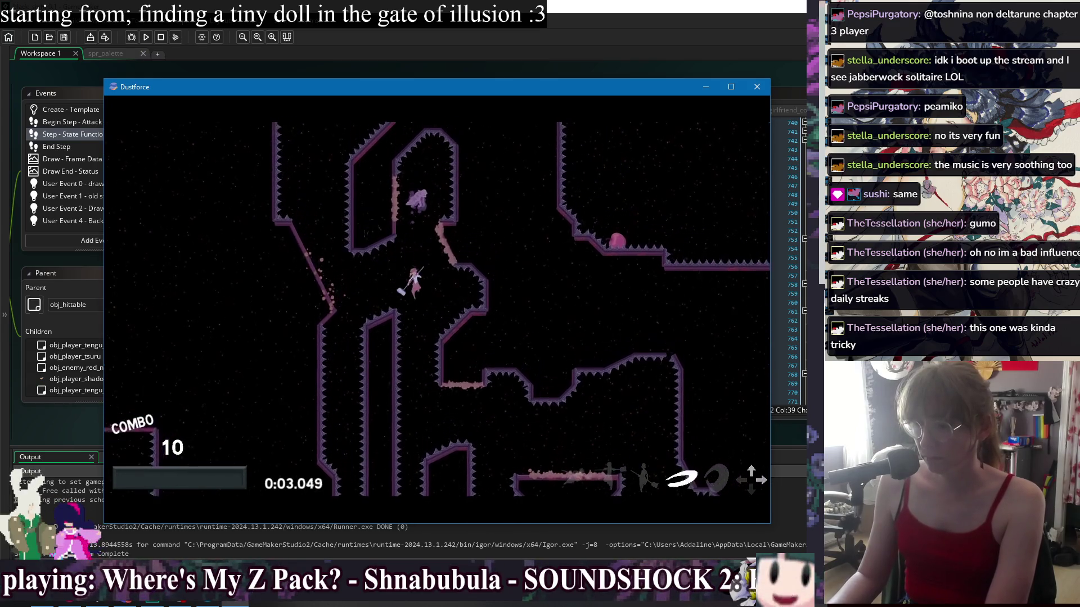
{"action": "key", "text": "r"}
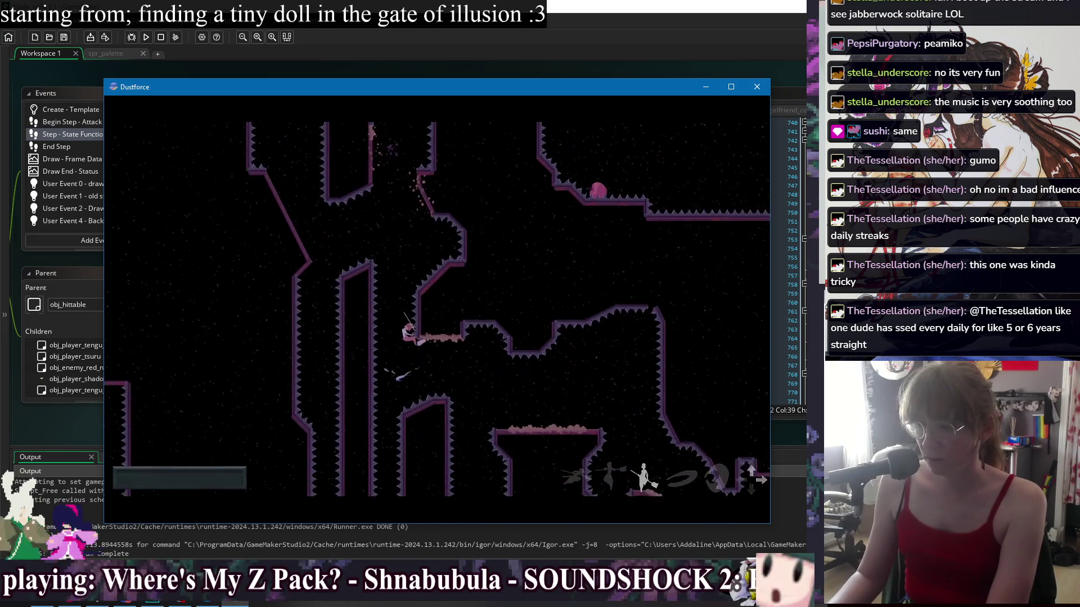
{"action": "key", "text": "r"}
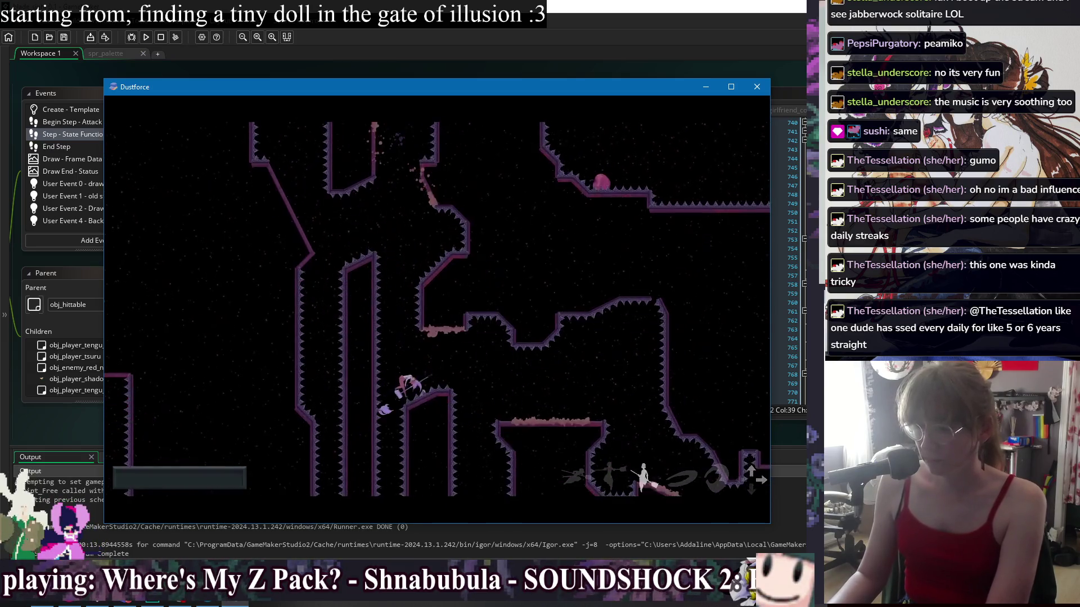
{"action": "key", "text": "r"}
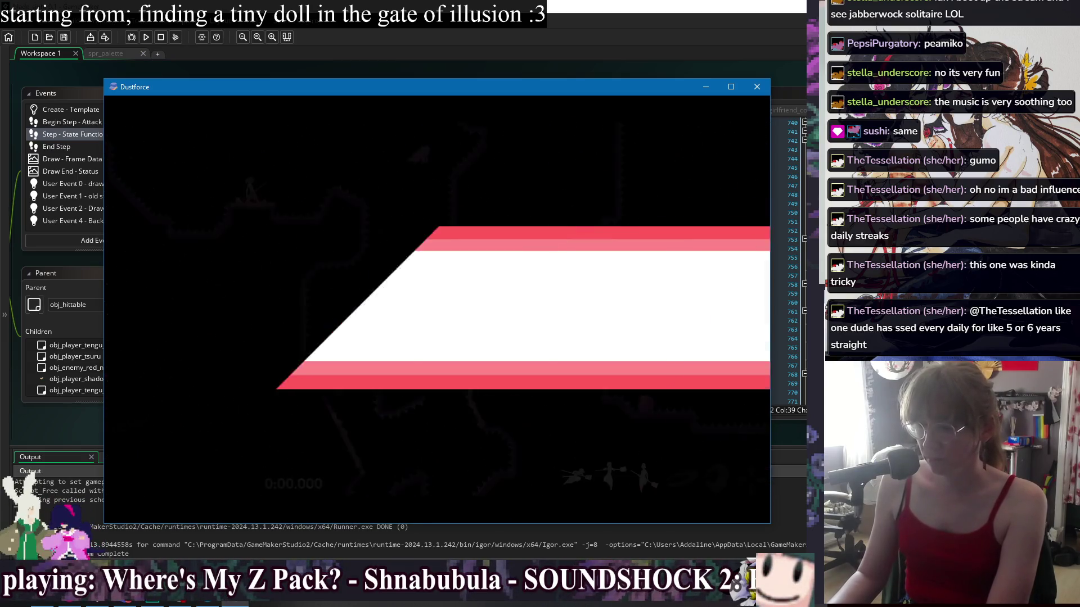
Exit the level from the pause menu
{"action": "key", "text": "Escape"}
{"action": "key", "text": "Down"}
{"action": "key", "text": "Down"}
{"action": "key", "text": "Down"}
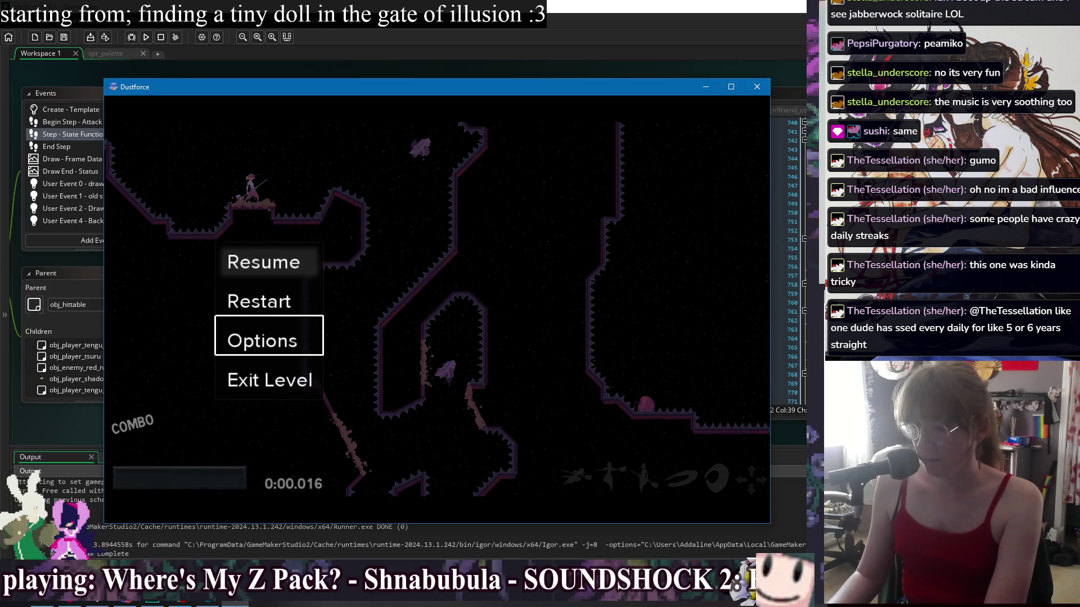
{"action": "key", "text": "Return"}
{"action": "key", "text": "Return"}
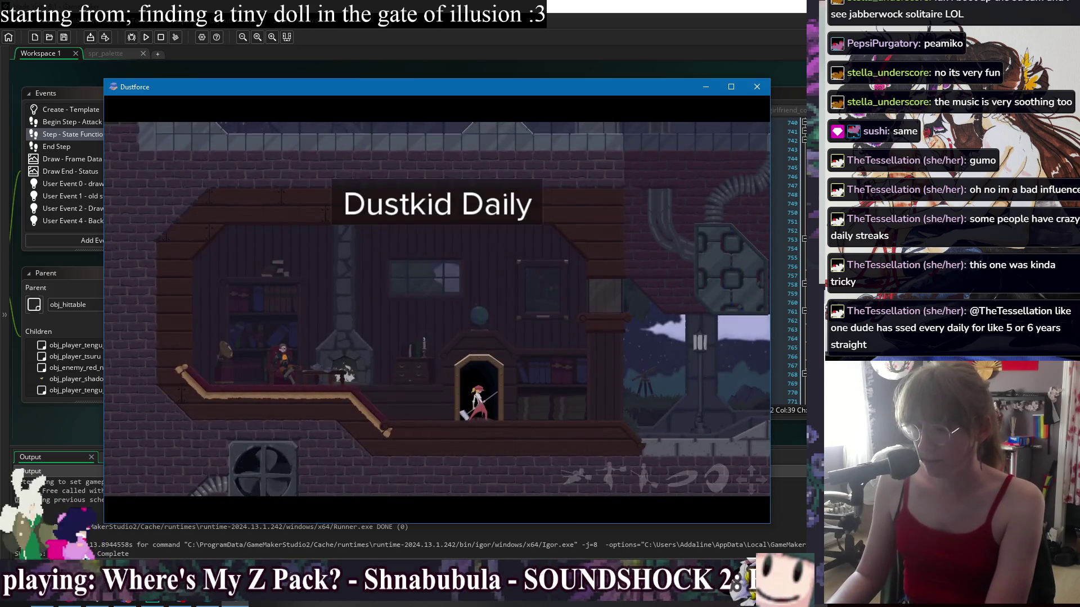
Select Dustgirl and run along the walls left then right, clearing dust
{"action": "key", "text": "Return"}
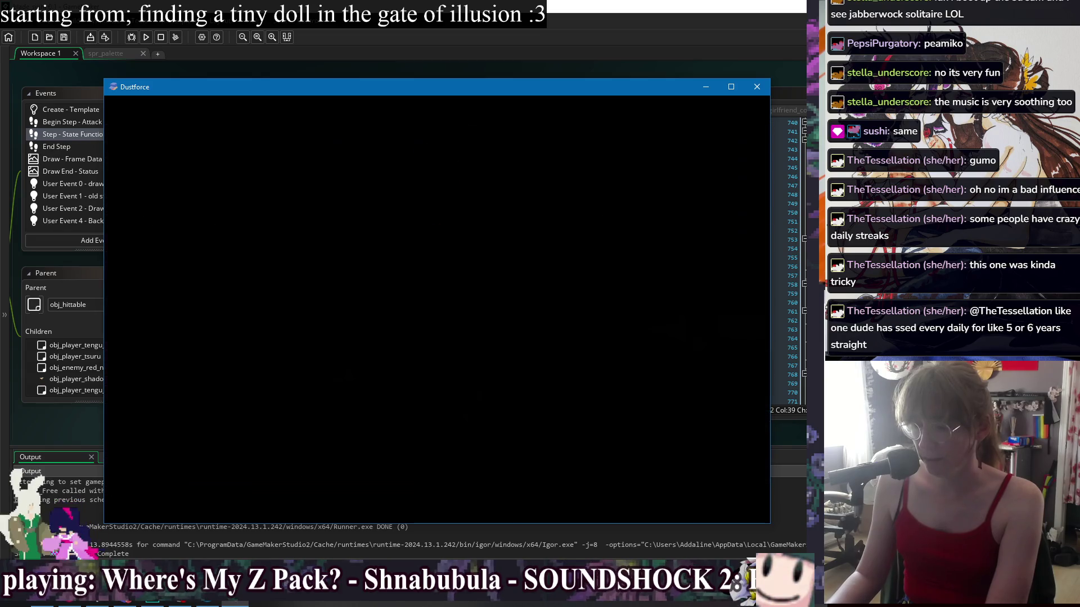
{"action": "key", "text": "Right"}
{"action": "key", "text": "Left"}
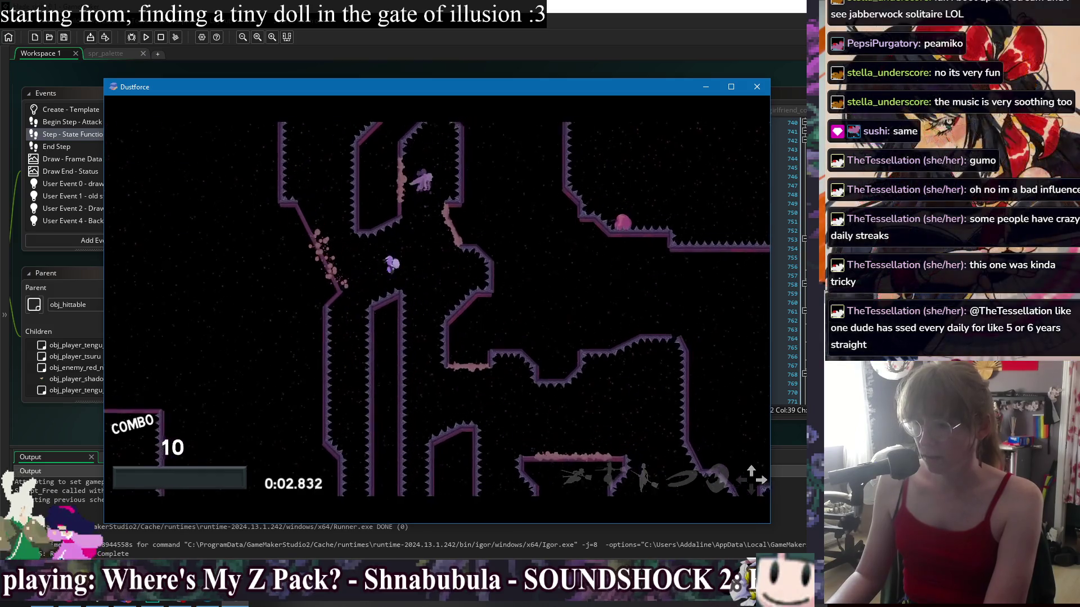
{"action": "key", "text": "Left"}
{"action": "key", "text": "Right"}
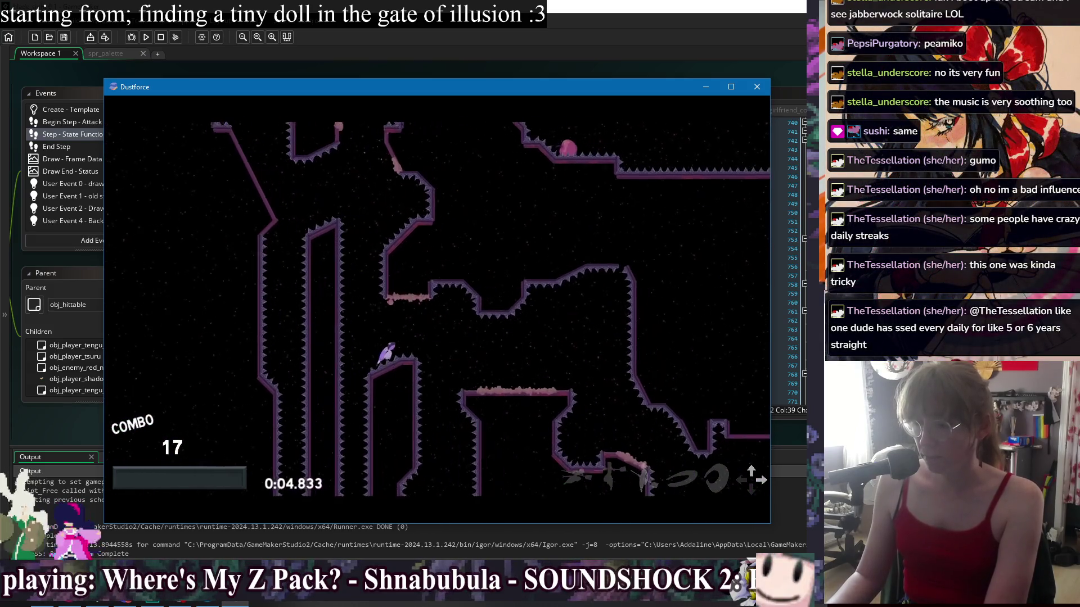
{"action": "key", "text": "Right"}
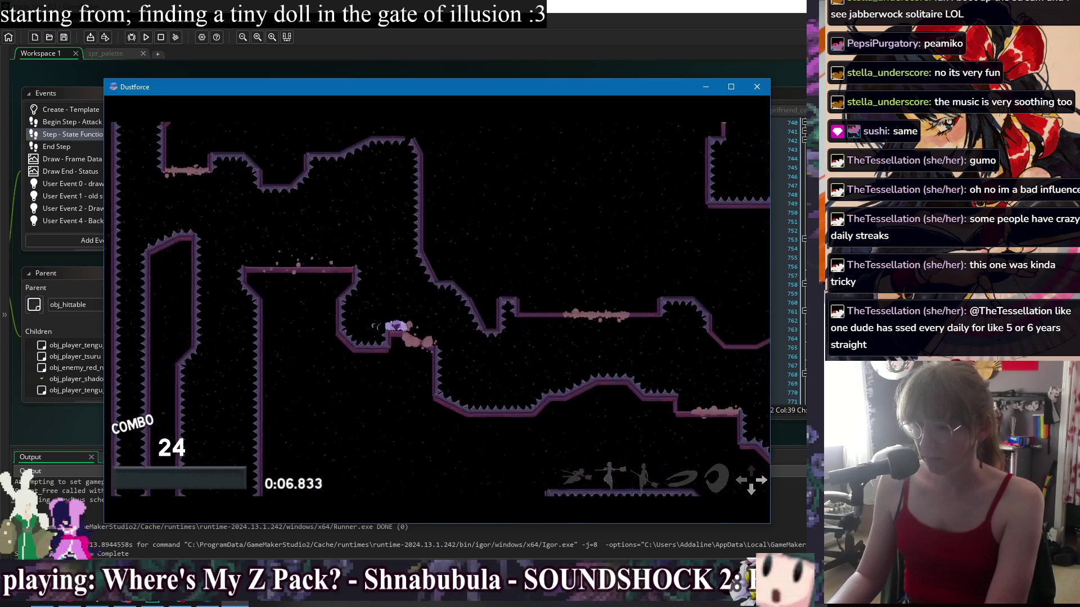
{"action": "key", "text": "Right"}
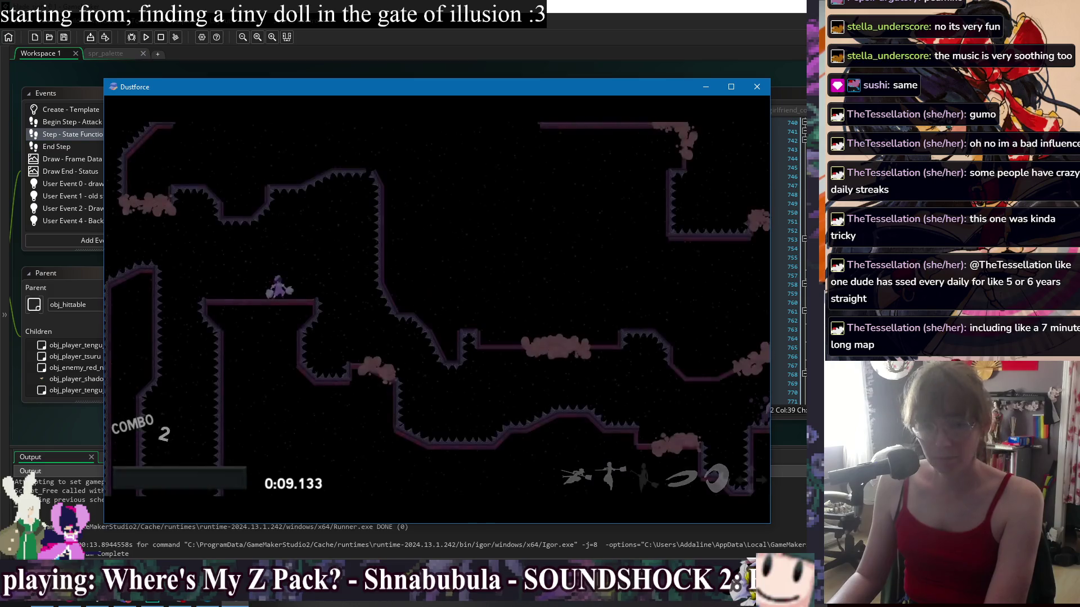
Finish the level in 0:44.682 with an A completion, then choose RETRY
{"action": "key", "text": "Right"}
{"action": "key", "text": "Right"}
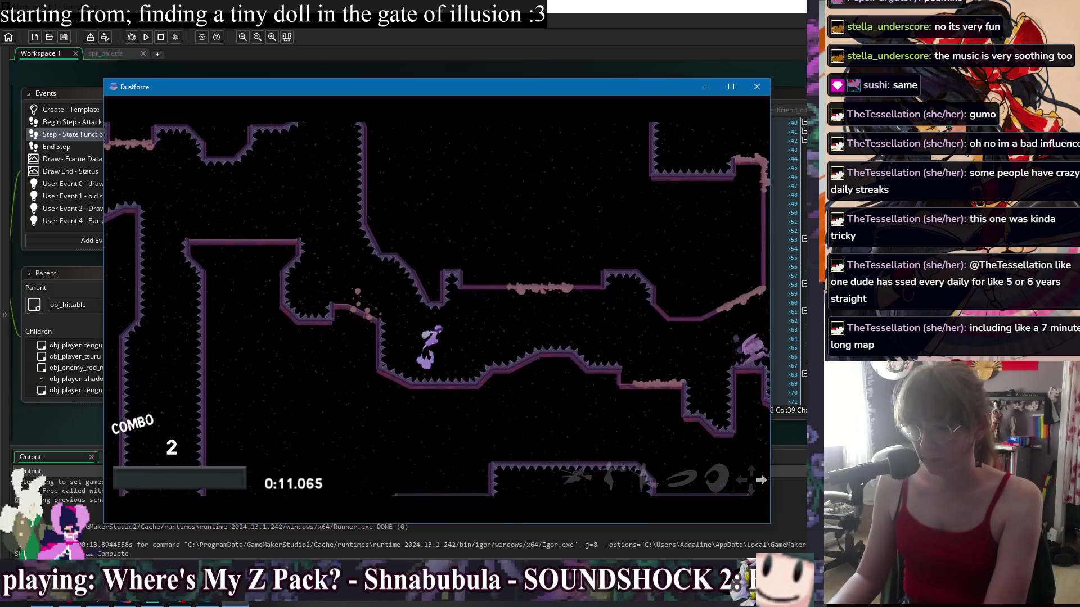
{"action": "key", "text": "Down"}
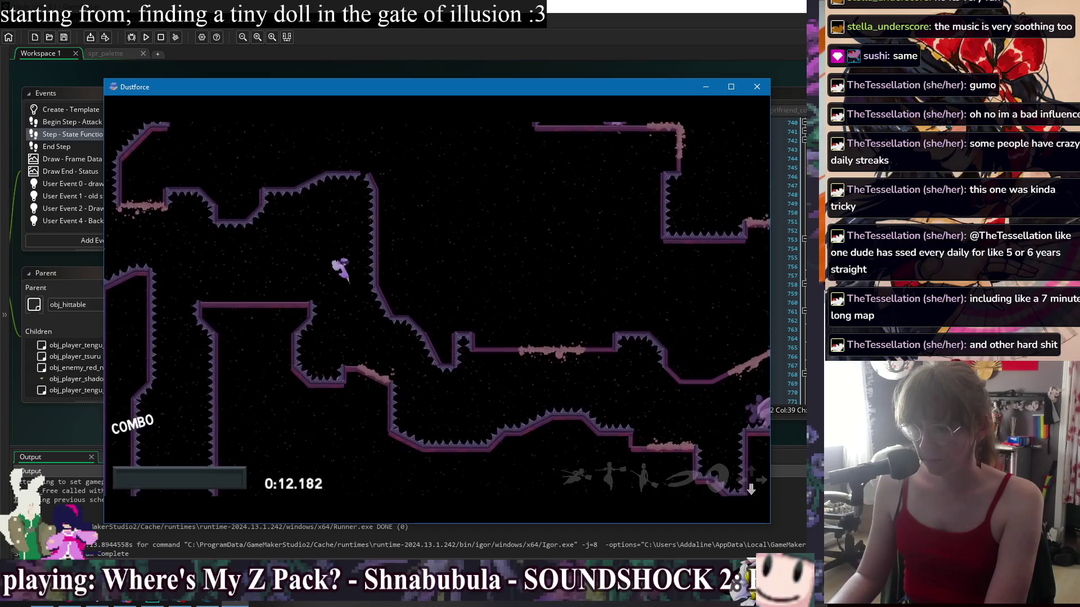
{"action": "key", "text": "Right"}
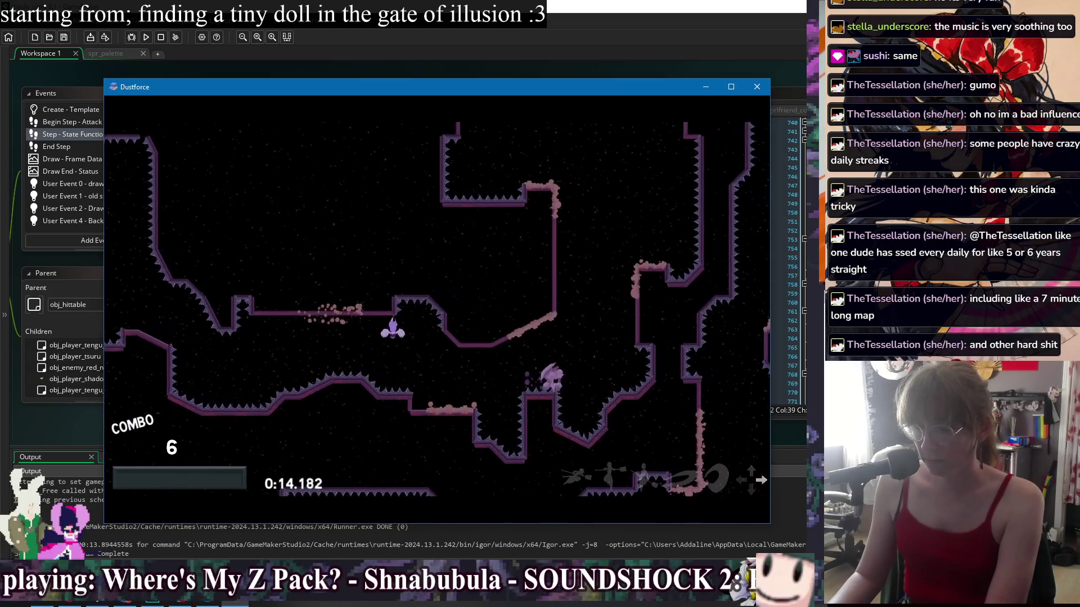
{"action": "key", "text": "Right"}
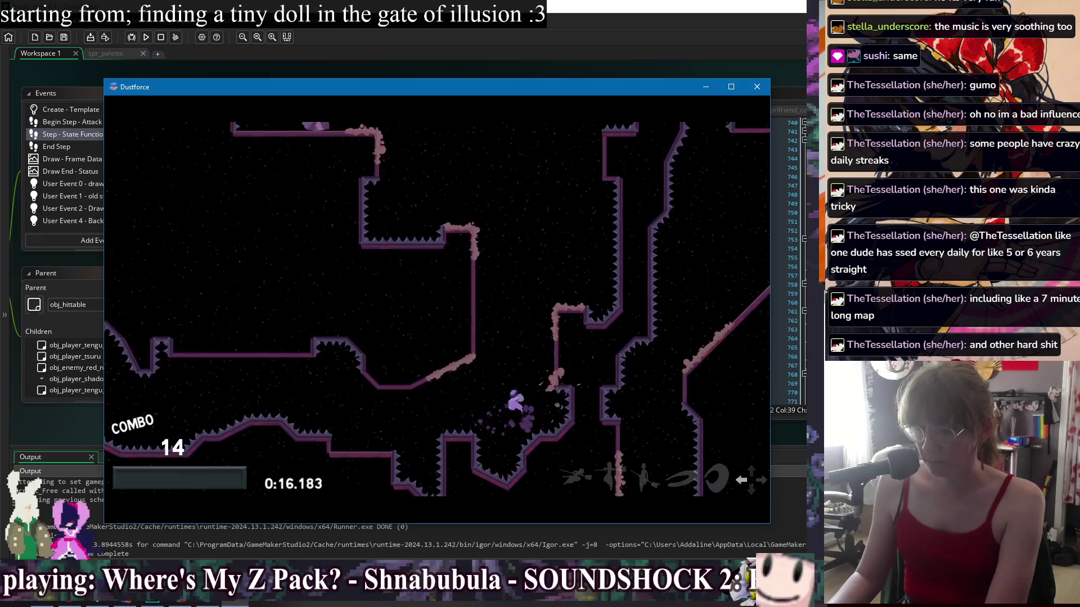
{"action": "key", "text": "Right"}
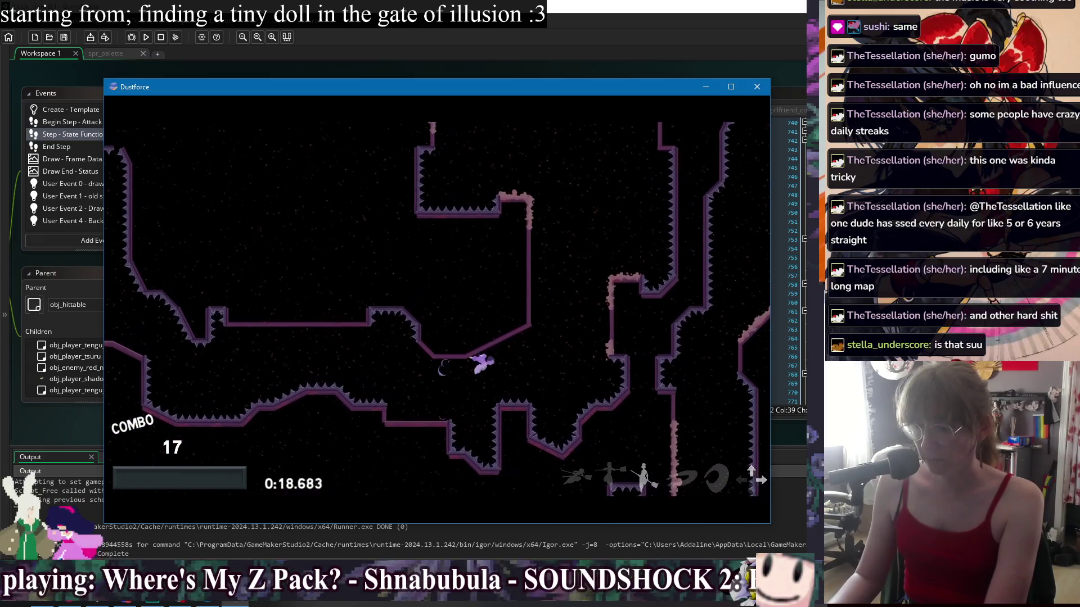
{"action": "key", "text": "Left"}
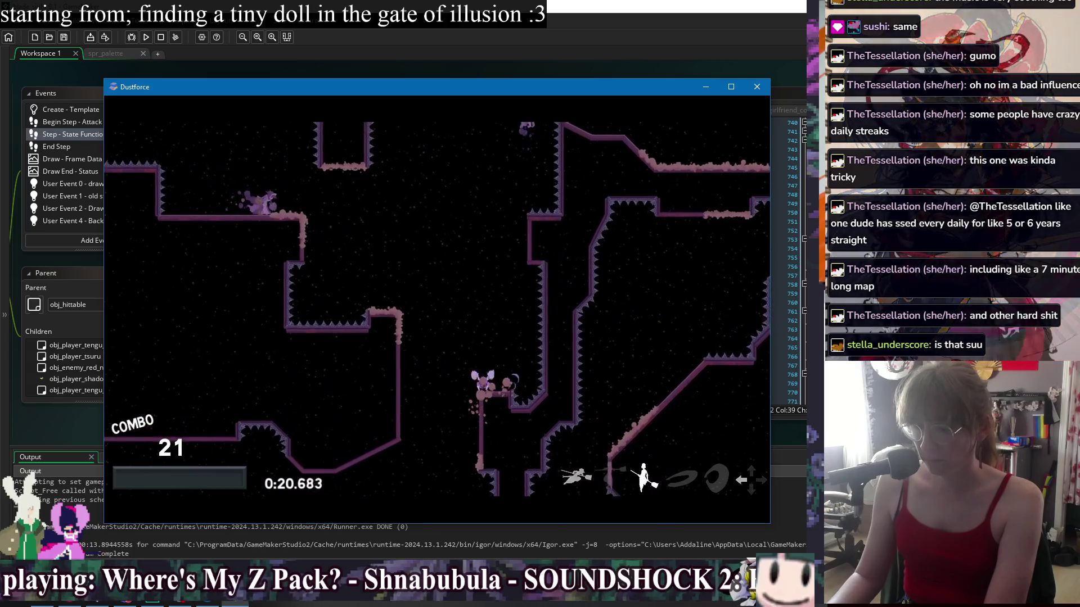
{"action": "key", "text": "Up"}
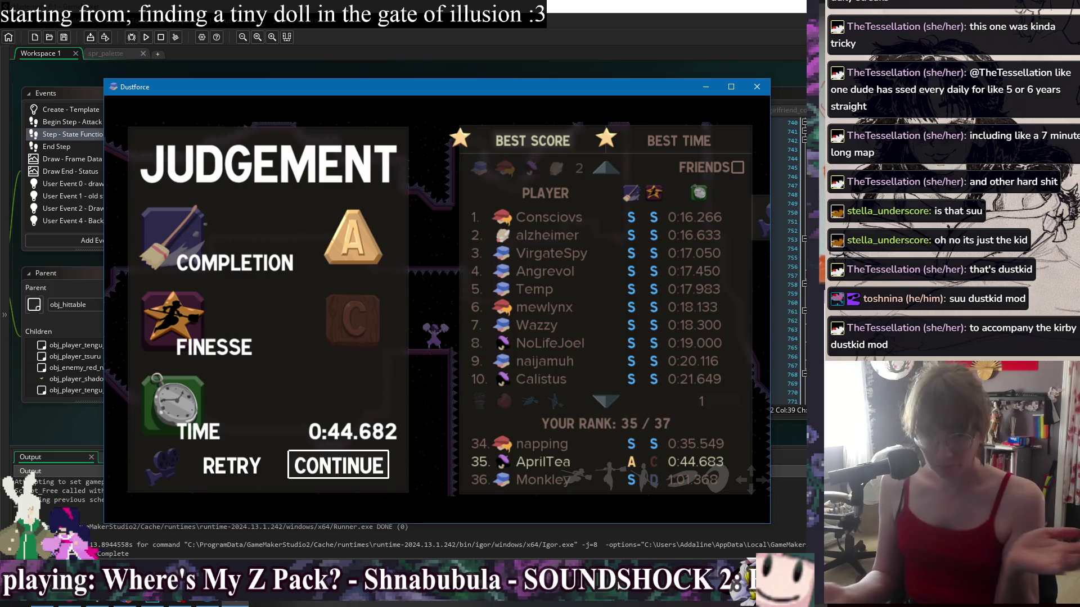
{"action": "key", "text": "Return"}
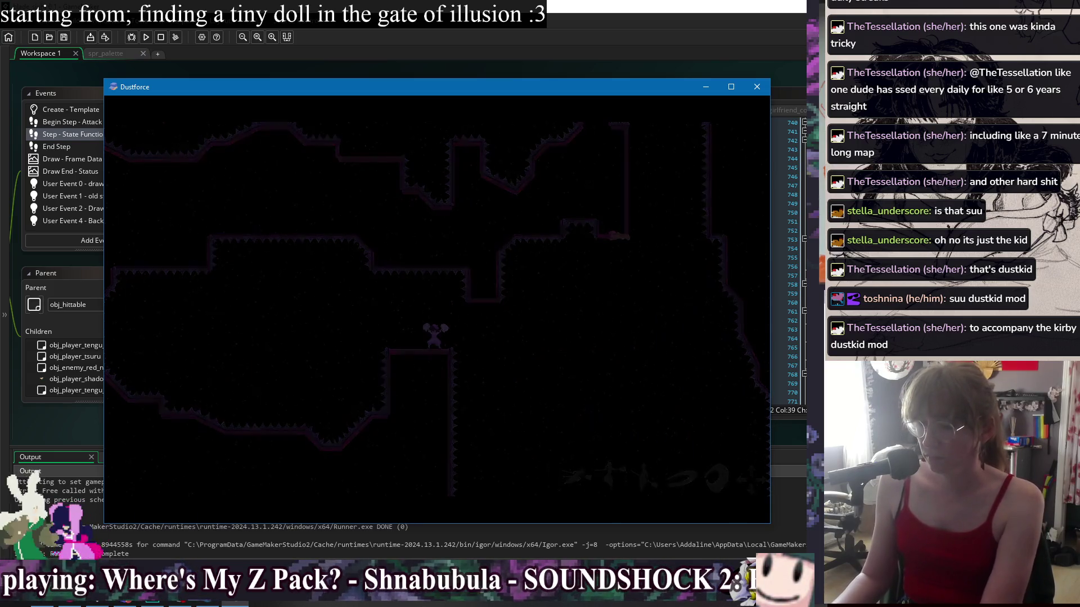
Play the Dustforce level, clearing dust and restarting it several times
{"action": "key", "text": "Left"}
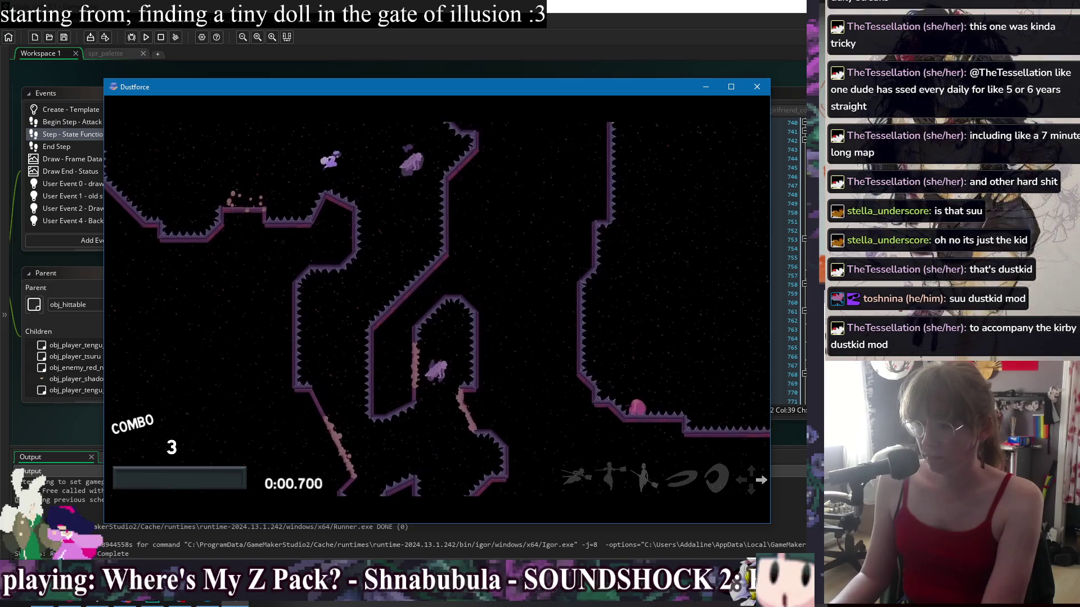
{"action": "key", "text": "Up"}
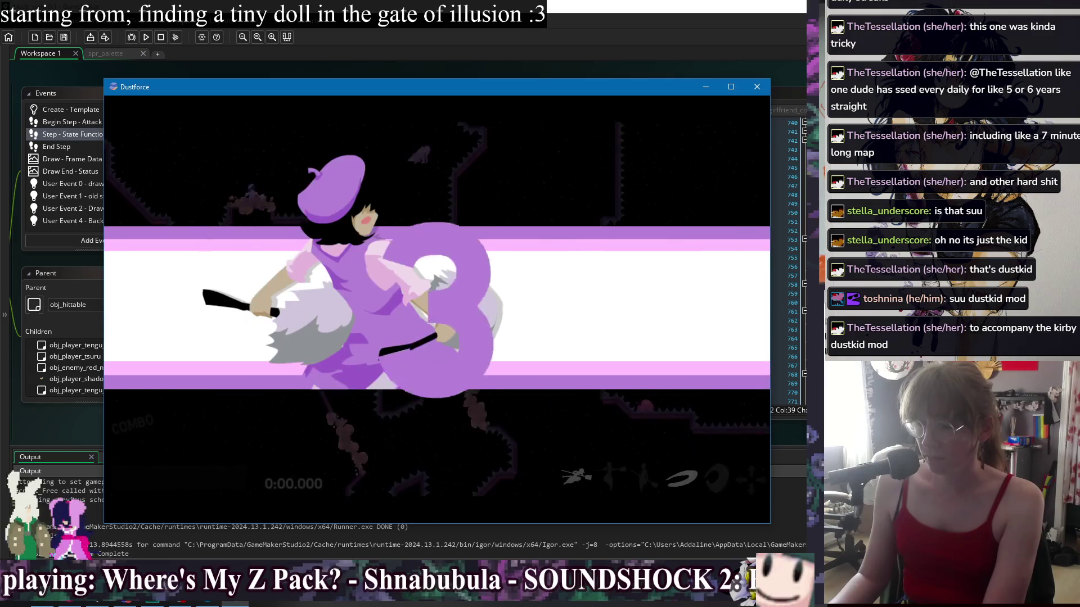
{"action": "key", "text": "Right"}
{"action": "key", "text": "Left"}
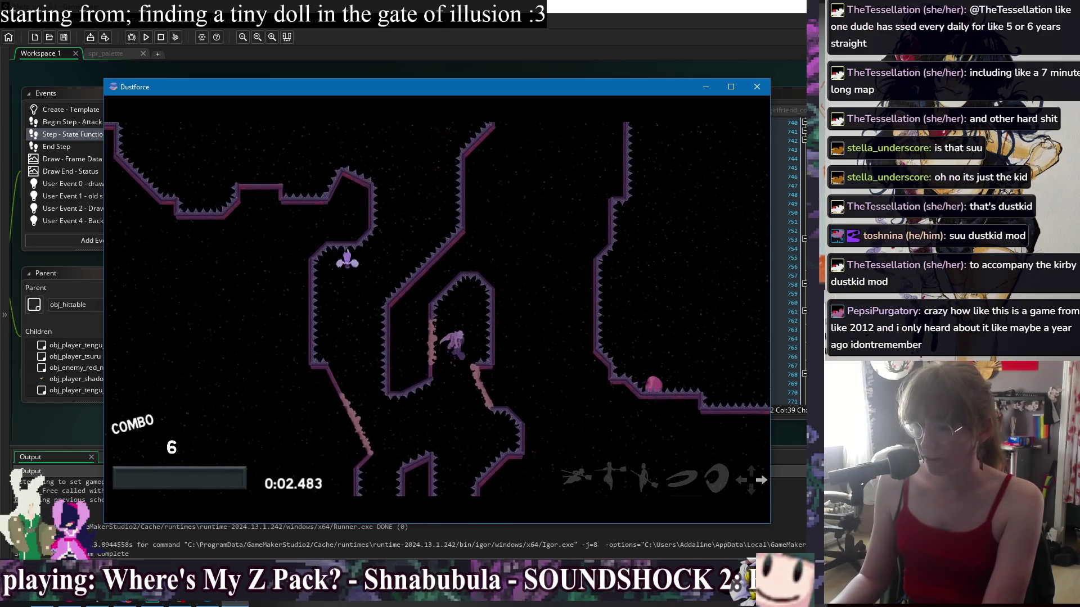
{"action": "key", "text": "Up"}
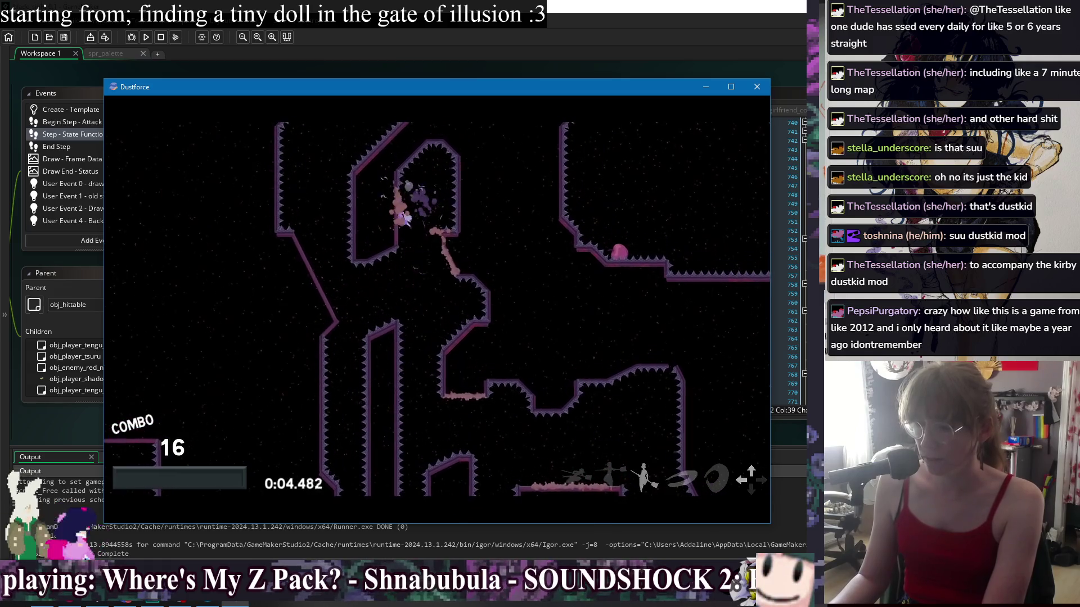
{"action": "key", "text": "r"}
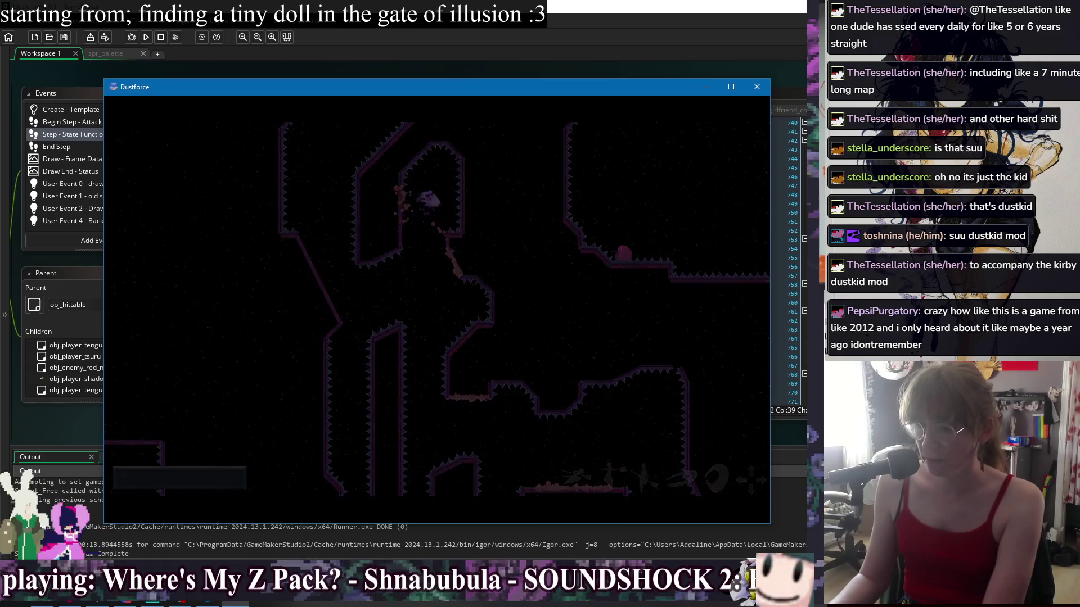
{"action": "key", "text": "Right"}
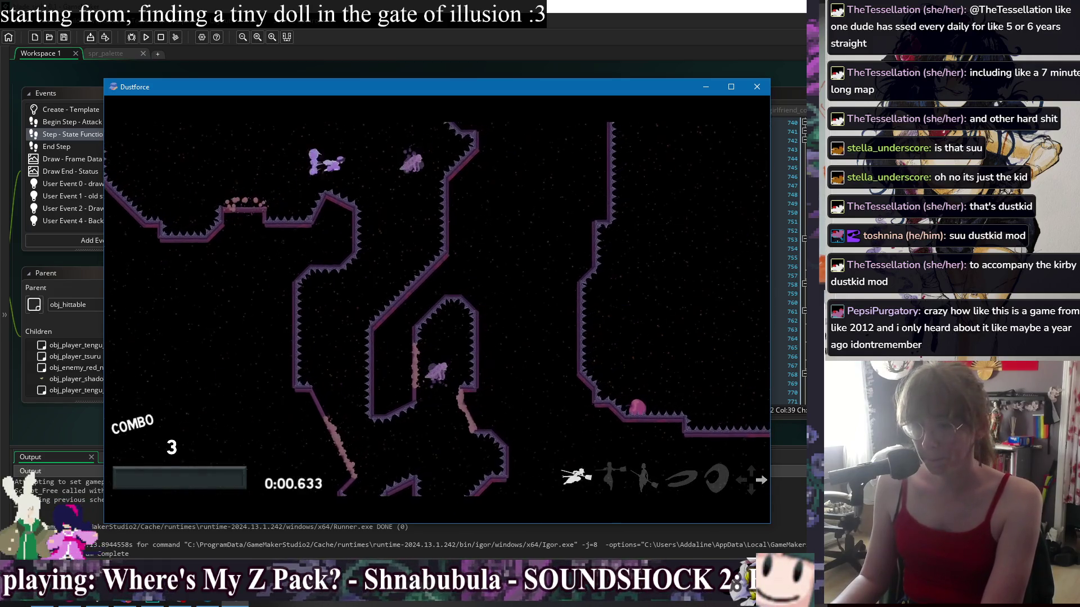
{"action": "key", "text": "r"}
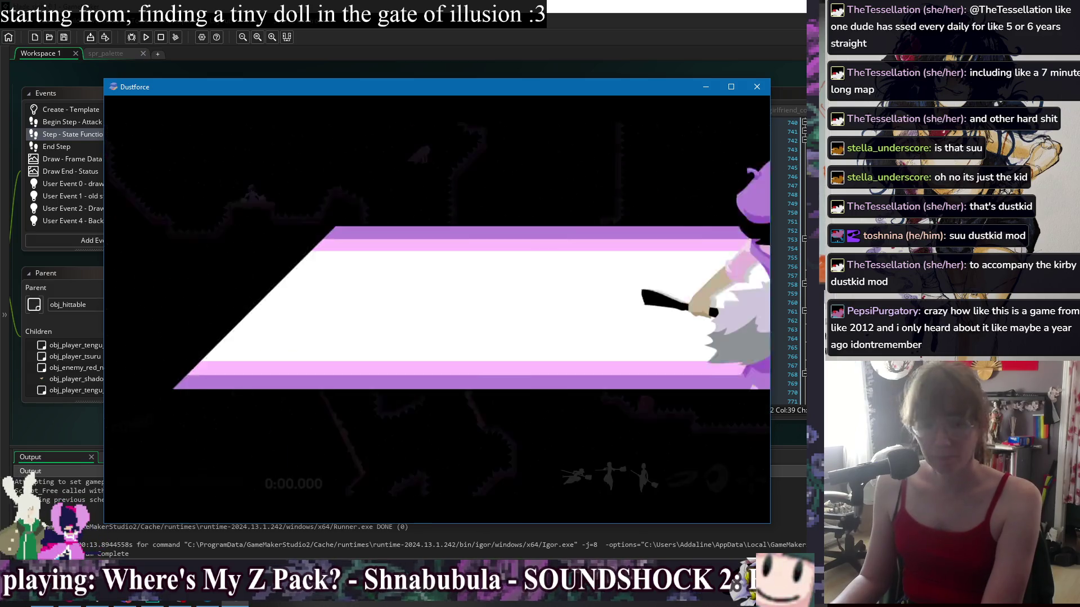
{"action": "key", "text": "Right"}
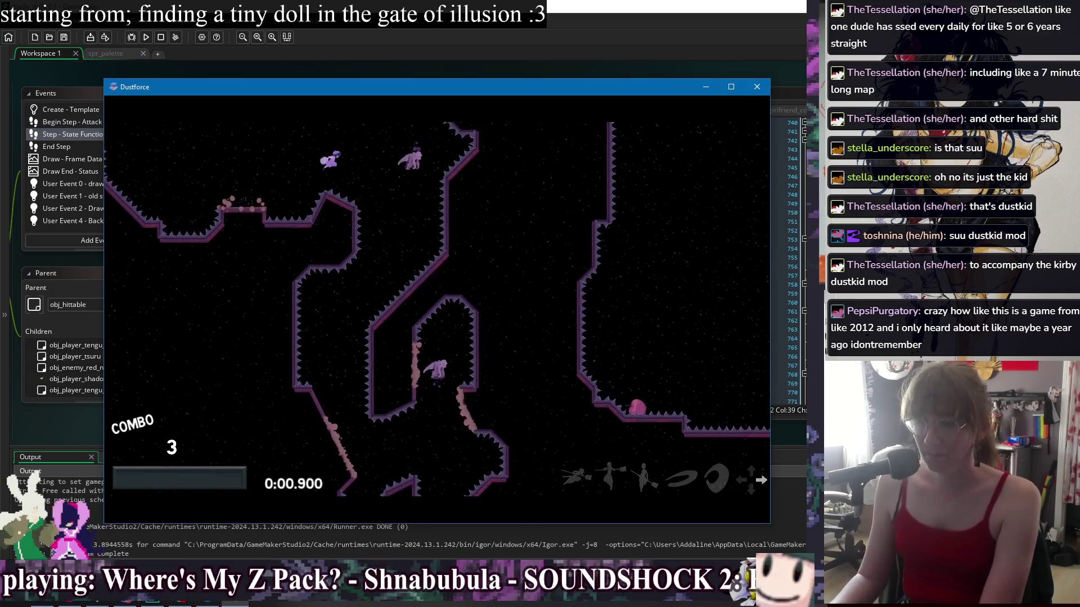
{"action": "key", "text": "r"}
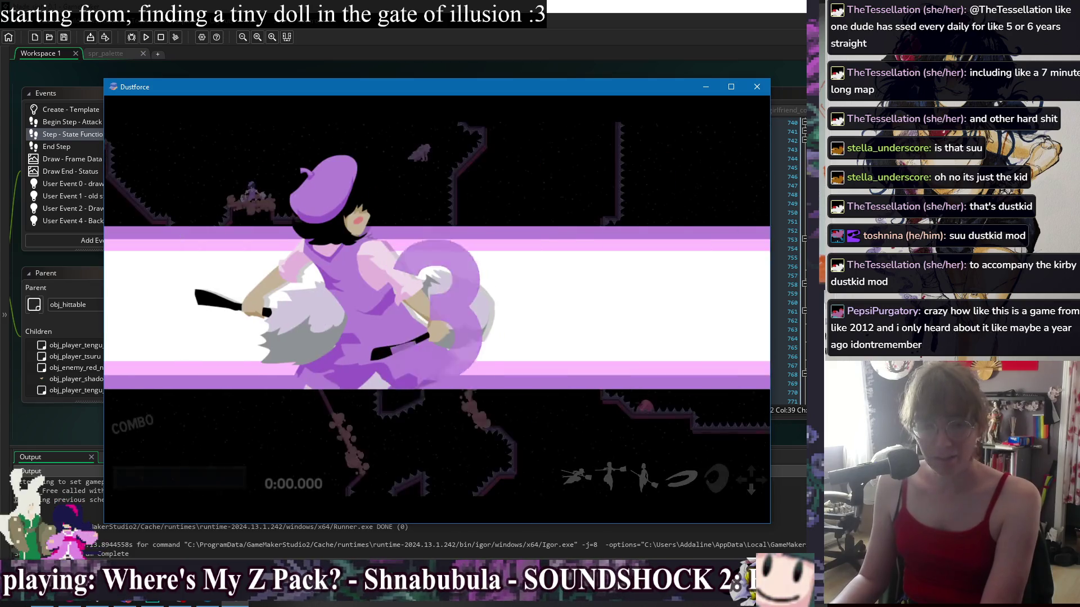
{"action": "key", "text": "Right"}
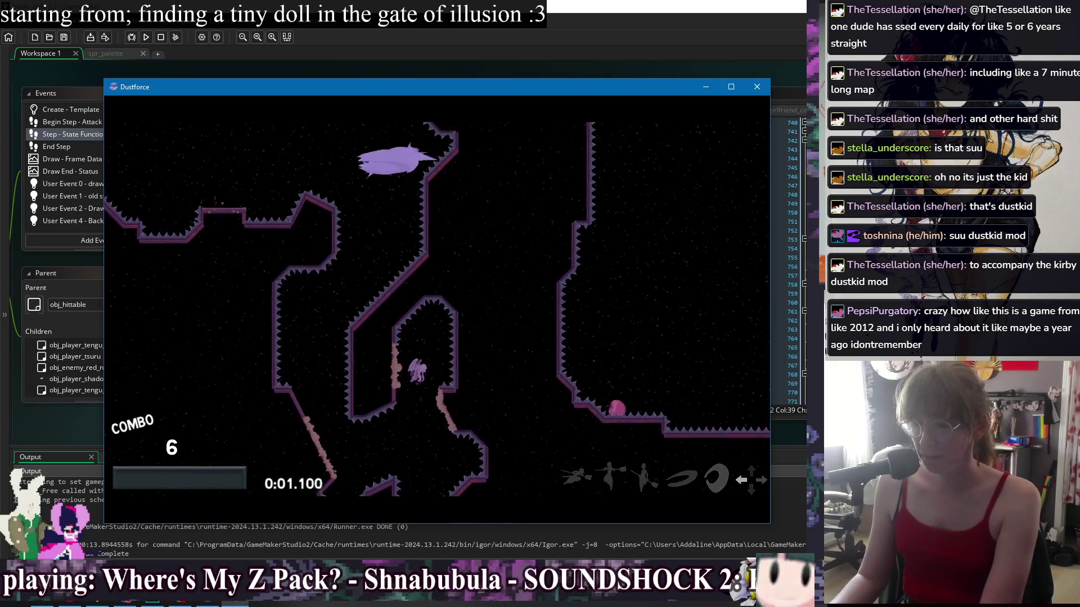
{"action": "key", "text": "Left"}
{"action": "key", "text": "Up"}
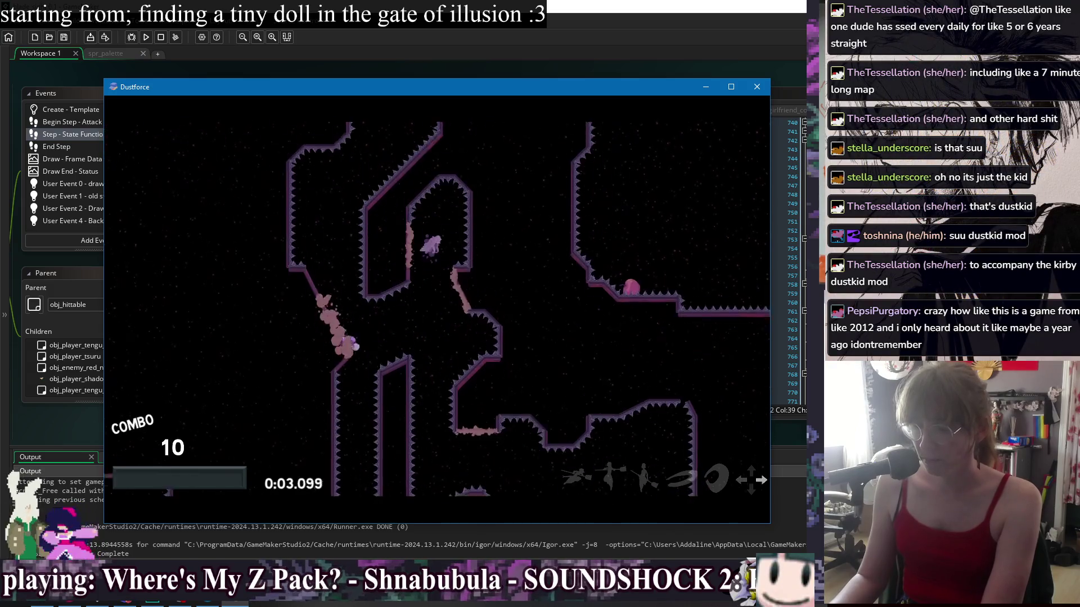
{"action": "key", "text": "Down"}
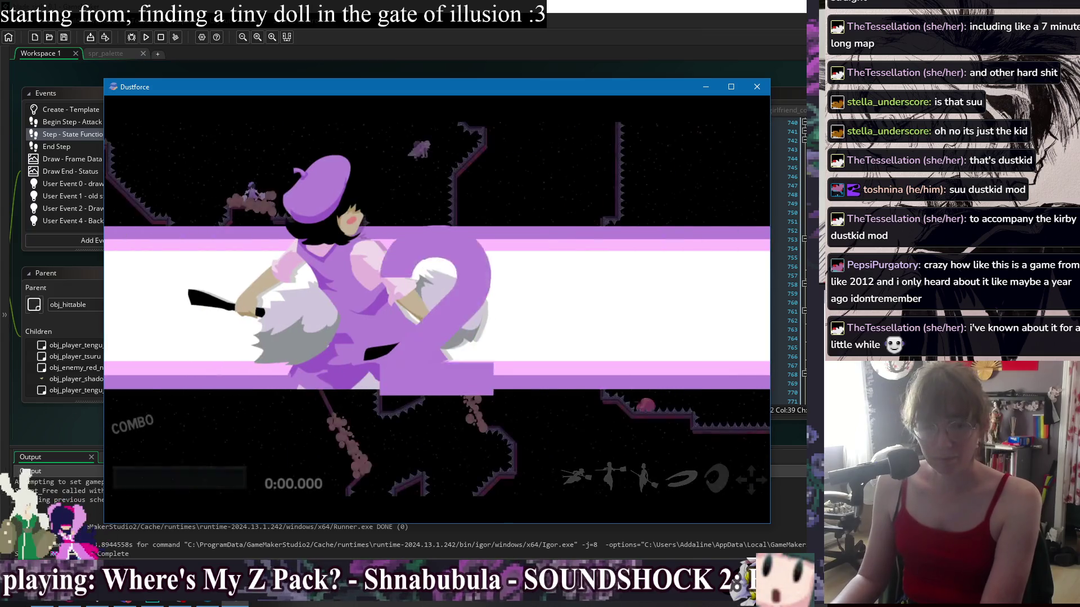
Keep retrying the level run, attacking with z to build the dust combo
{"action": "key", "text": "Right"}
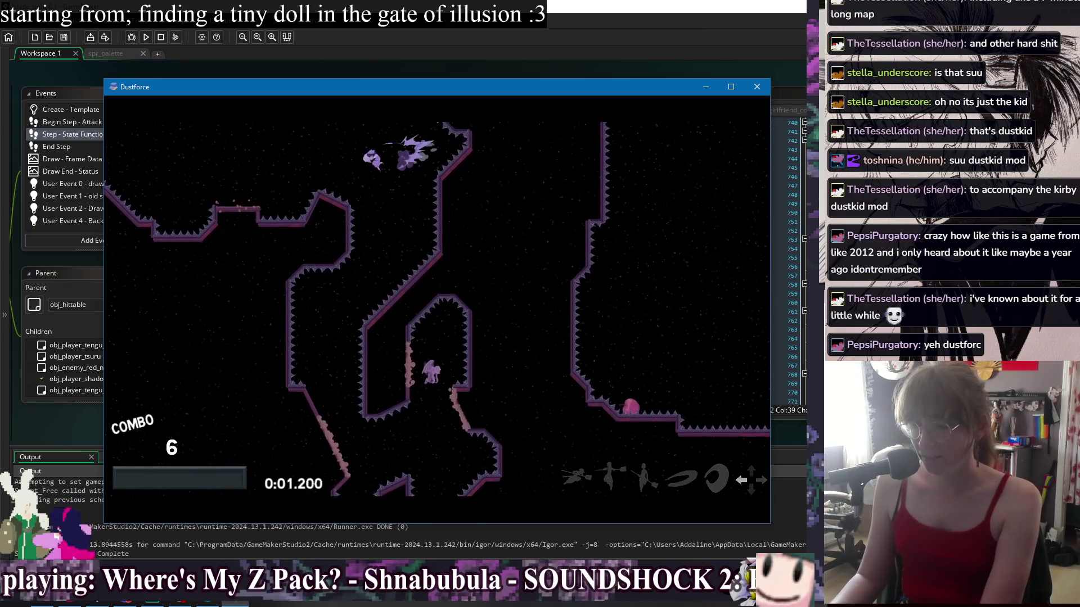
{"action": "key", "text": "Right"}
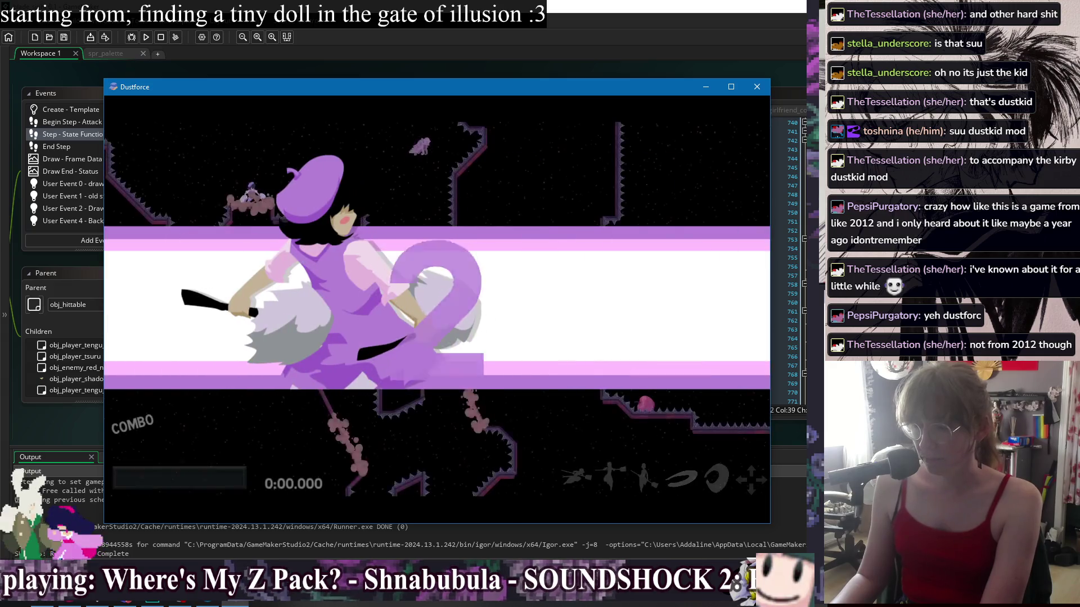
{"action": "key", "text": "Right"}
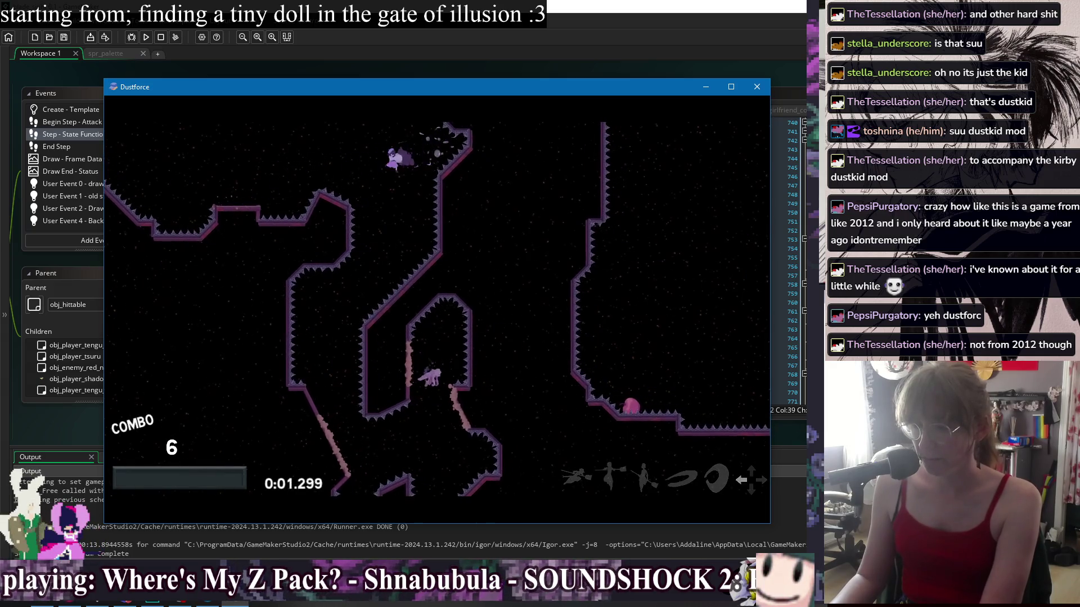
{"action": "key", "text": "Right"}
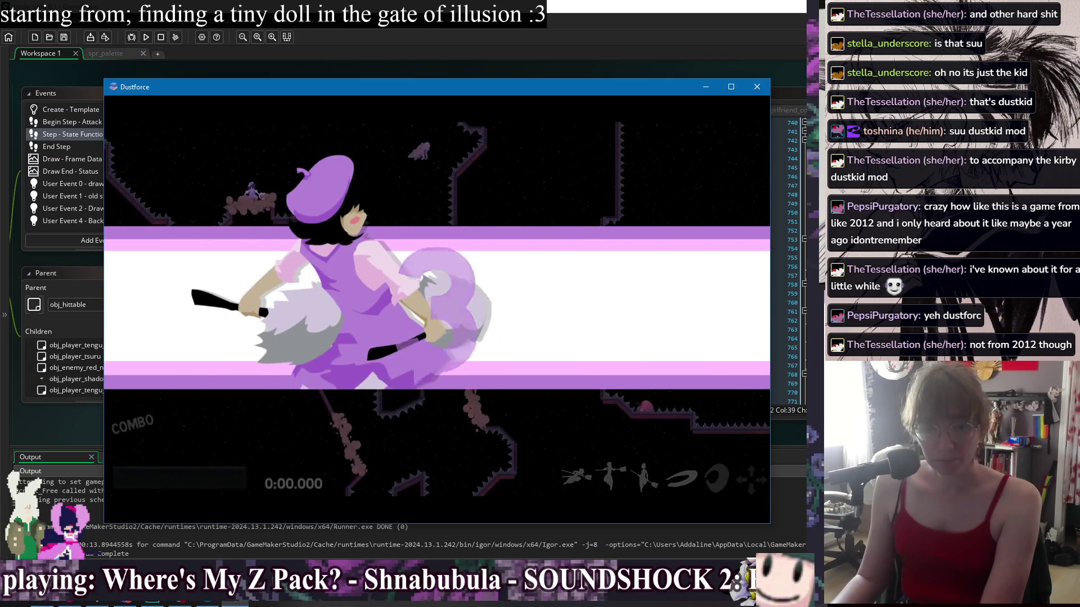
{"action": "key", "text": "Left"}
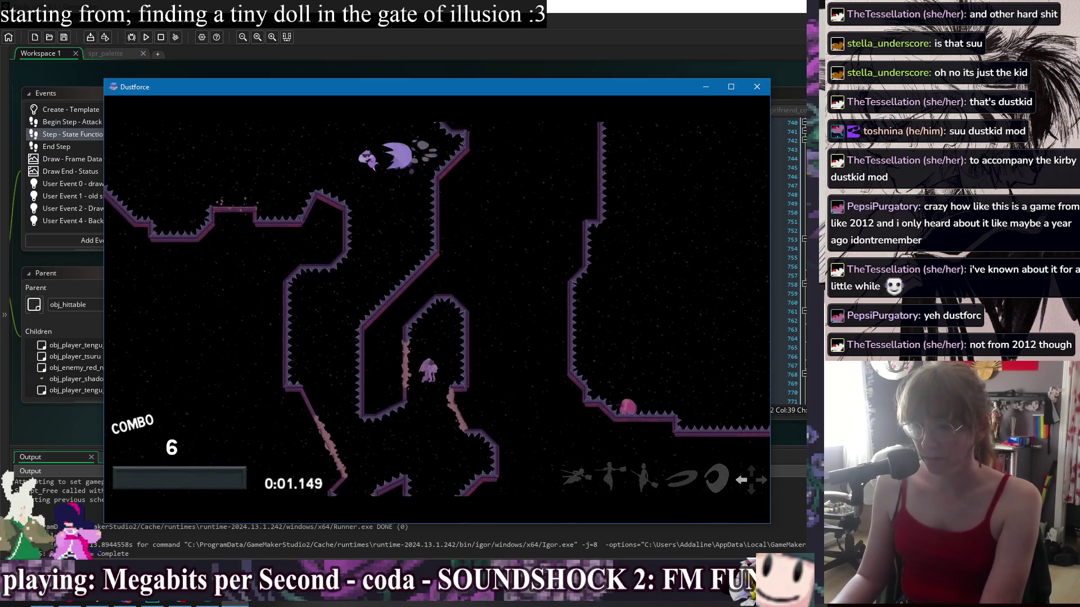
{"action": "key", "text": "z"}
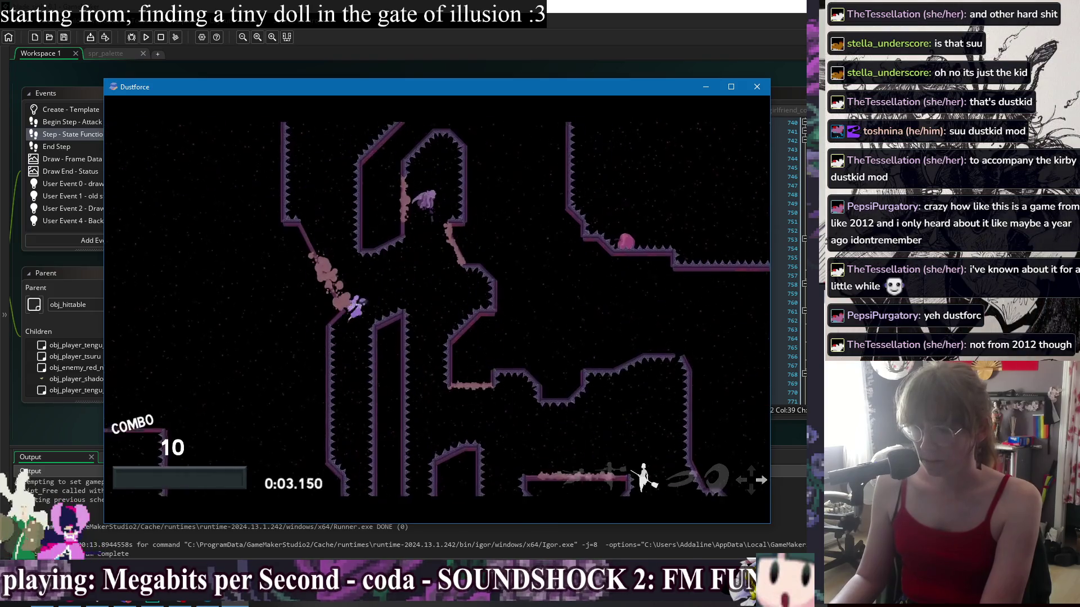
{"action": "key", "text": "z"}
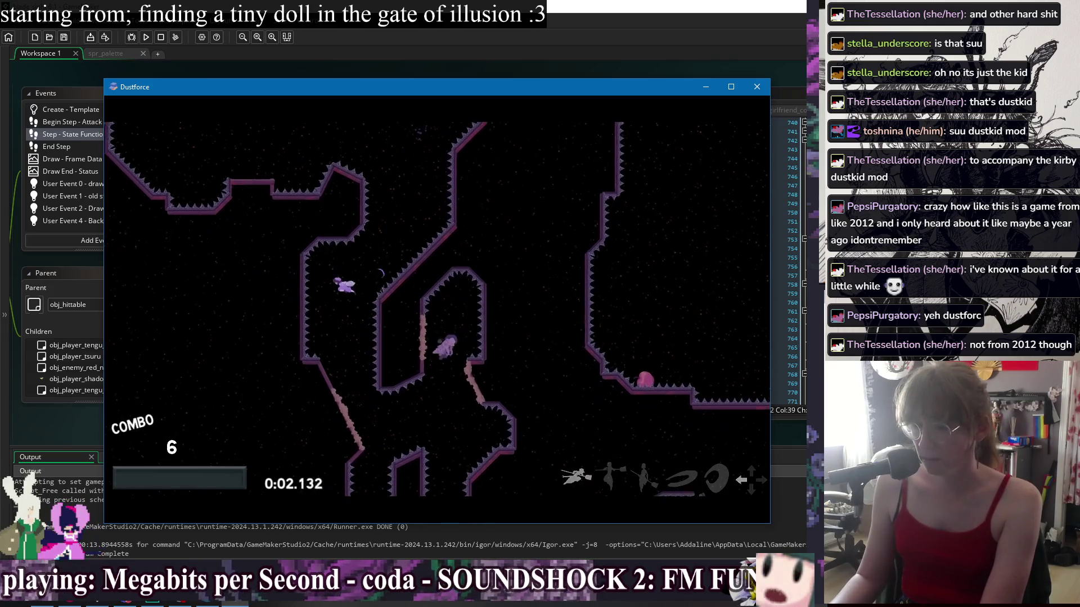
{"action": "key", "text": "z"}
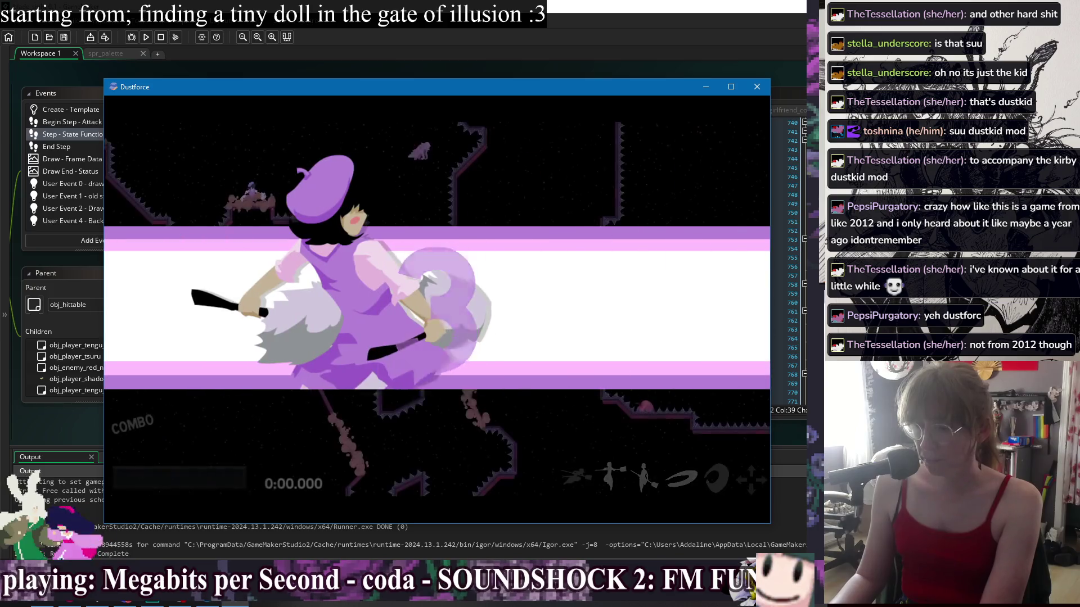
{"action": "key", "text": "Right"}
{"action": "key", "text": "Left"}
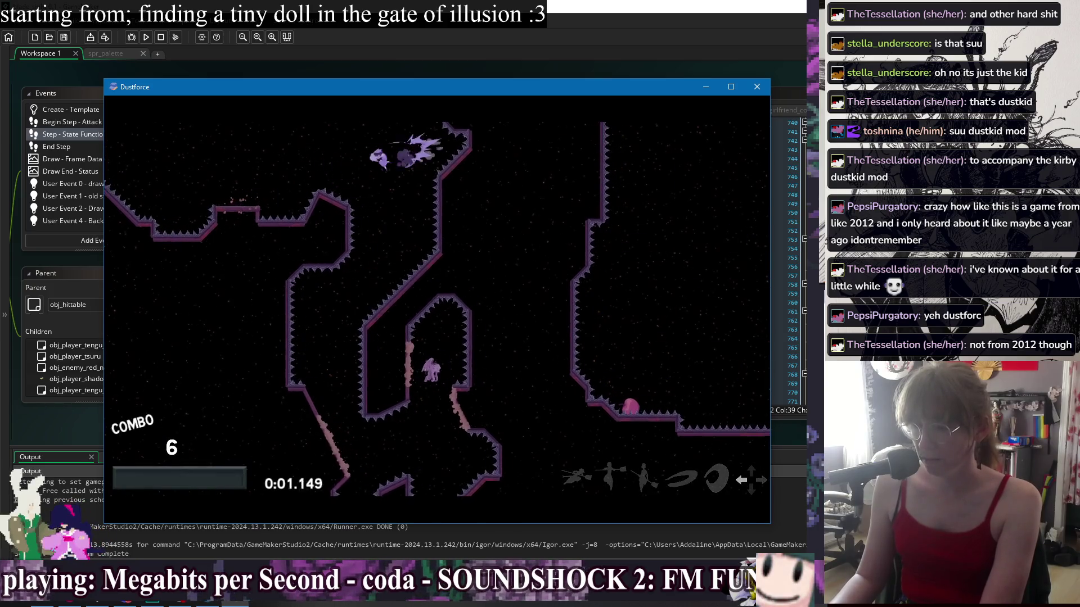
{"action": "key", "text": "z"}
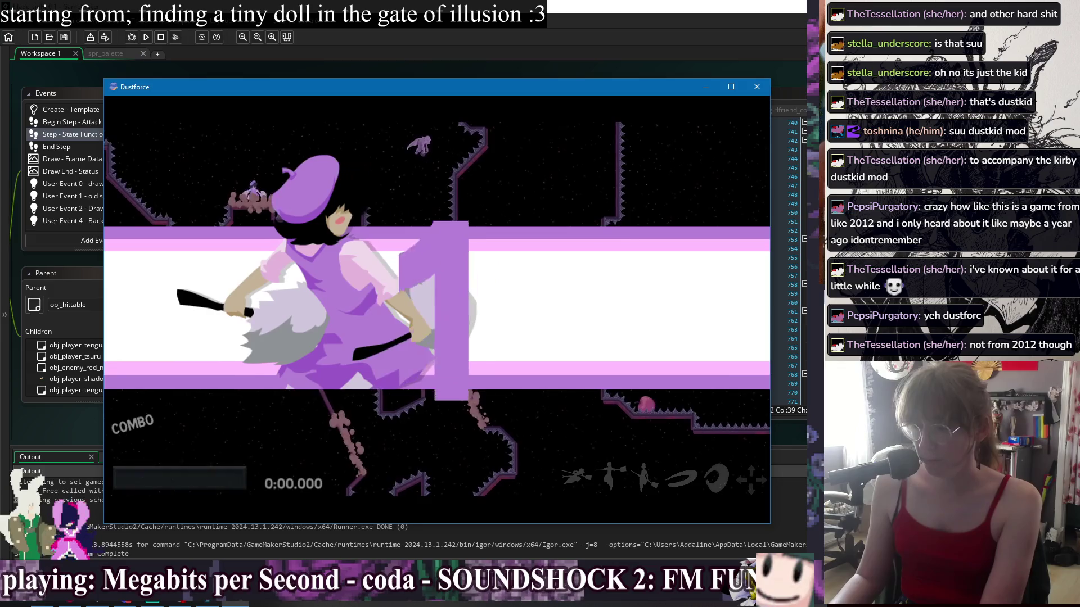
{"action": "key", "text": "Right"}
{"action": "key", "text": "Left"}
Pause, choose Exit Level, confirm Yes, and close the Dustforce test window
{"action": "key", "text": "Escape"}
{"action": "key", "text": "Down"}
{"action": "key", "text": "Return"}
{"action": "key", "text": "Escape"}
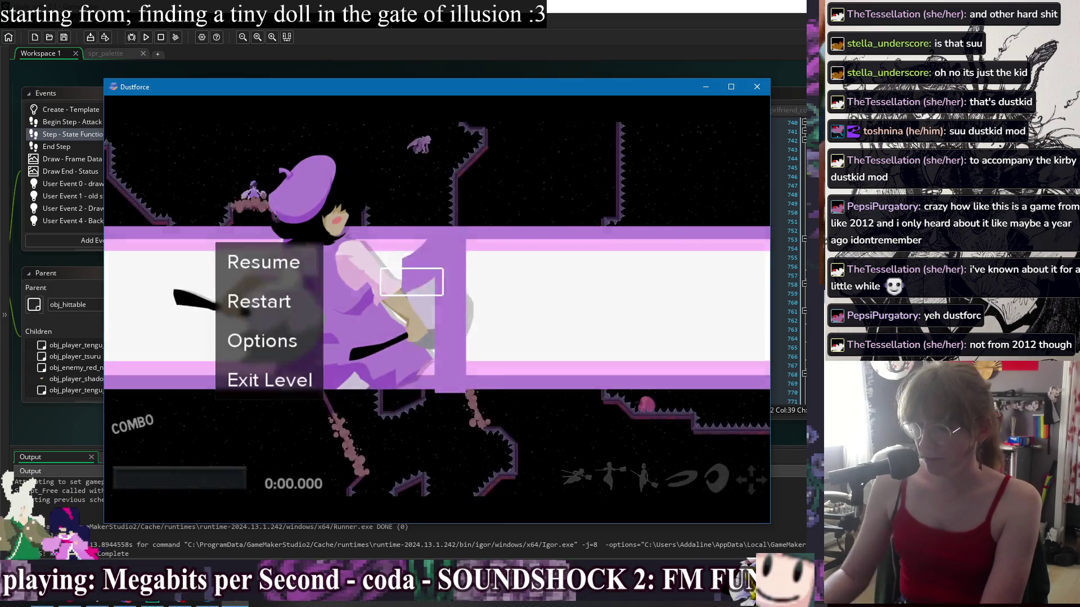
{"action": "key", "text": "Down"}
{"action": "key", "text": "Down"}
{"action": "key", "text": "Return"}
{"action": "key", "text": "Left"}
{"action": "key", "text": "Return"}
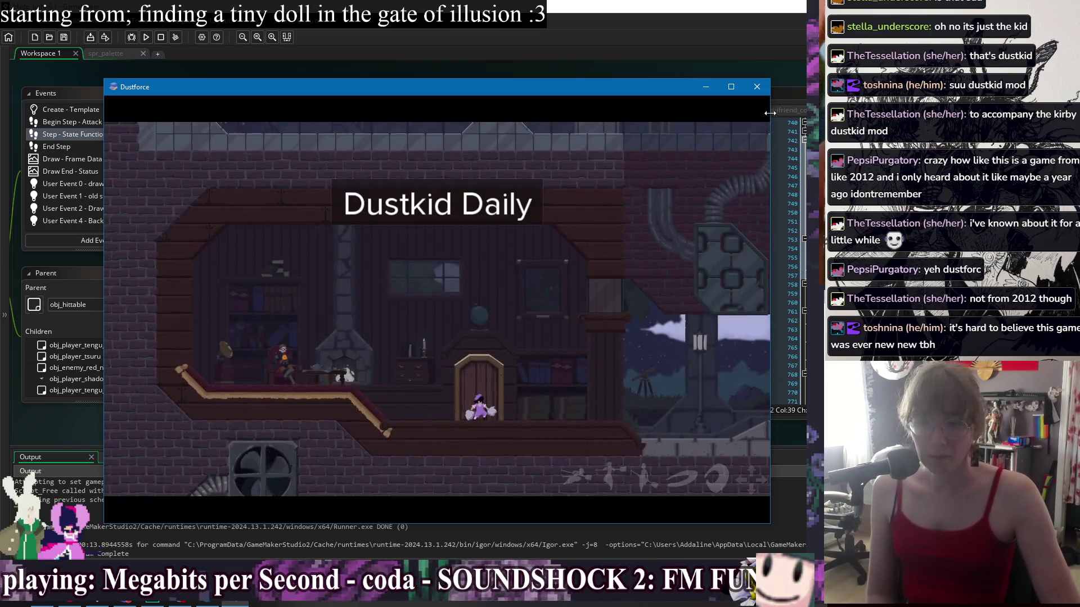
{"action": "left_click", "coordinate": [759, 87]}
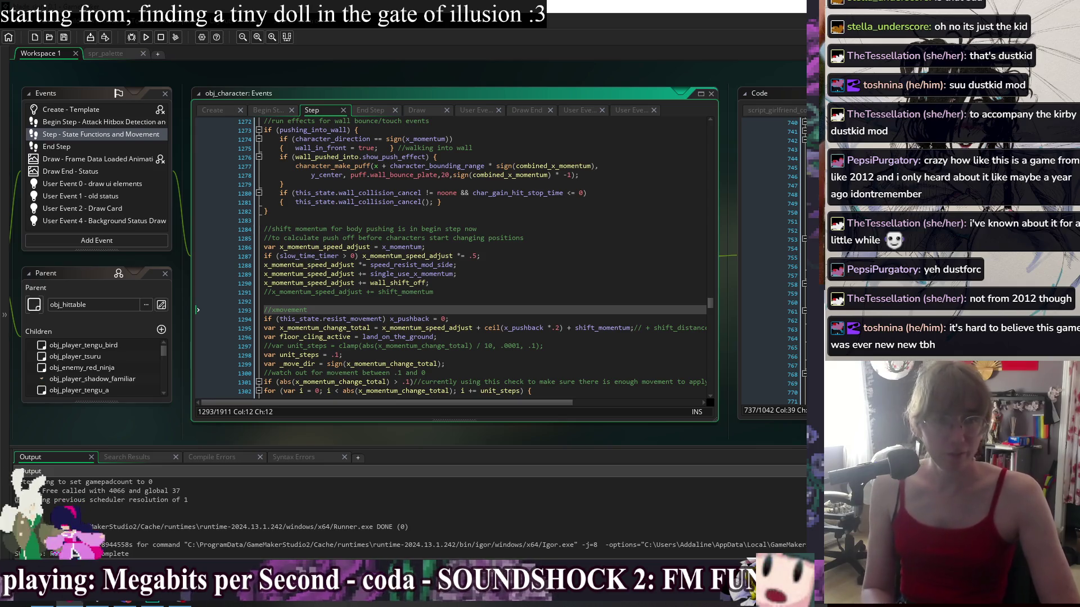
Put the caret on empty line 1283 after the wall-bounce effects in obj_character's Step code
{"action": "left_click", "coordinate": [457, 218]}
{"action": "key", "text": "Down"}
{"action": "key", "text": "Down"}
{"action": "key", "text": "Down"}
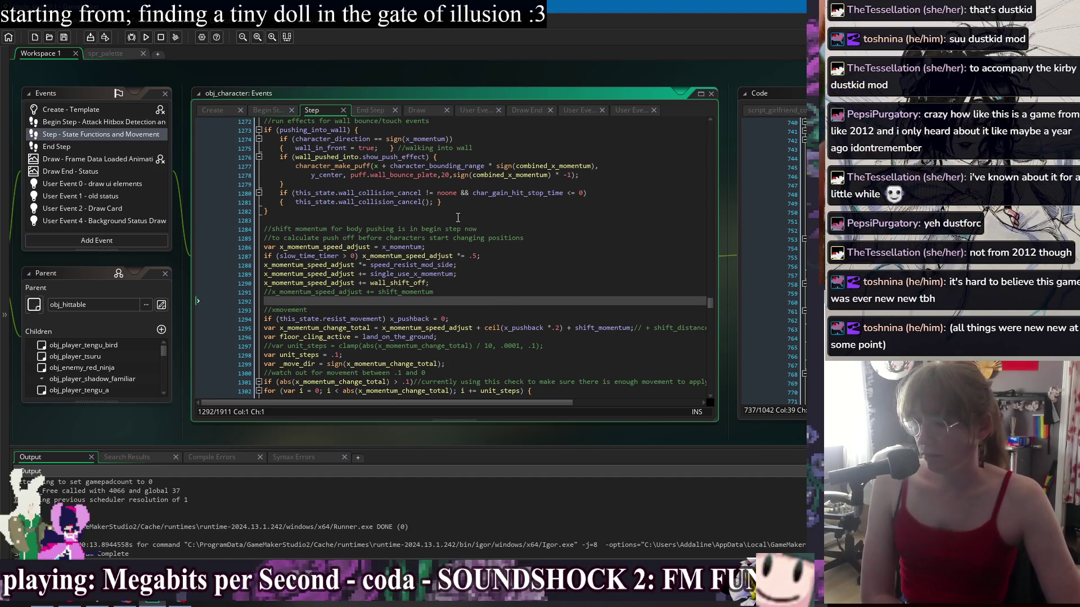
{"action": "left_click", "coordinate": [458, 218]}
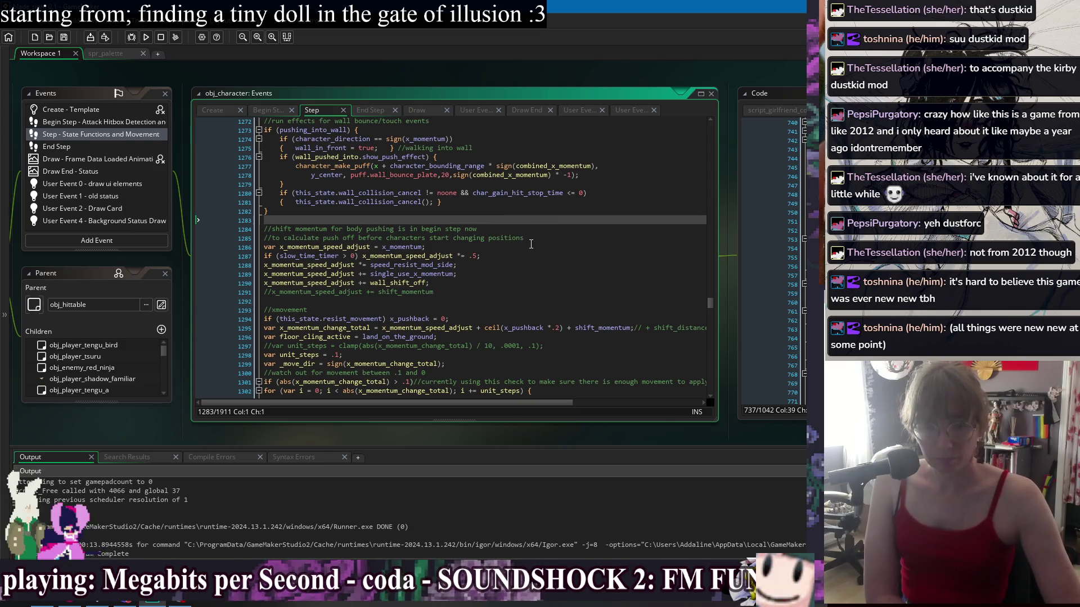
{"action": "scroll", "coordinate": [531, 244], "scroll_direction": "up", "scroll_amount": 3}
{"action": "left_click", "coordinate": [389, 275]}
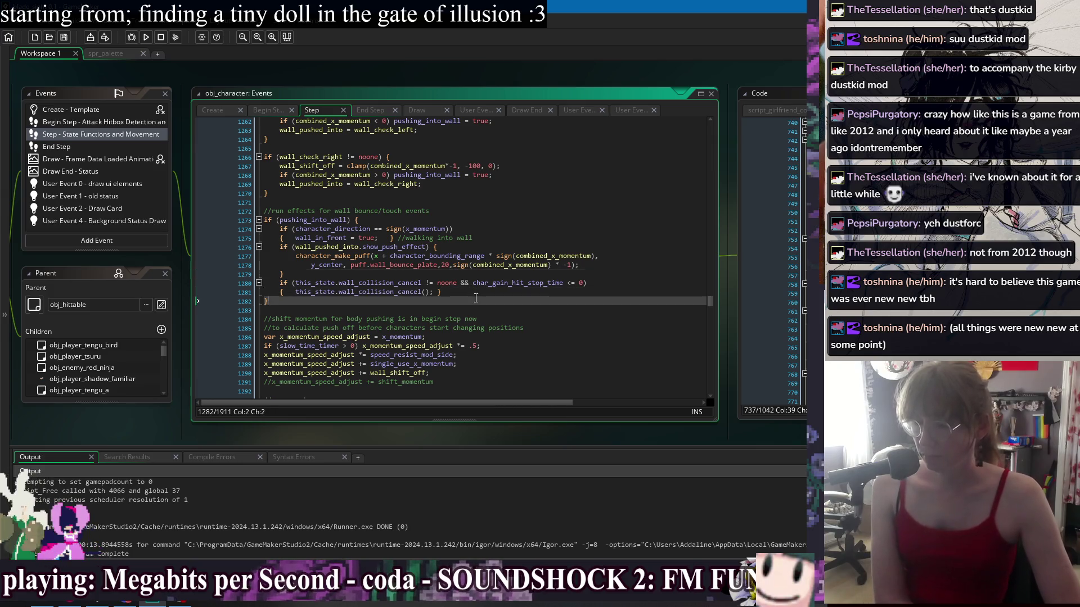
{"action": "left_click", "coordinate": [478, 309]}
{"action": "right_click", "coordinate": [370, 77]}
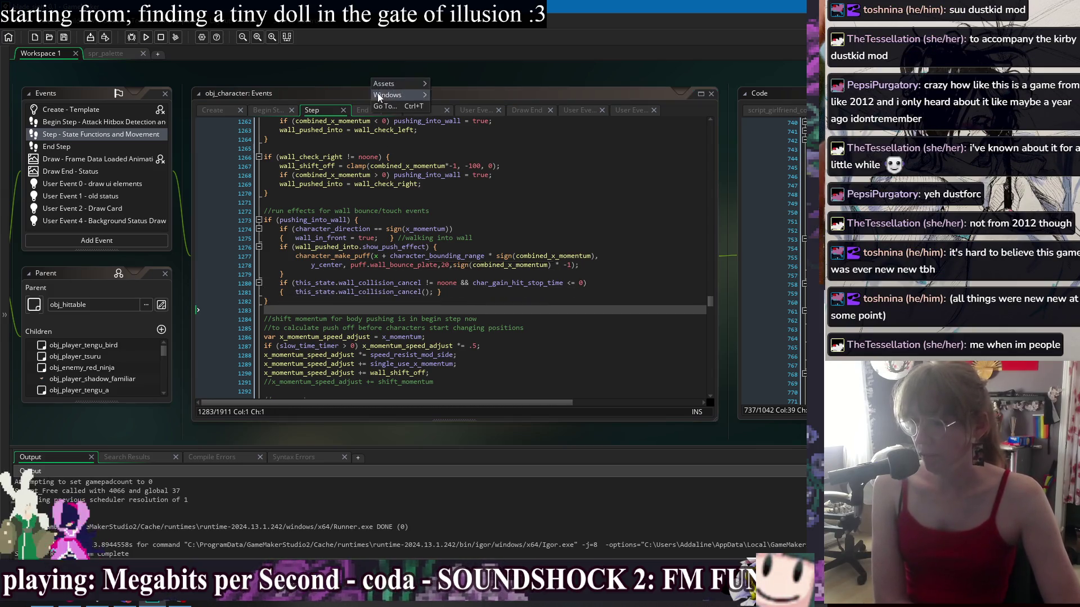
Show the Windows submenu listing the currently open editor windows
{"action": "mouse_move", "coordinate": [377, 93]}
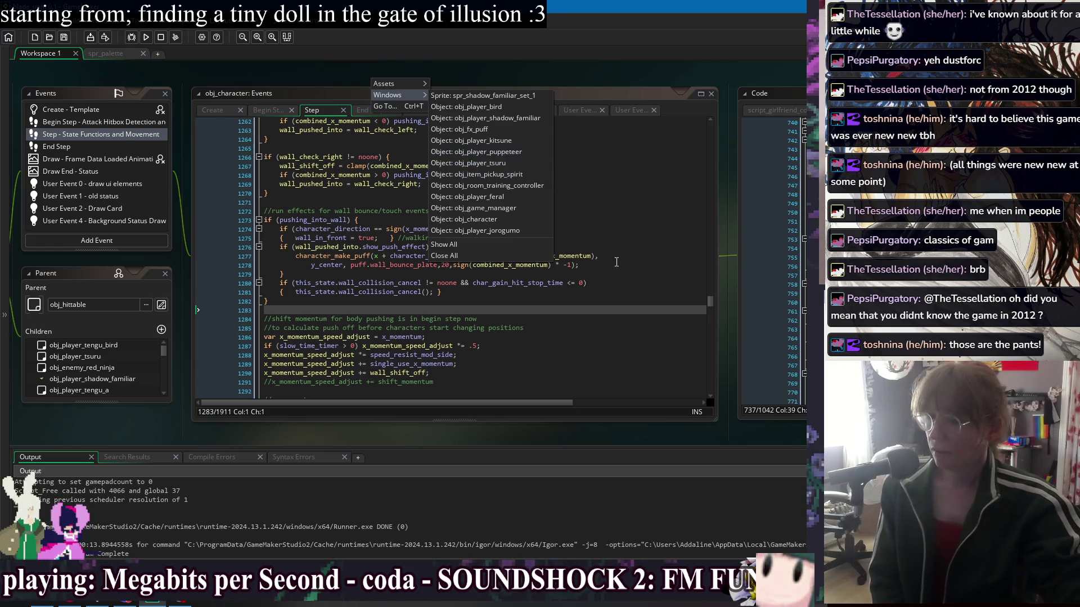
{"action": "left_click", "coordinate": [626, 333]}
{"action": "left_click", "coordinate": [626, 333]}
{"action": "left_click", "coordinate": [626, 344]}
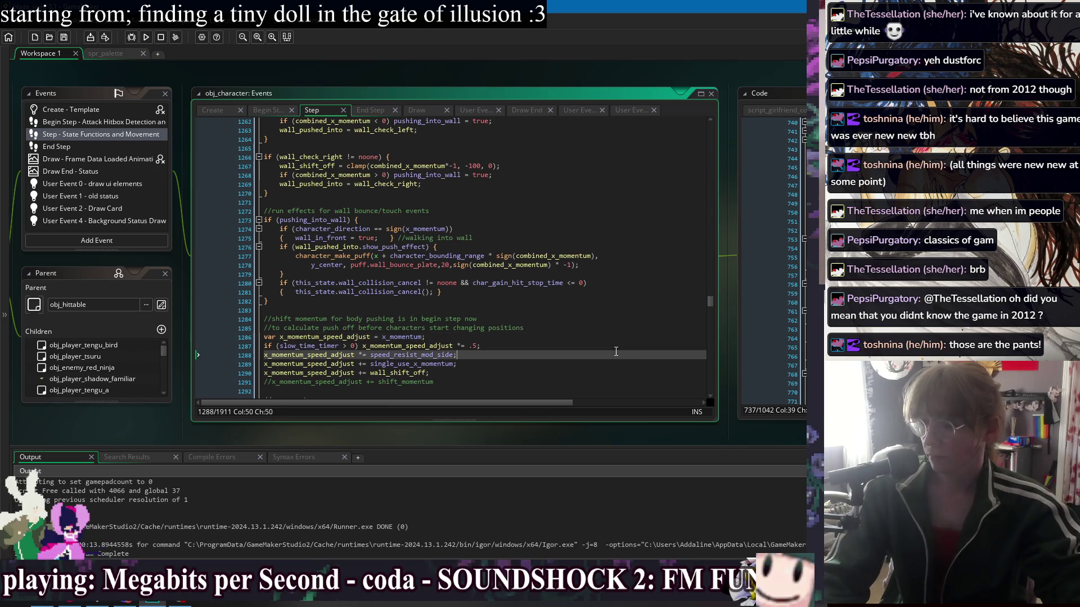
{"action": "left_click", "coordinate": [611, 310]}
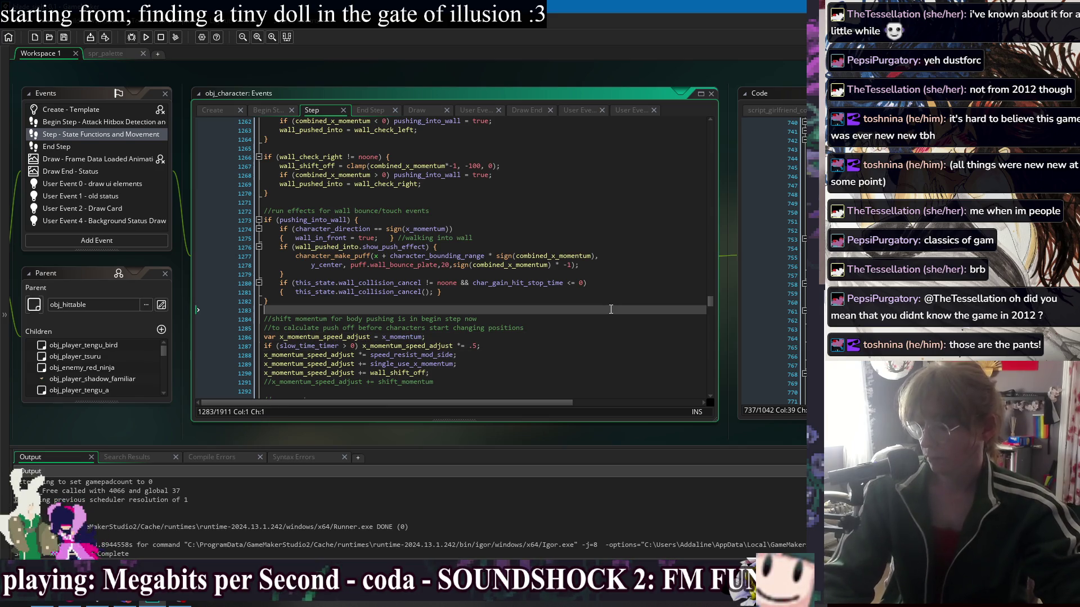
{"action": "left_click", "coordinate": [548, 292]}
{"action": "left_click", "coordinate": [564, 307]}
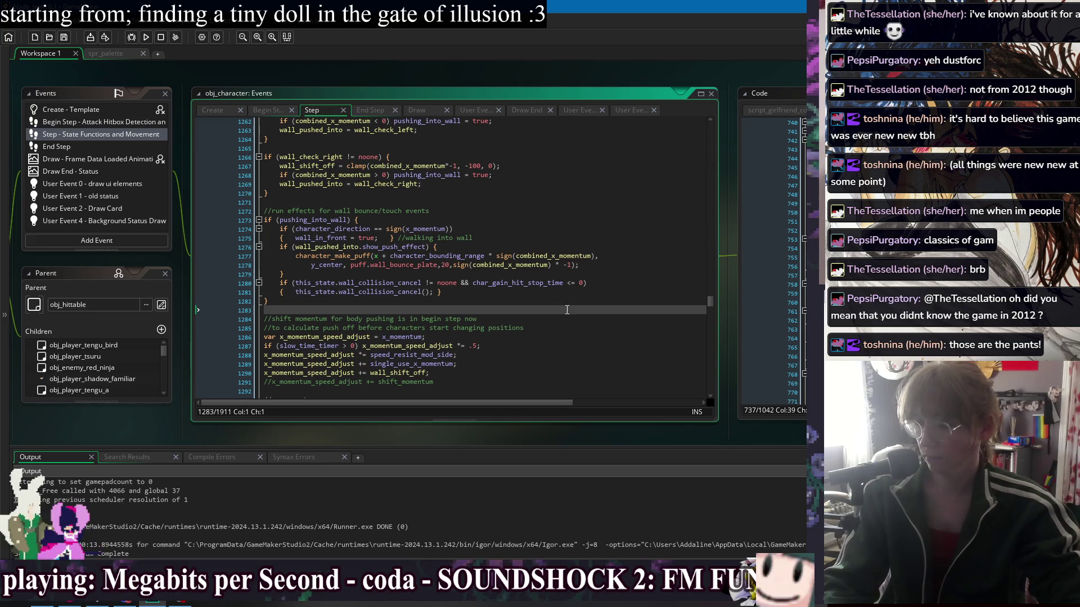
{"action": "left_click", "coordinate": [570, 275]}
{"action": "key", "text": "Down"}
{"action": "key", "text": "Down"}
{"action": "key", "text": "Down"}
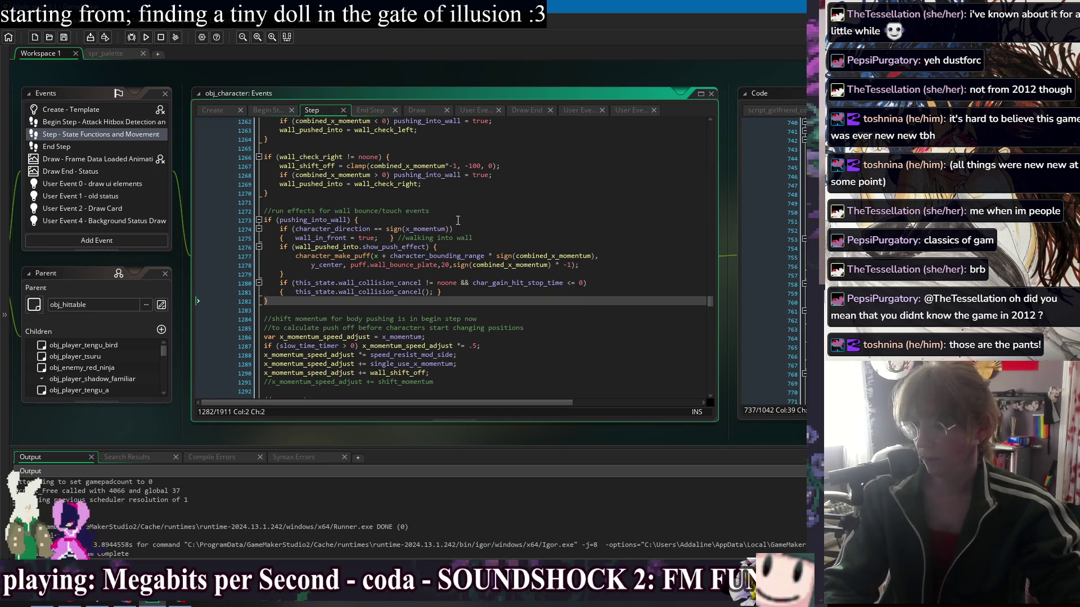
{"action": "left_click", "coordinate": [460, 202]}
{"action": "scroll", "coordinate": [516, 252], "scroll_direction": "down", "scroll_amount": 1}
{"action": "left_click", "coordinate": [513, 279]}
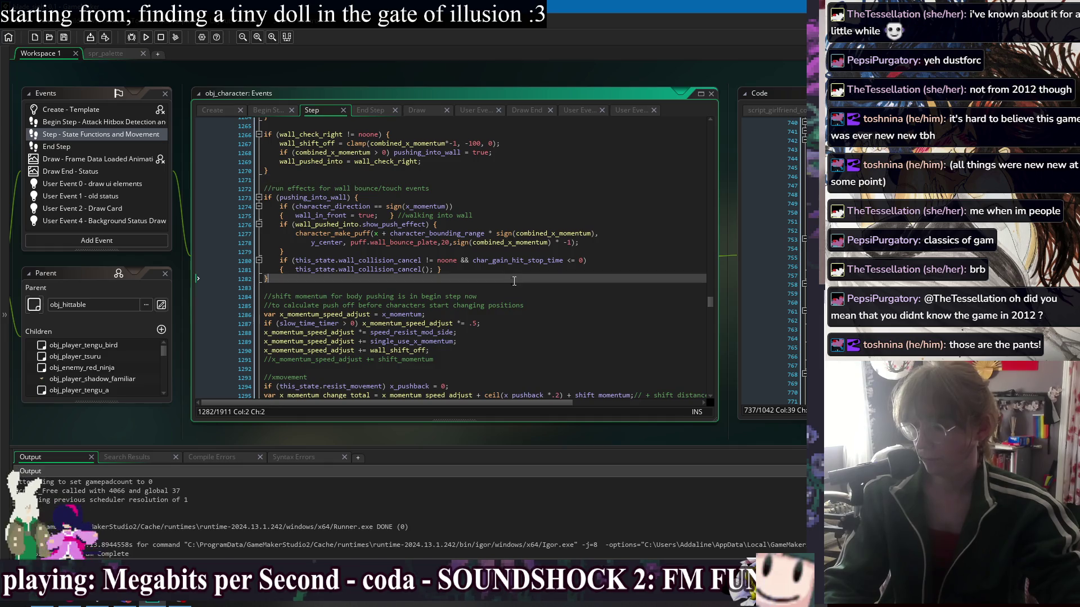
{"action": "left_click", "coordinate": [516, 287]}
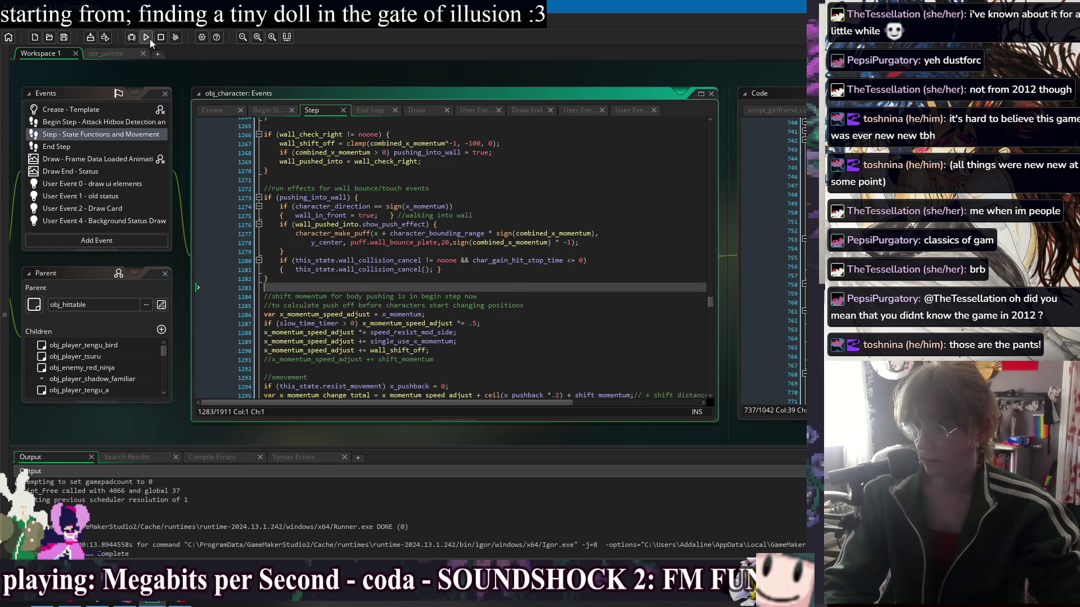
{"action": "right_click", "coordinate": [252, 70]}
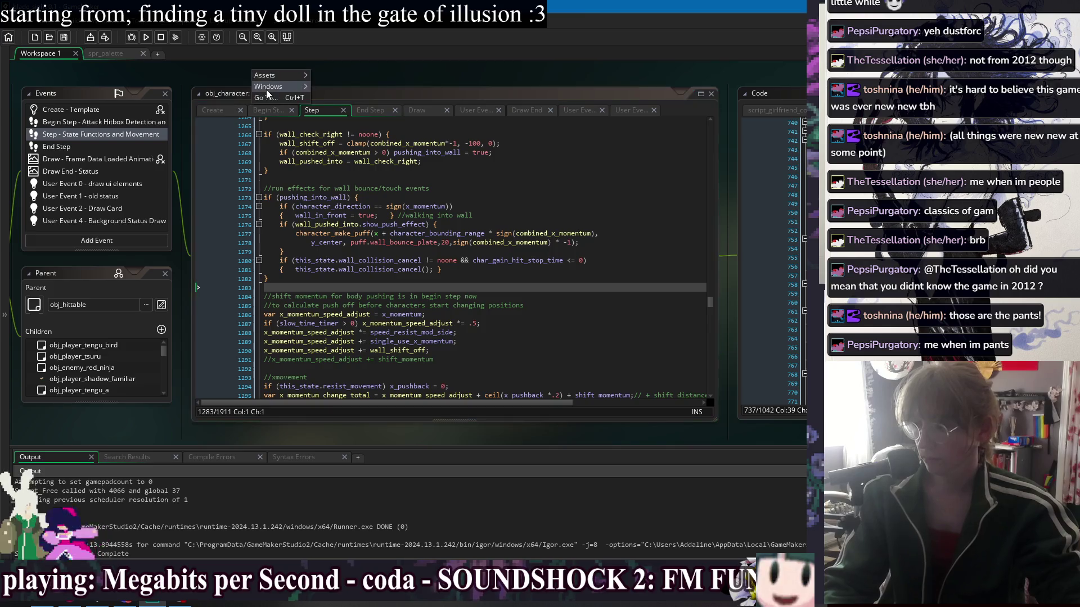
{"action": "mouse_move", "coordinate": [268, 90]}
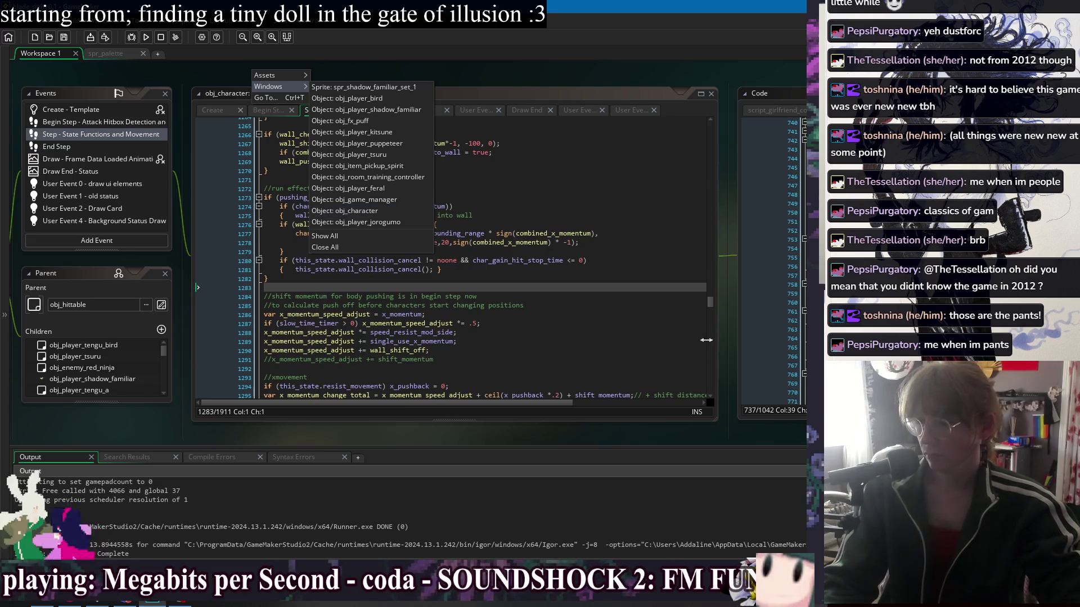
{"action": "left_click", "coordinate": [383, 211]}
{"action": "left_click", "coordinate": [601, 269]}
{"action": "left_click", "coordinate": [610, 279]}
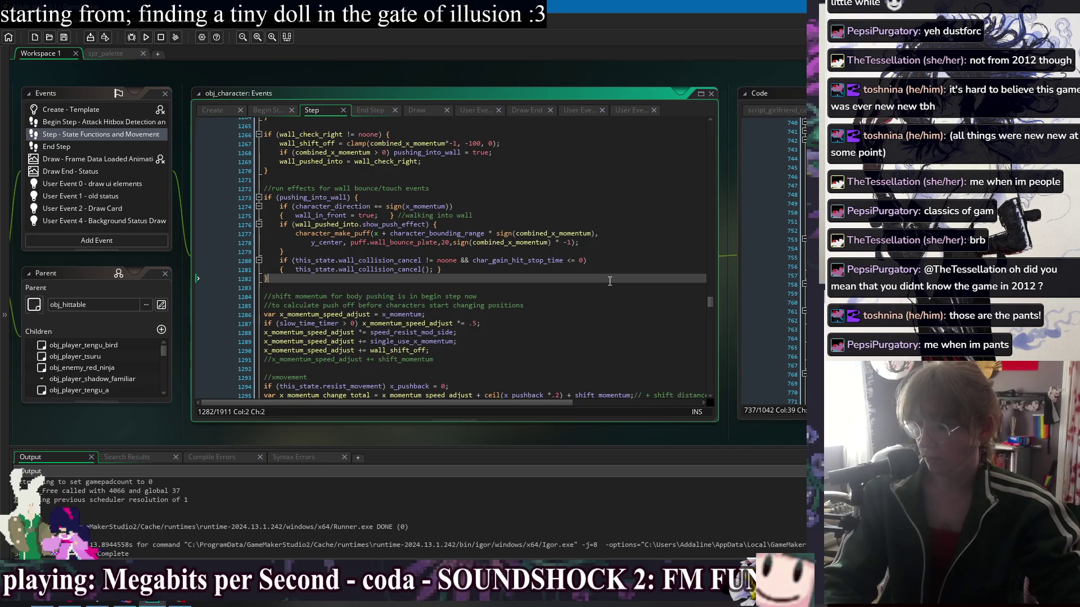
{"action": "left_click", "coordinate": [402, 195]}
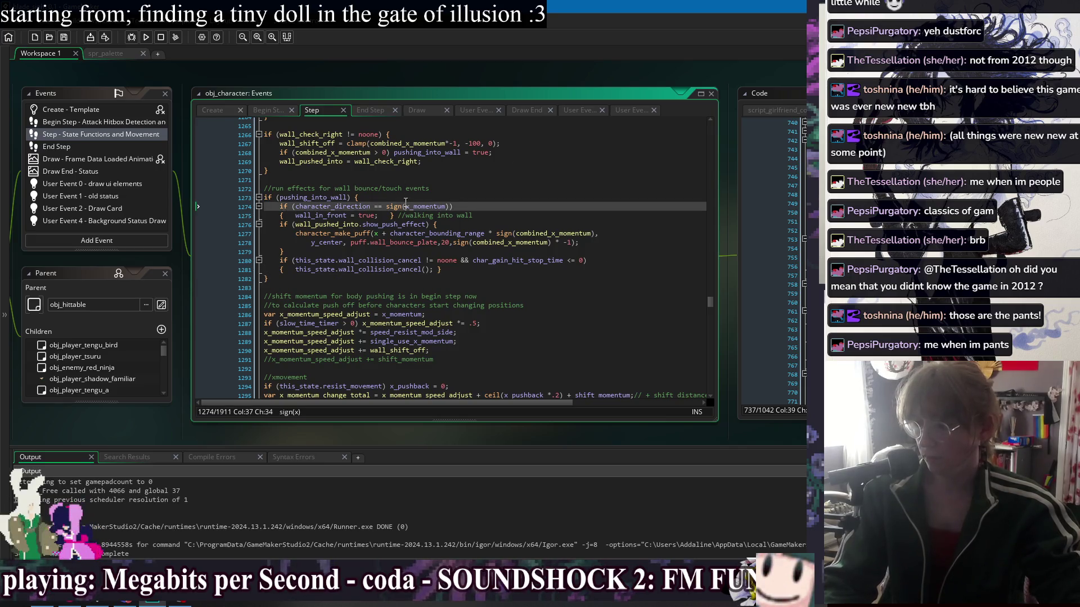
{"action": "left_click", "coordinate": [433, 281]}
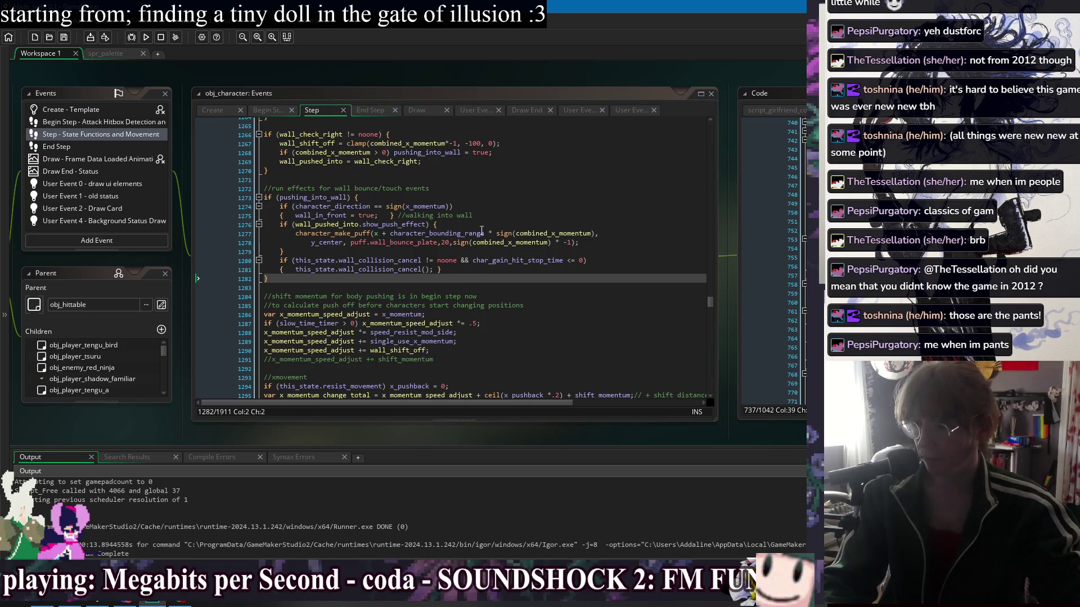
{"action": "left_click", "coordinate": [479, 279]}
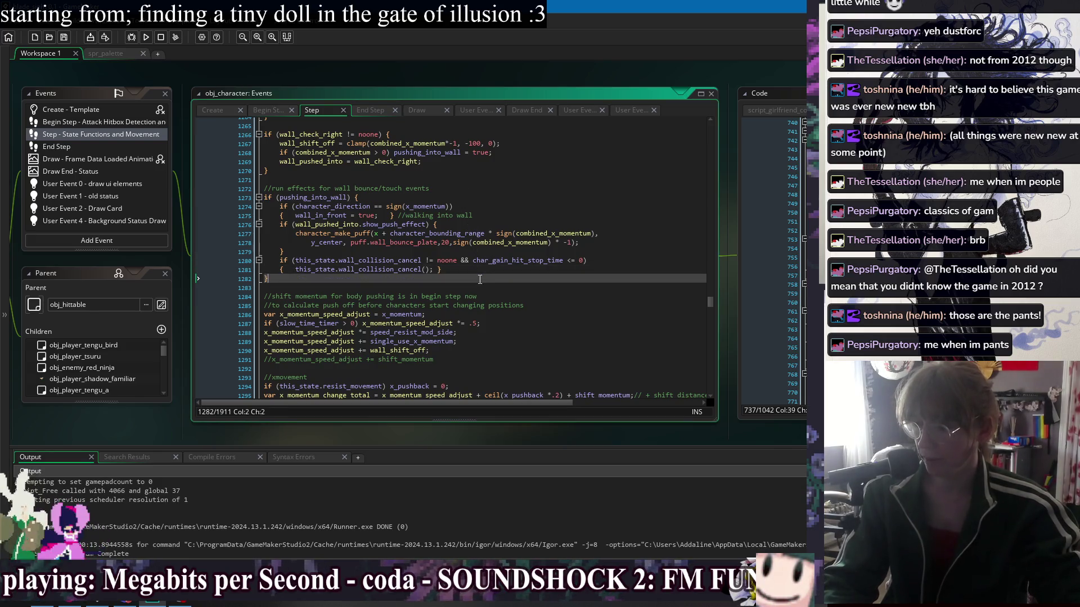
{"action": "left_click", "coordinate": [410, 206]}
{"action": "left_click", "coordinate": [423, 278]}
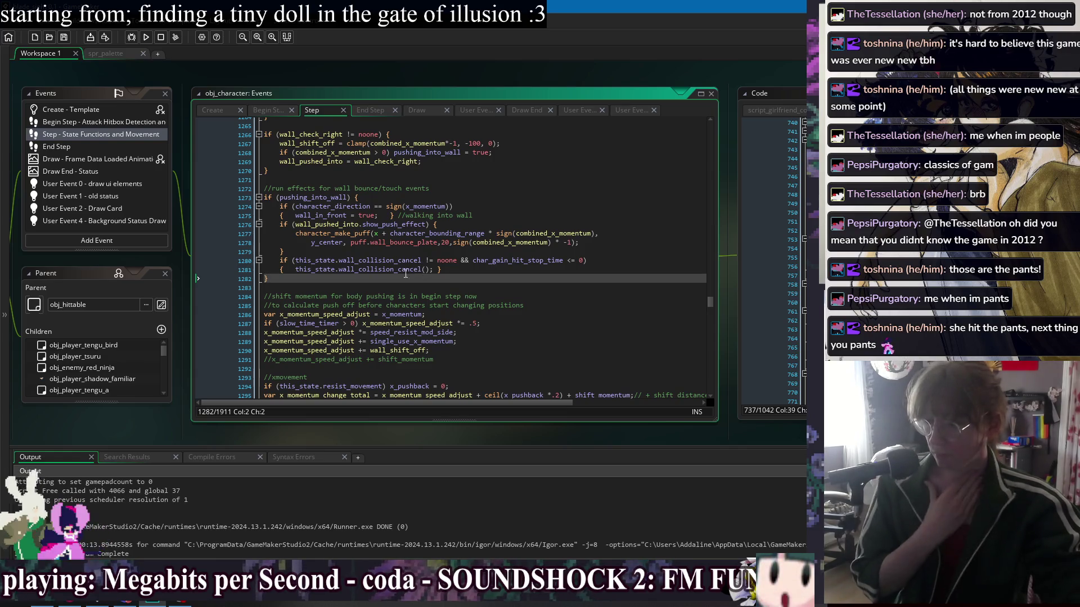
{"action": "left_click", "coordinate": [349, 197]}
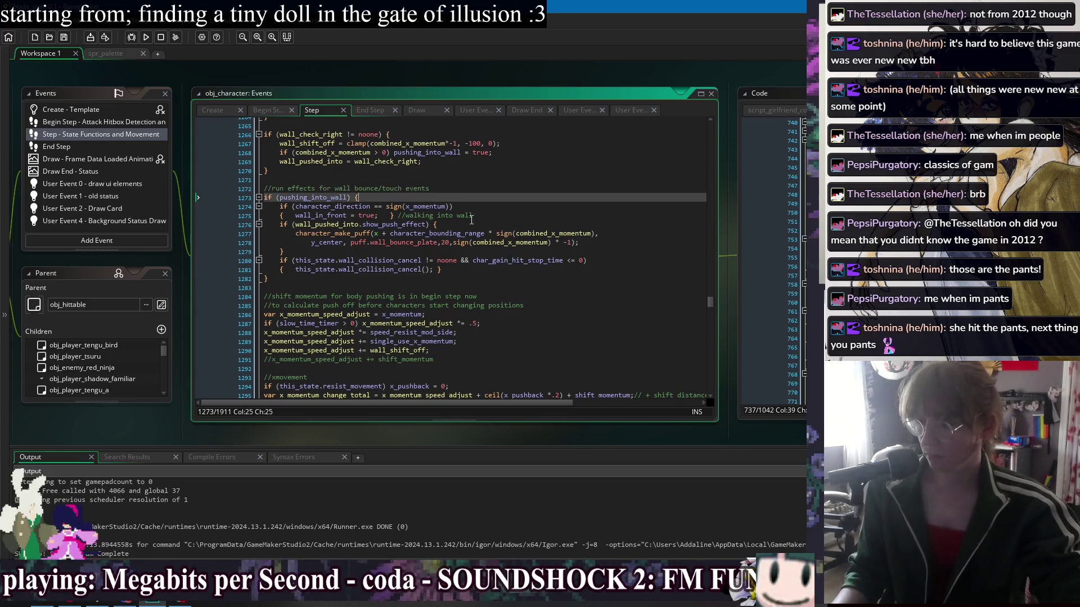
{"action": "left_click", "coordinate": [572, 276]}
{"action": "key", "text": "ctrl+f"}
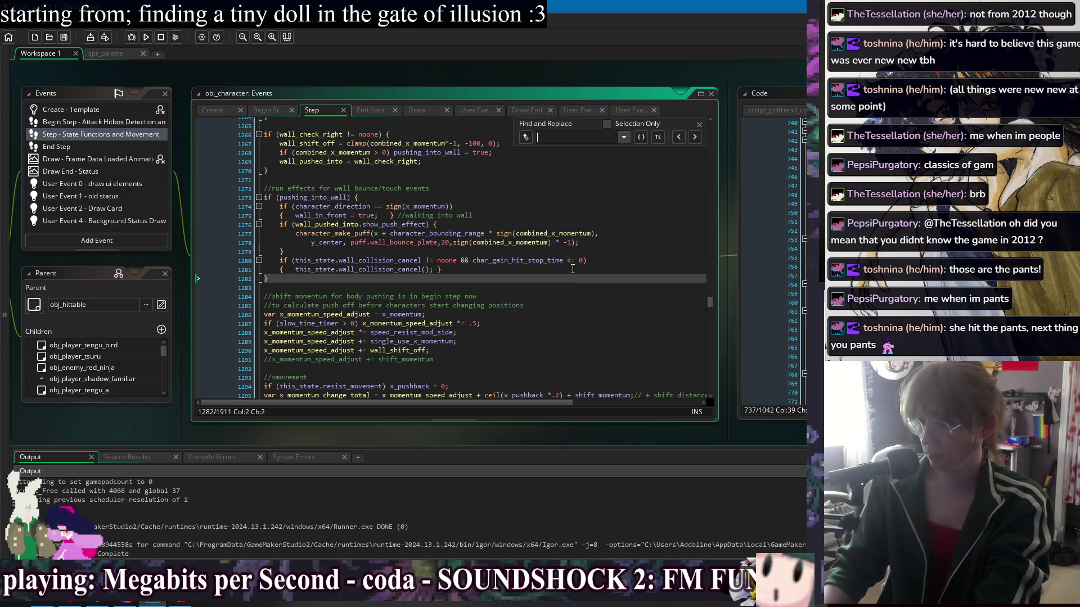
Find 'repel' in the Step code and try a new line below the soft_wall_repel check, then delete it
{"action": "type", "text": "r"}
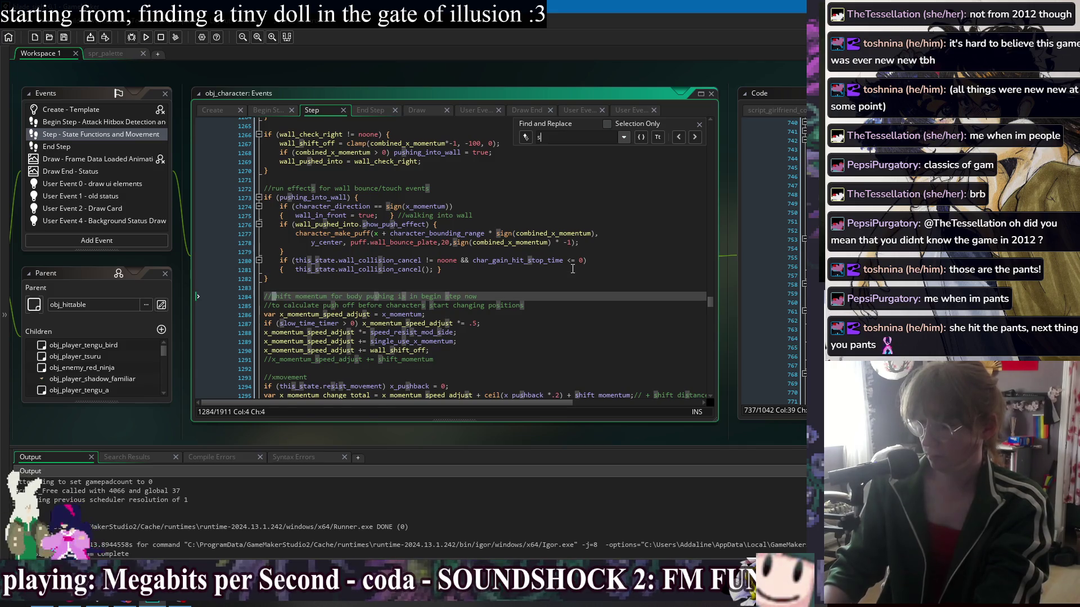
{"action": "type", "text": "epel"}
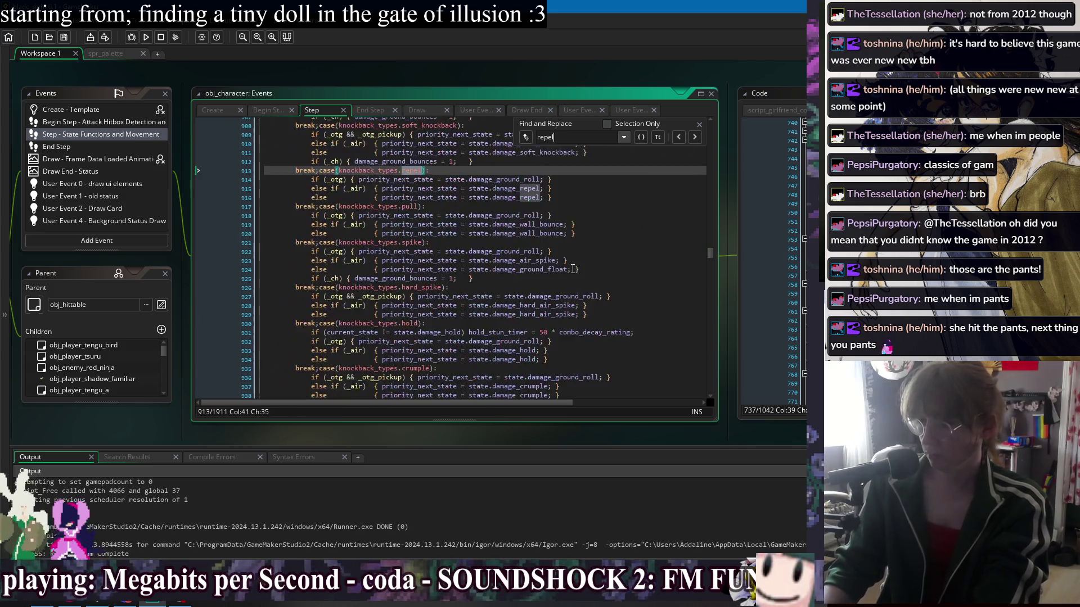
{"action": "left_click", "coordinate": [677, 136]}
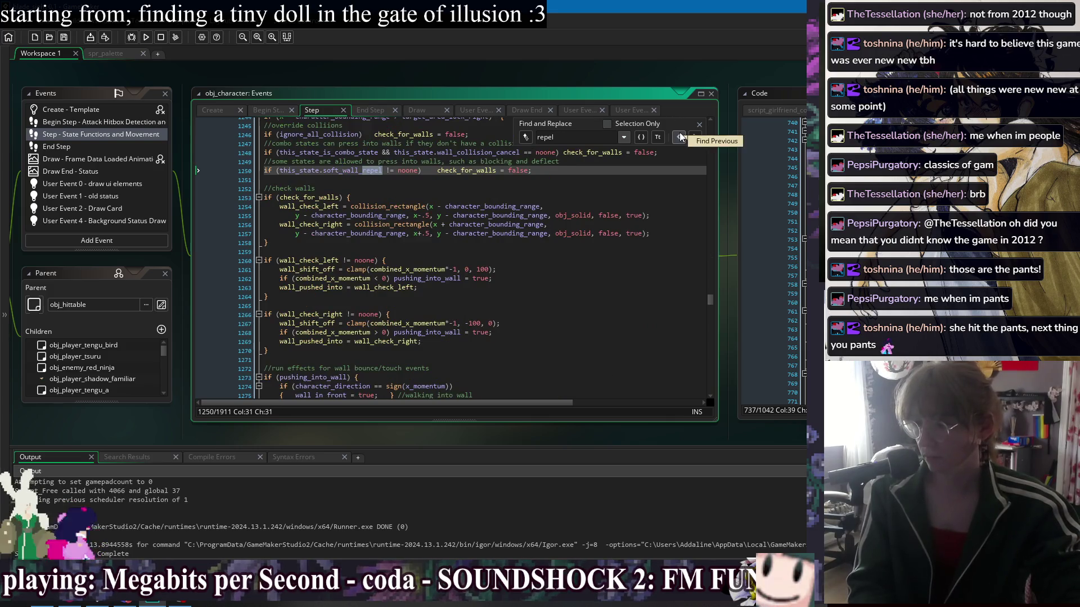
{"action": "left_click", "coordinate": [699, 124]}
{"action": "scroll", "coordinate": [514, 204], "scroll_direction": "up", "scroll_amount": 3}
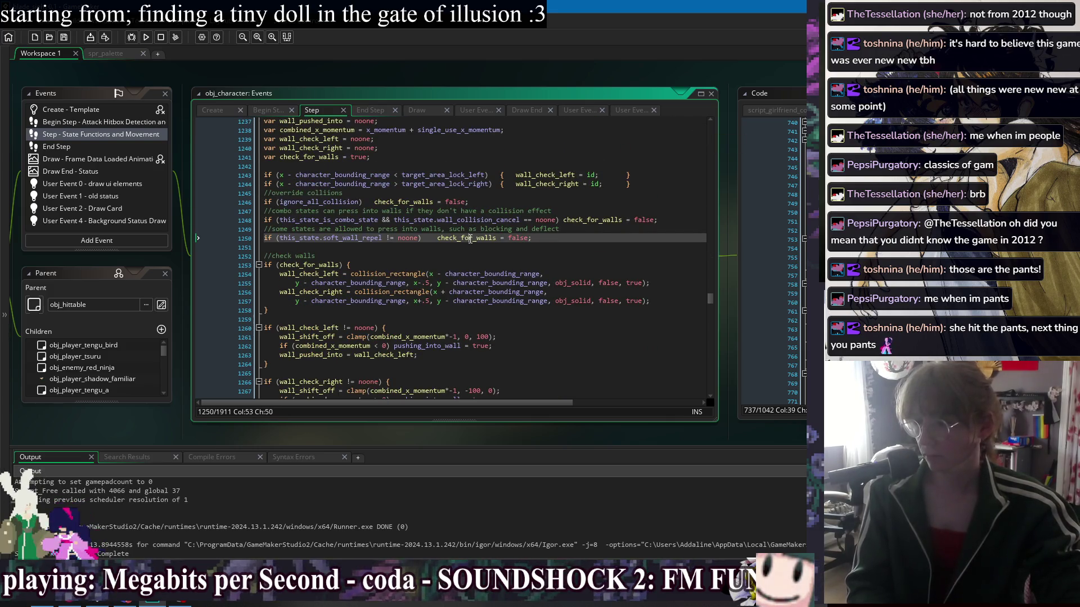
{"action": "double_click", "coordinate": [470, 238]}
{"action": "key", "text": "End"}
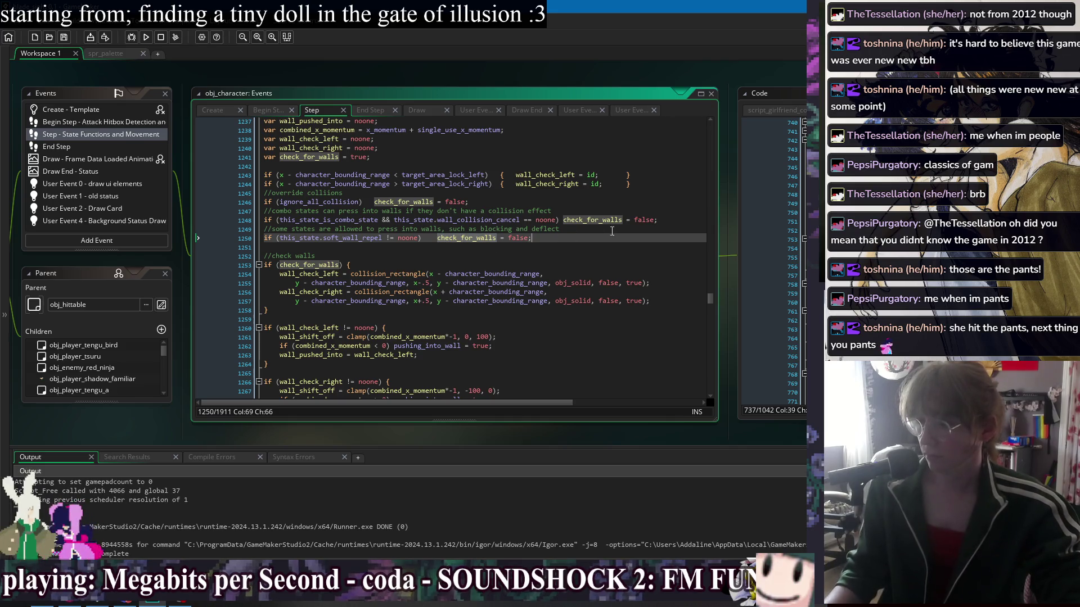
{"action": "key", "text": "Return"}
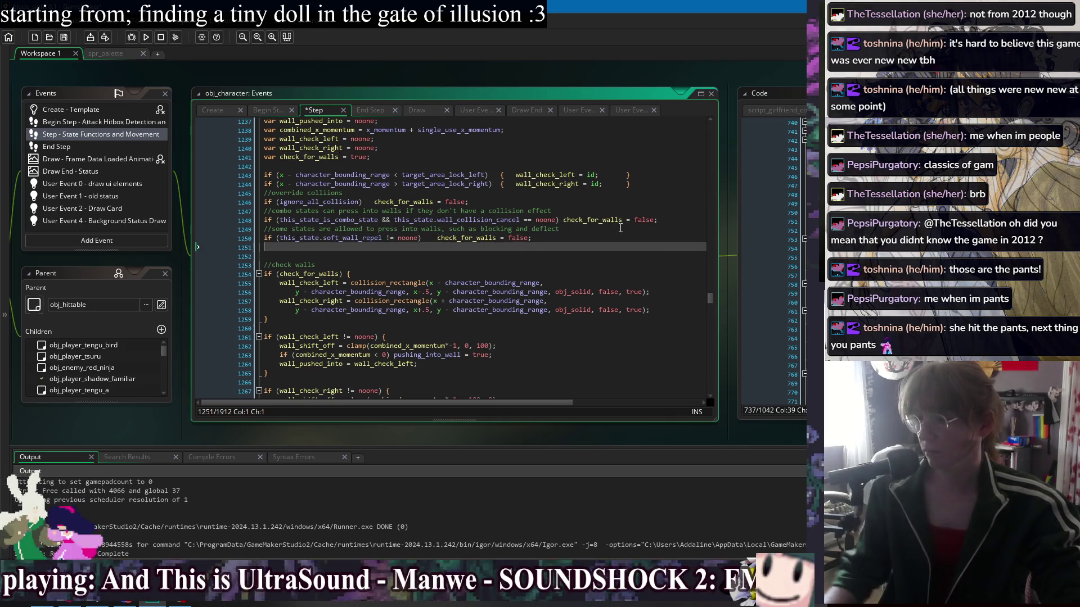
{"action": "type", "text": "if (th"}
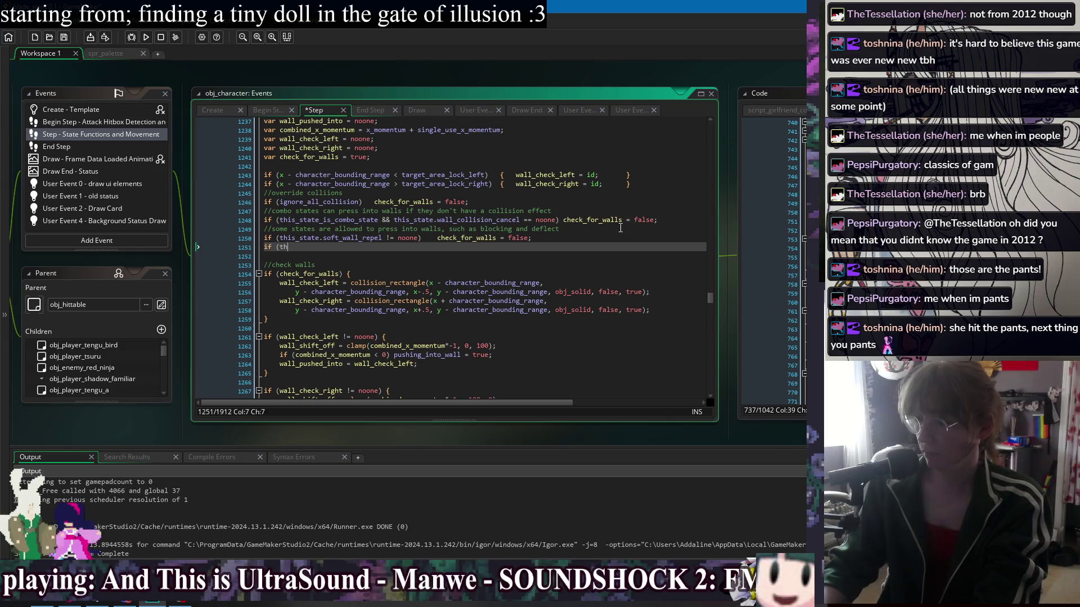
{"action": "type", "text": "is_state.s"}
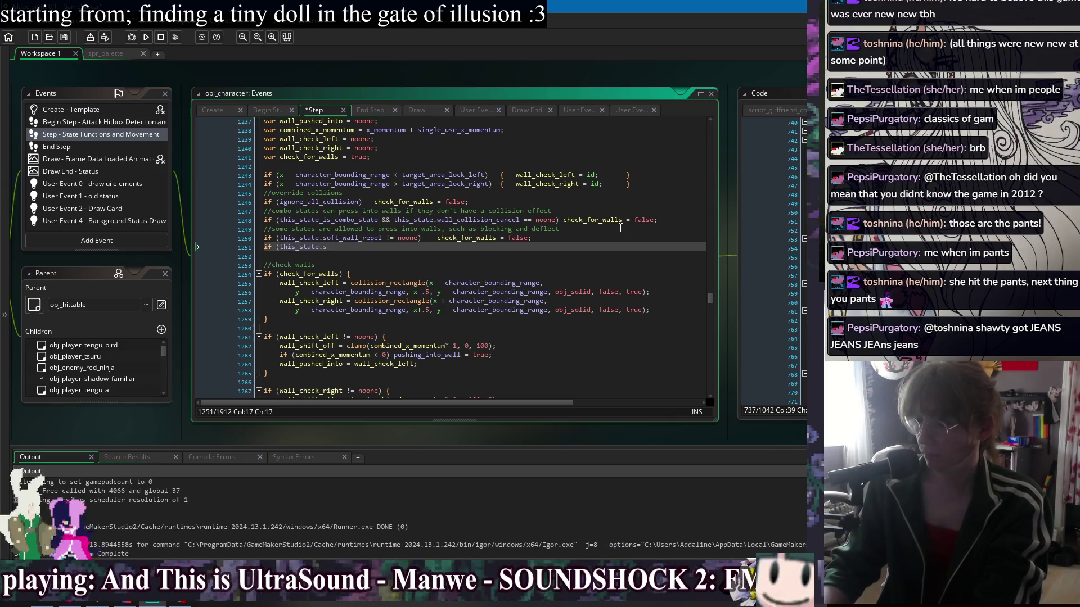
{"action": "type", "text": "oft_wal"}
{"action": "type", "text": "l_repel == 2"}
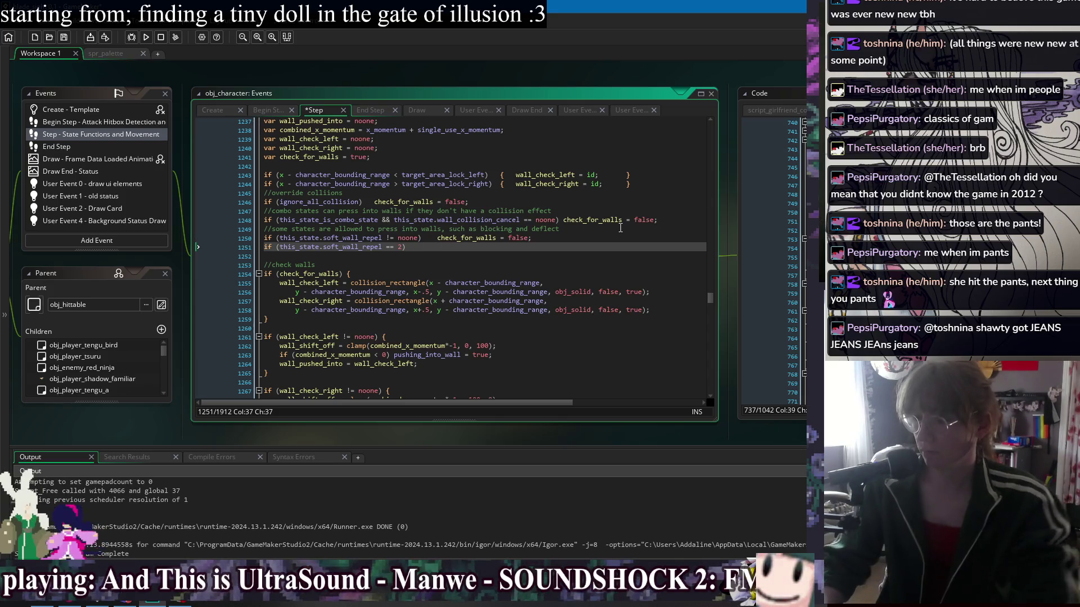
{"action": "key", "text": "BackSpace"}
{"action": "key", "text": "BackSpace"}
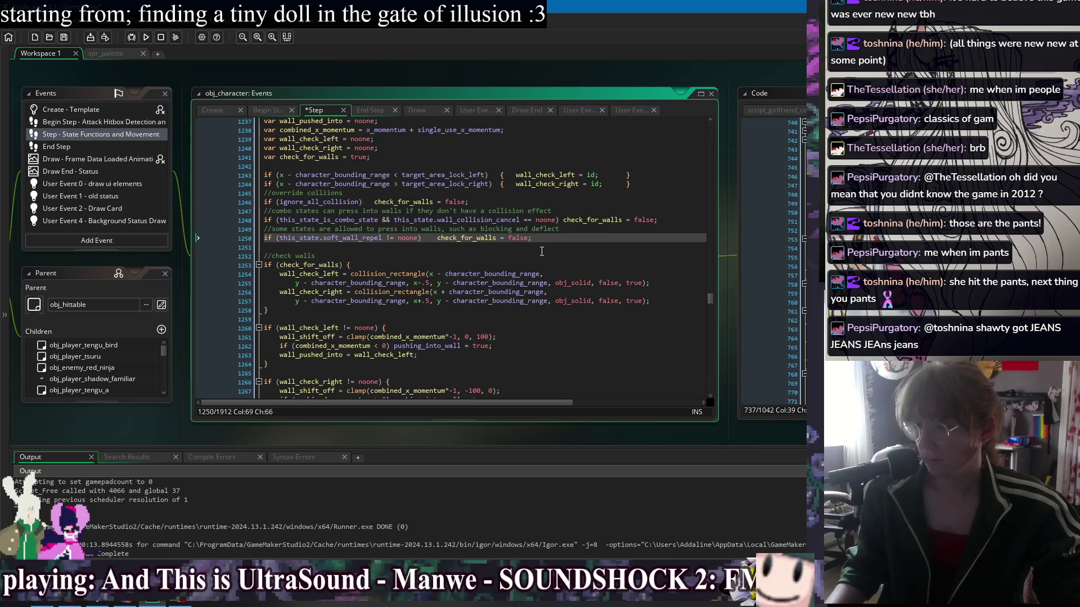
Insert a blank line after the wall push-effect block, discarding a trial soft_wall_repel == 2 line
{"action": "left_click", "coordinate": [380, 309]}
{"action": "scroll", "coordinate": [429, 293], "scroll_direction": "down", "scroll_amount": 2}
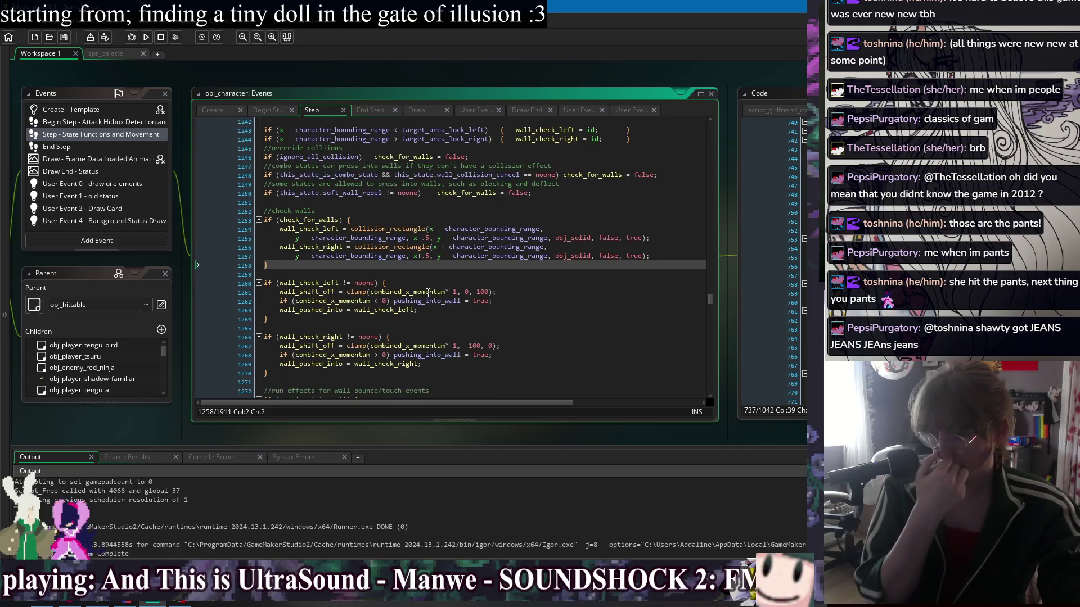
{"action": "left_click", "coordinate": [476, 372]}
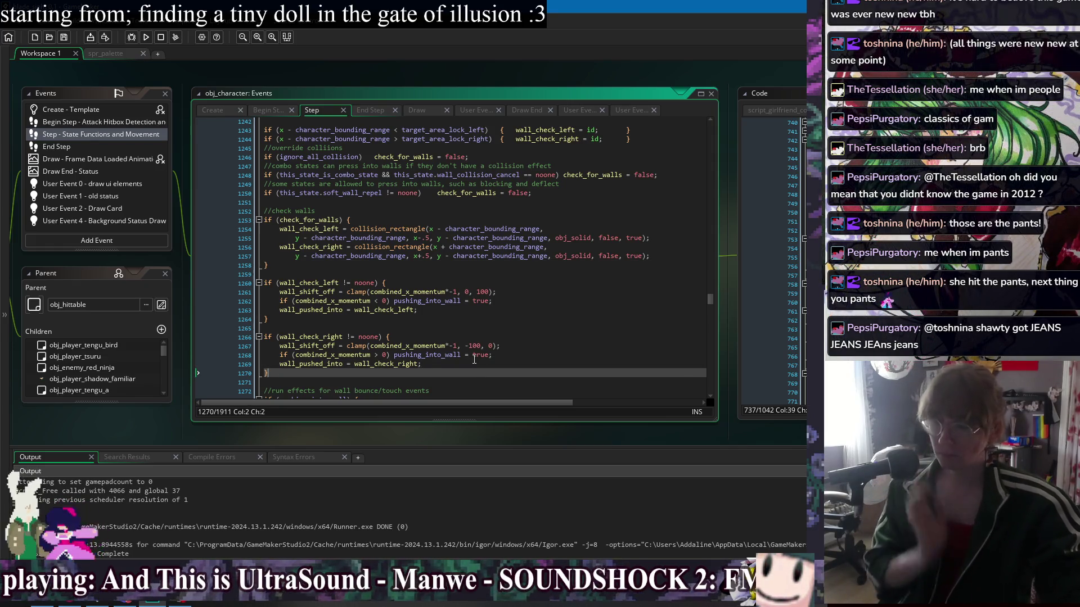
{"action": "scroll", "coordinate": [474, 359], "scroll_direction": "down", "scroll_amount": 3}
{"action": "scroll", "coordinate": [496, 298], "scroll_direction": "down", "scroll_amount": 2}
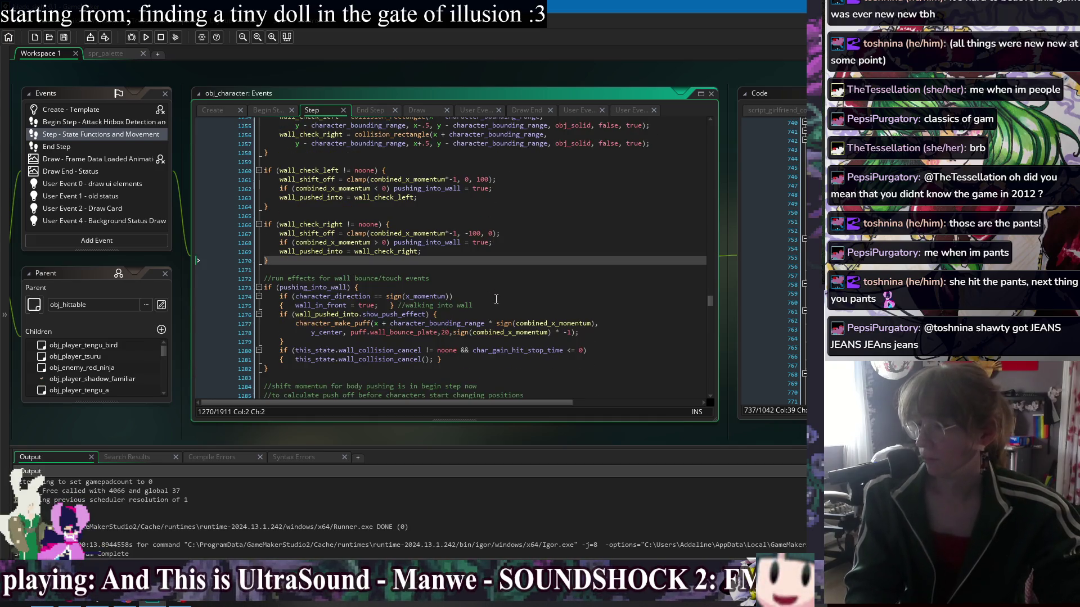
{"action": "double_click", "coordinate": [416, 243]}
{"action": "left_click", "coordinate": [456, 284]}
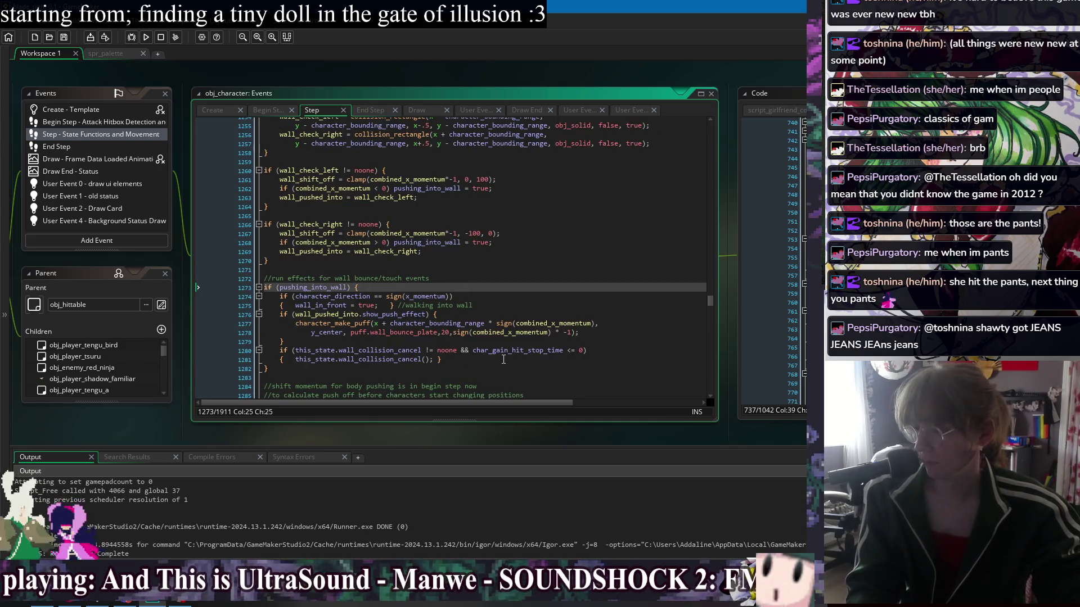
{"action": "left_click", "coordinate": [458, 359]}
{"action": "left_click", "coordinate": [460, 341]}
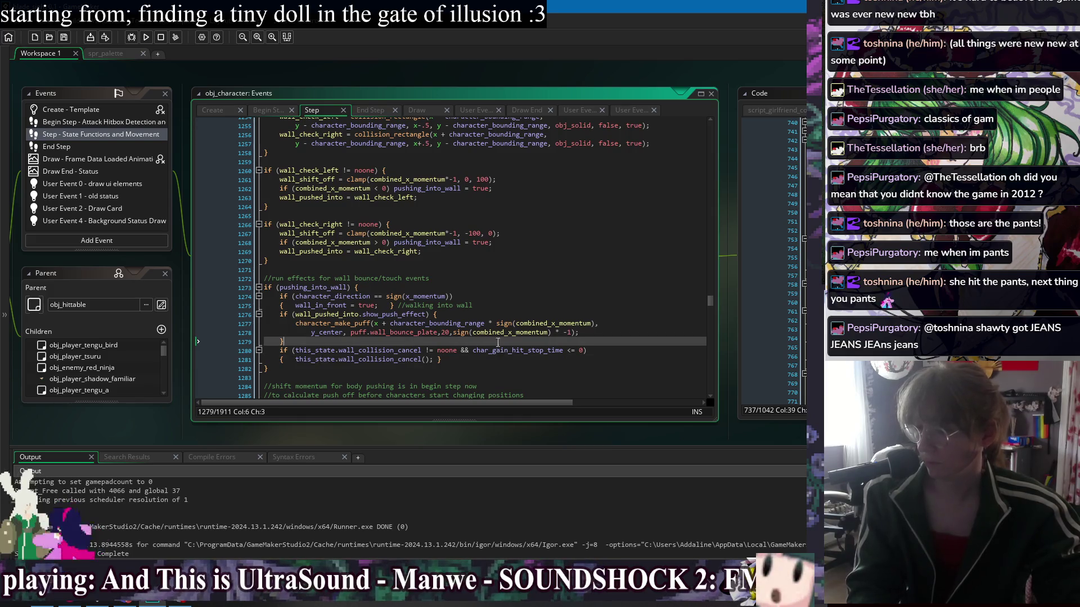
{"action": "key", "text": "Return"}
{"action": "key", "text": "Return"}
{"action": "key", "text": "Return"}
{"action": "key", "text": "Up"}
{"action": "key", "text": "Up"}
{"action": "type", "text": "if (this_state.soft_wall_repel == 2)"}
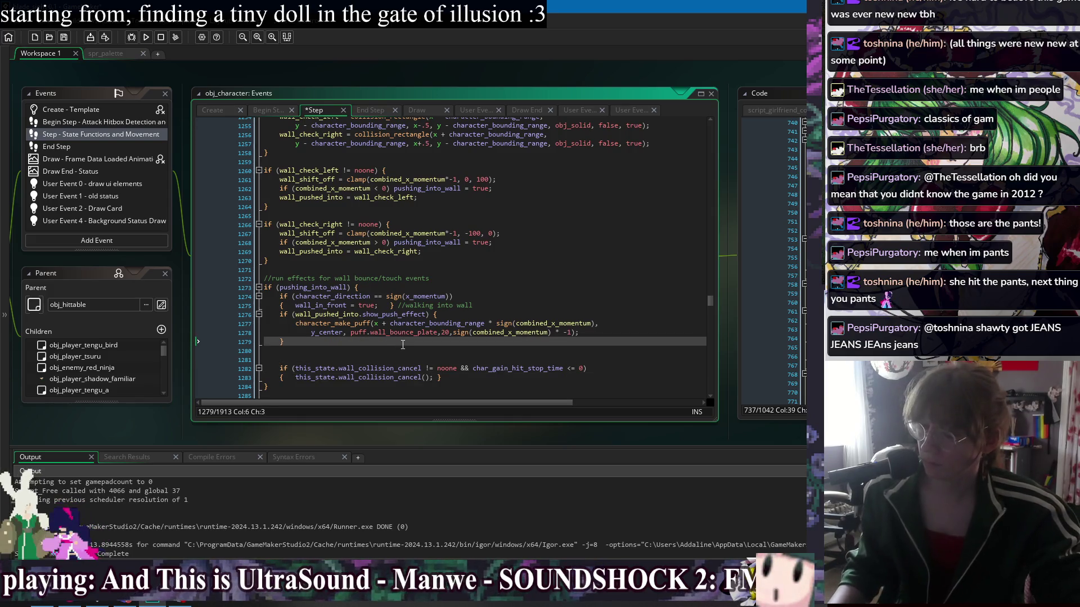
{"action": "key", "text": "alt+Down"}
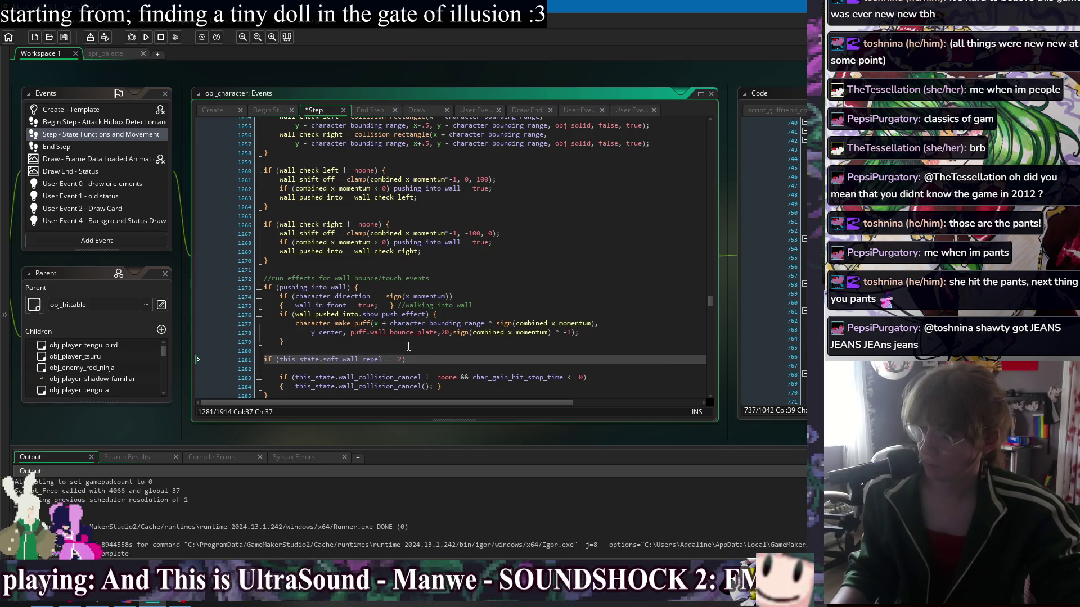
{"action": "key", "text": "shift+Home"}
{"action": "key", "text": "BackSpace"}
{"action": "key", "text": "BackSpace"}
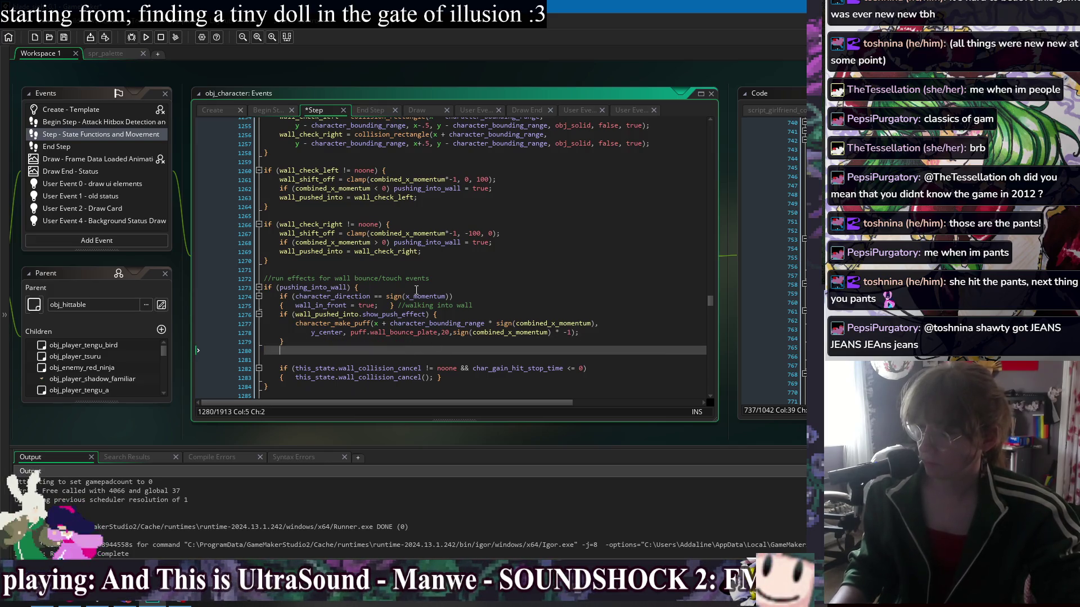
{"action": "key", "text": "Delete"}
Check both wall_shift_off matches, then project-search soft_wall_repel from line 1250
{"action": "double_click", "coordinate": [307, 234]}
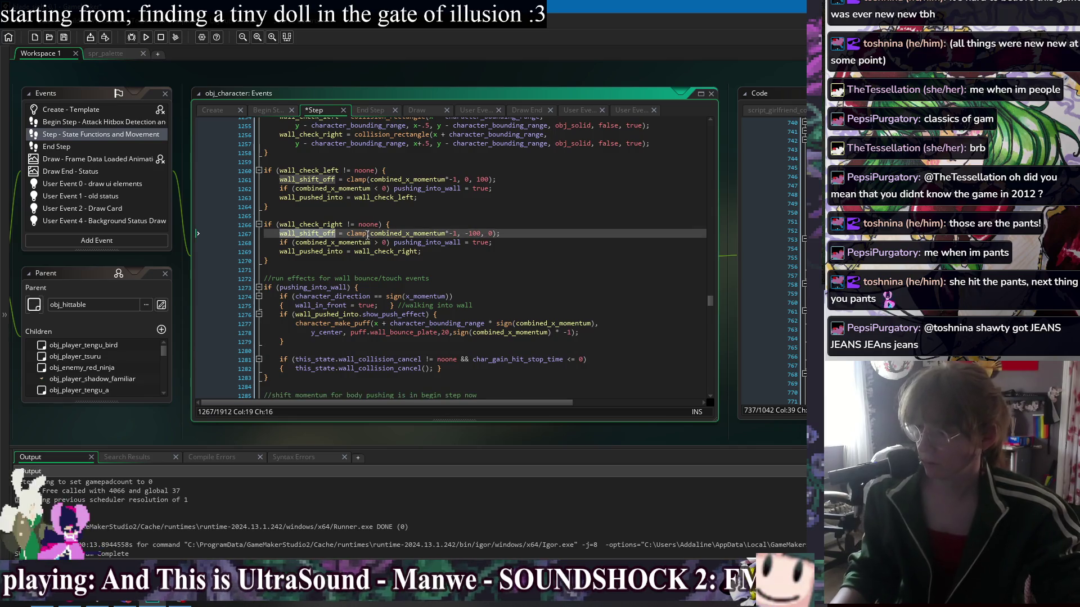
{"action": "key", "text": "ctrl+f"}
{"action": "left_click", "coordinate": [694, 136]}
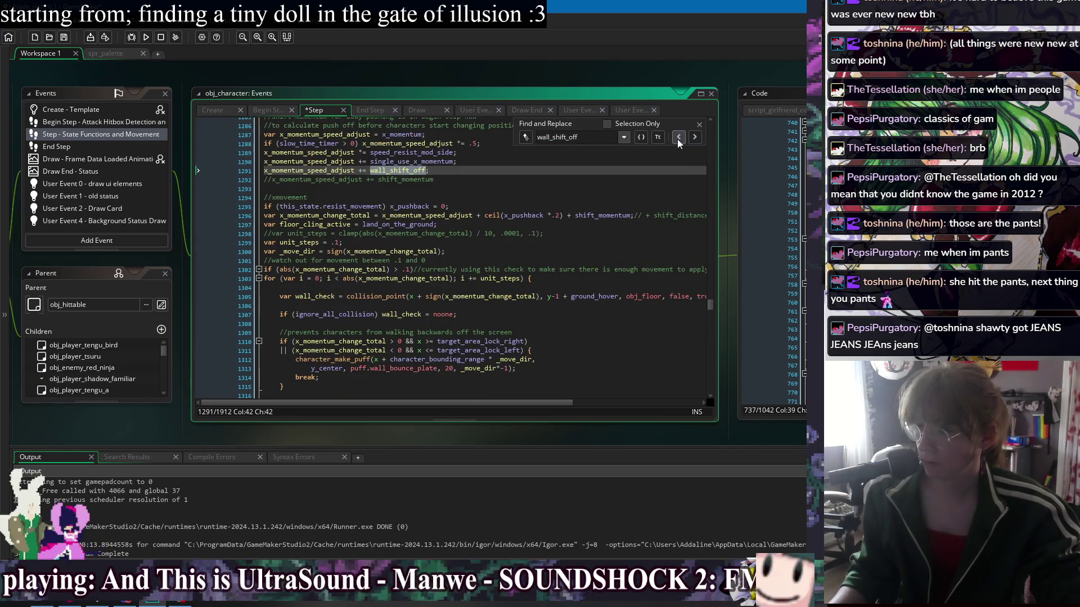
{"action": "left_click", "coordinate": [678, 138]}
{"action": "scroll", "coordinate": [494, 257], "scroll_direction": "up", "scroll_amount": 3}
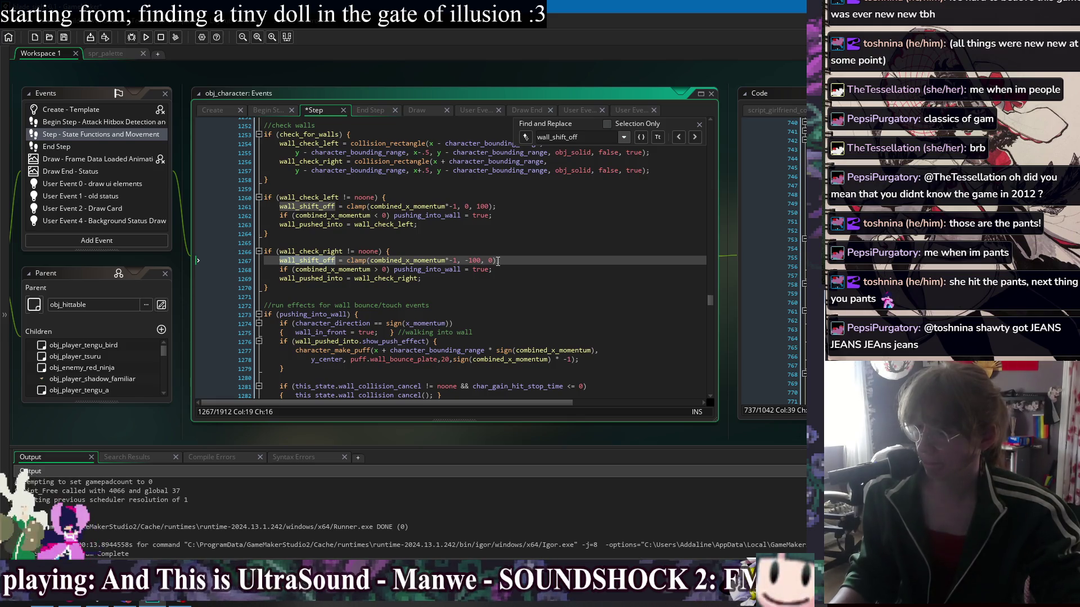
{"action": "scroll", "coordinate": [498, 261], "scroll_direction": "up", "scroll_amount": 2}
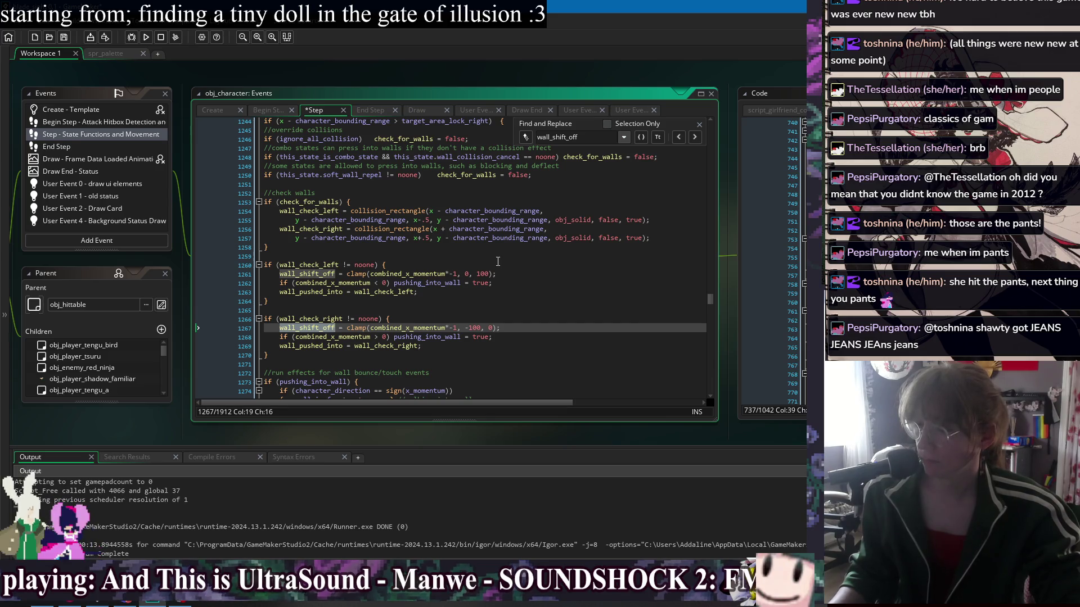
{"action": "left_click", "coordinate": [700, 125]}
{"action": "left_click", "coordinate": [394, 212]}
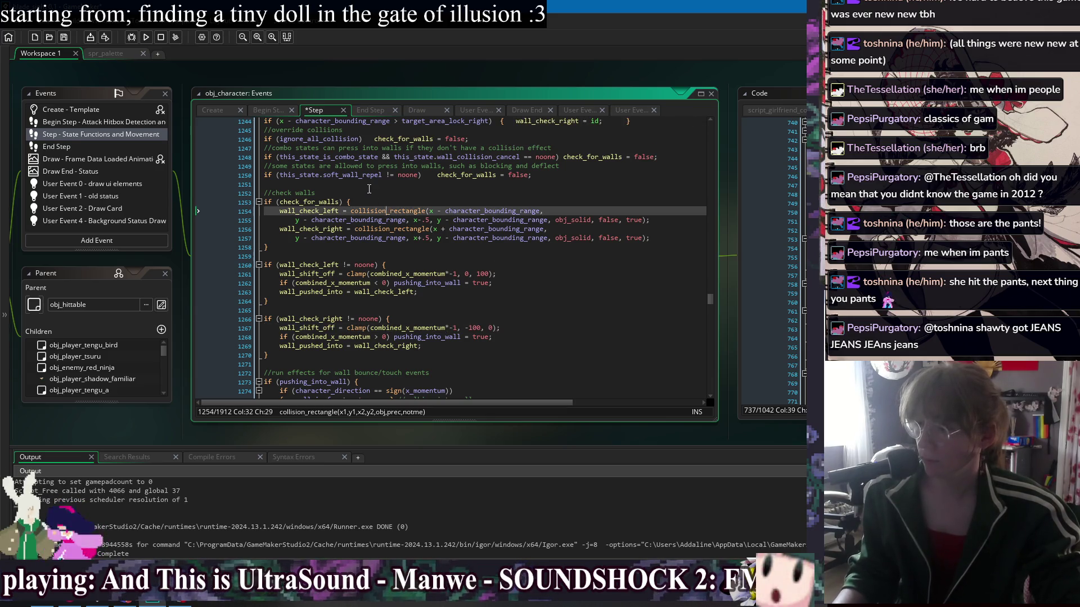
{"action": "left_click", "coordinate": [359, 180]}
{"action": "left_click", "coordinate": [363, 175]}
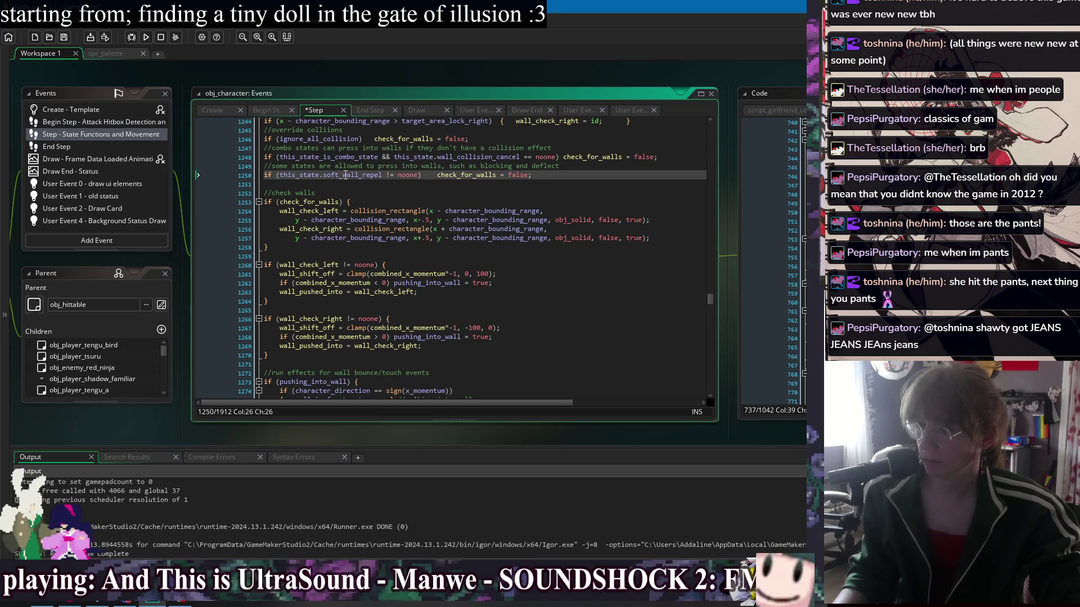
{"action": "double_click", "coordinate": [345, 174]}
{"action": "key", "text": "ctrl+shift+f"}
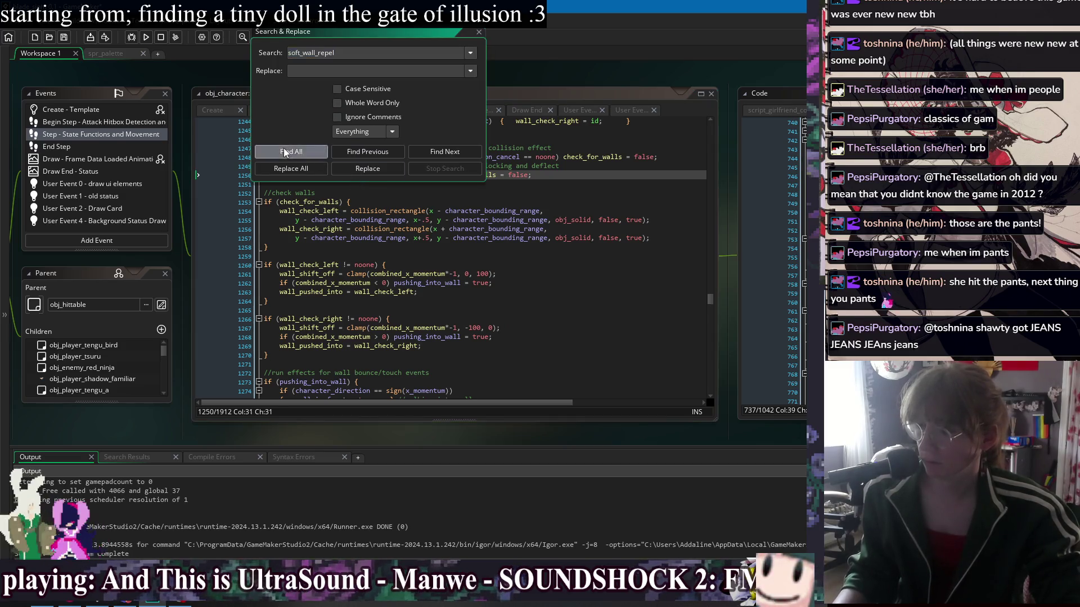
List every project use of soft_wall_repel and inspect the obj_character Create match at line 1355
{"action": "key", "text": "Return"}
{"action": "double_click", "coordinate": [393, 501]}
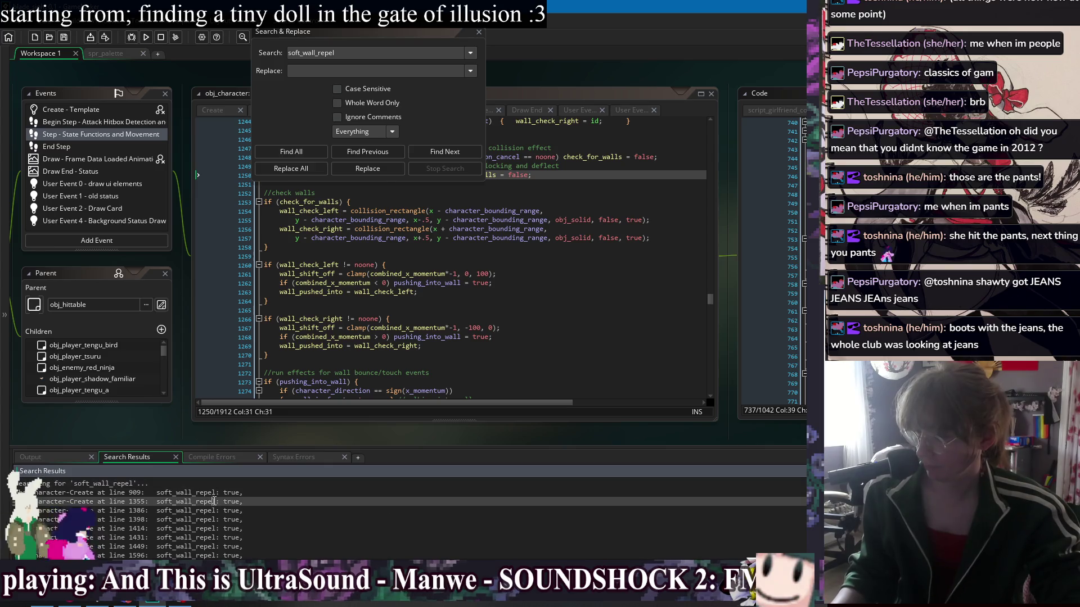
{"action": "scroll", "coordinate": [538, 308], "scroll_direction": "up", "scroll_amount": 5}
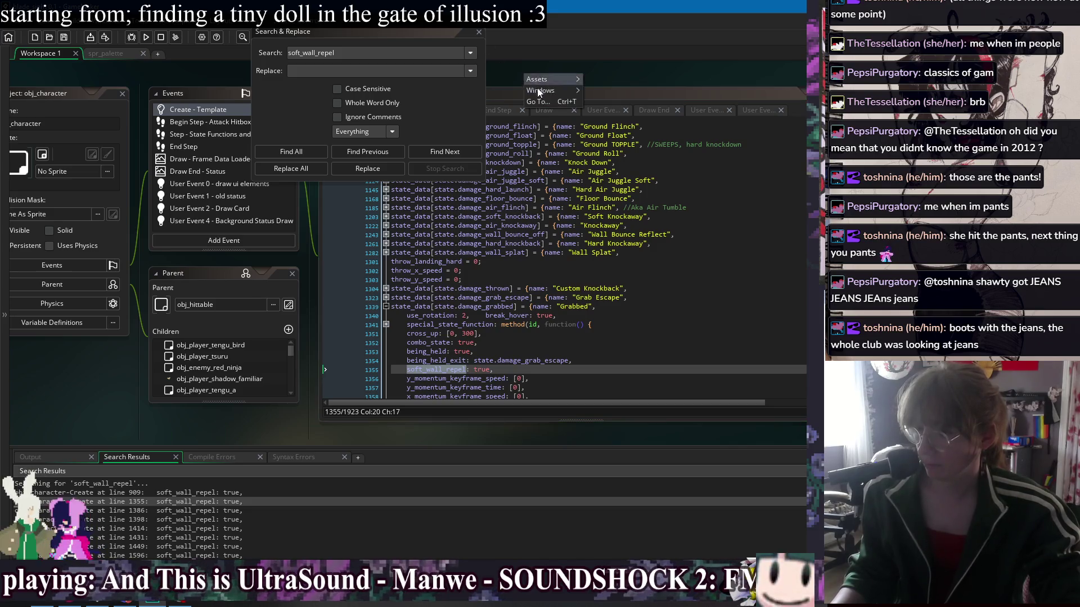
{"action": "left_click", "coordinate": [567, 92]}
{"action": "left_click", "coordinate": [654, 216]}
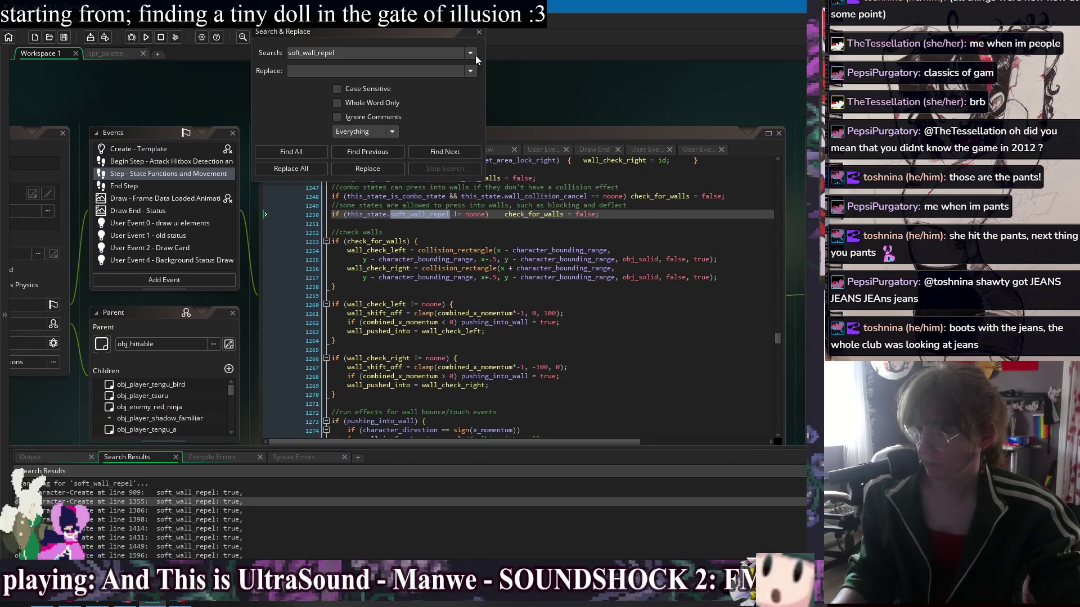
{"action": "left_click", "coordinate": [478, 32]}
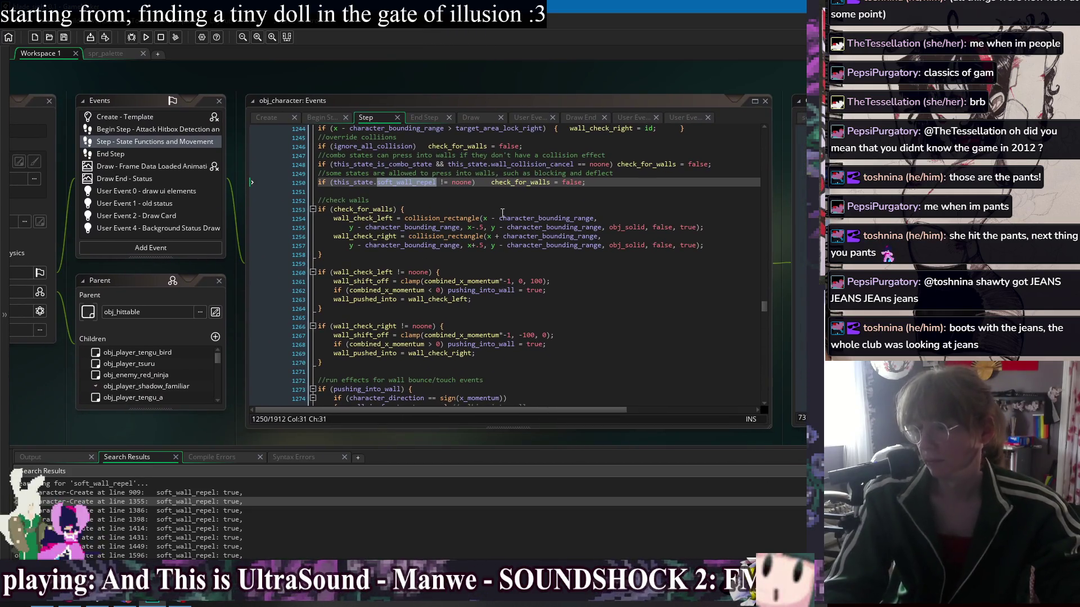
{"action": "left_click", "coordinate": [502, 192]}
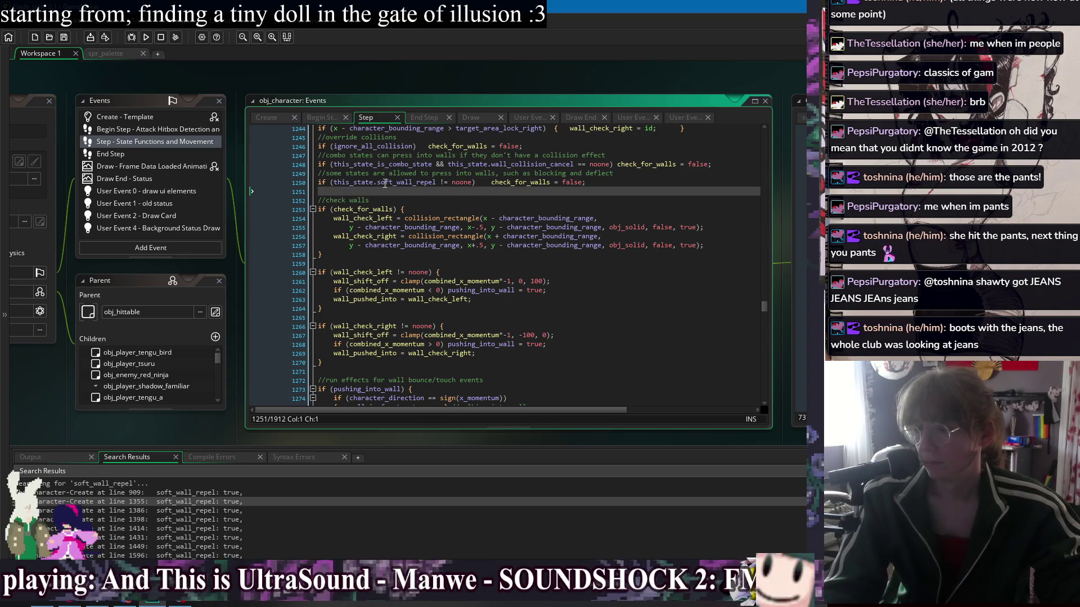
Review soft_wall_repel on Step line 1250, then open obj_player_feral's Create match at line 847
{"action": "double_click", "coordinate": [406, 182]}
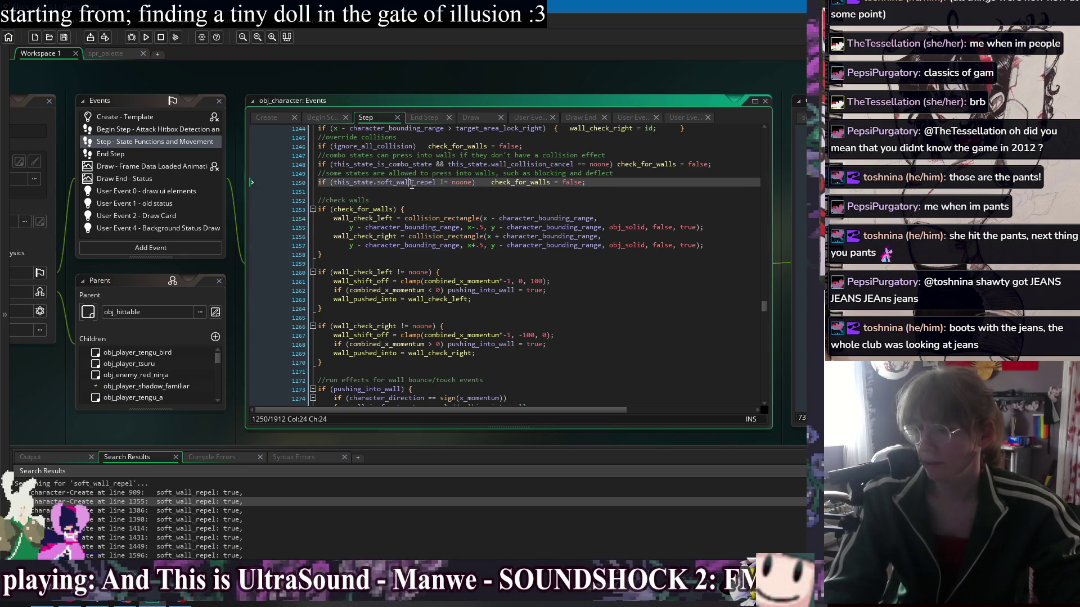
{"action": "scroll", "coordinate": [382, 523], "scroll_direction": "down", "scroll_amount": 10}
{"action": "scroll", "coordinate": [382, 523], "scroll_direction": "up", "scroll_amount": 2}
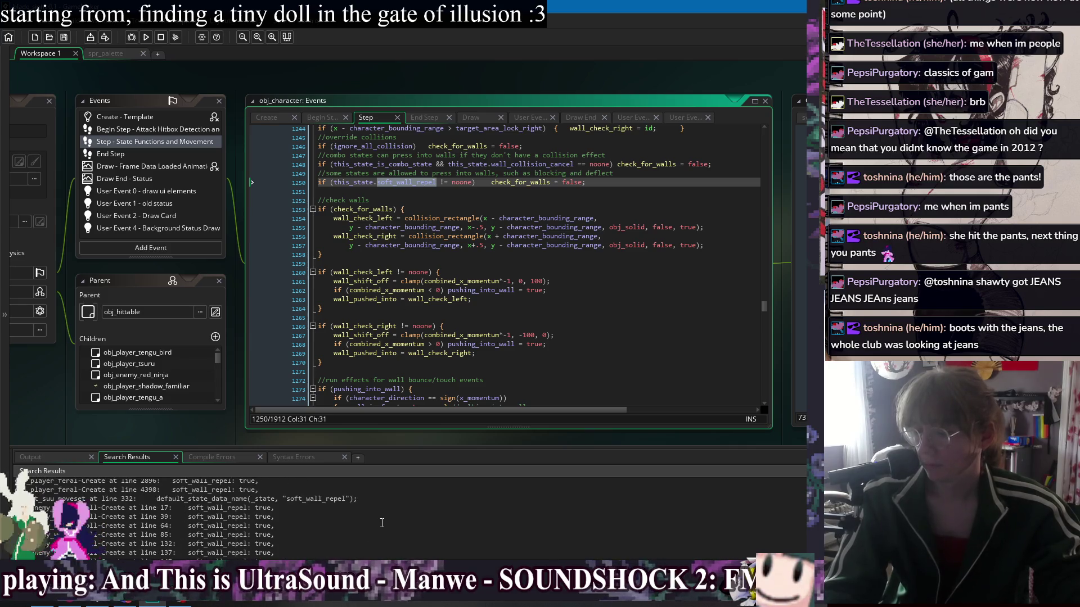
{"action": "scroll", "coordinate": [382, 523], "scroll_direction": "down", "scroll_amount": 1}
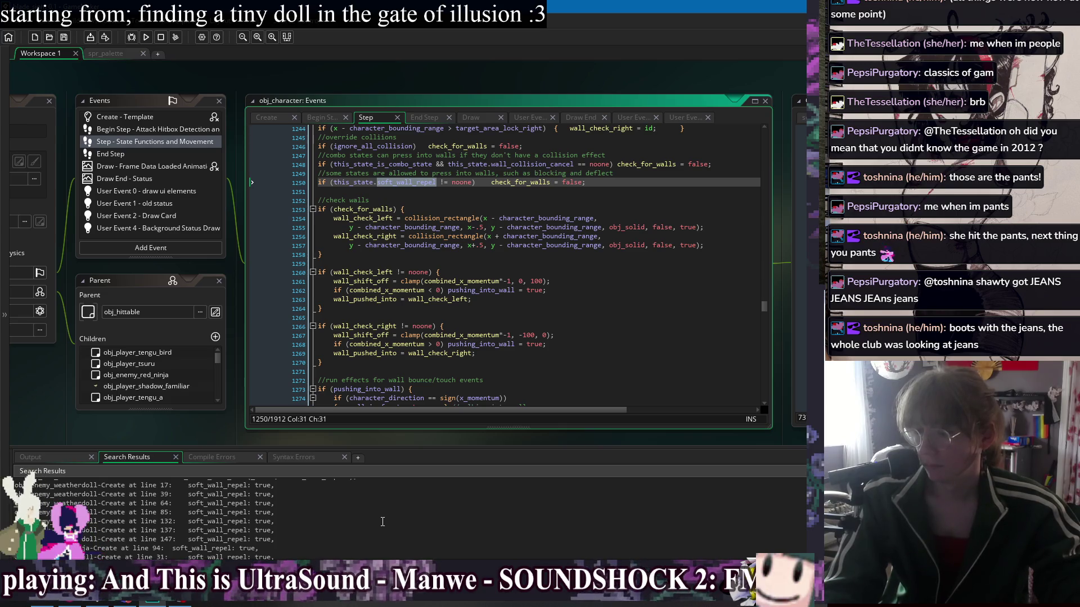
{"action": "scroll", "coordinate": [382, 522], "scroll_direction": "down", "scroll_amount": 3}
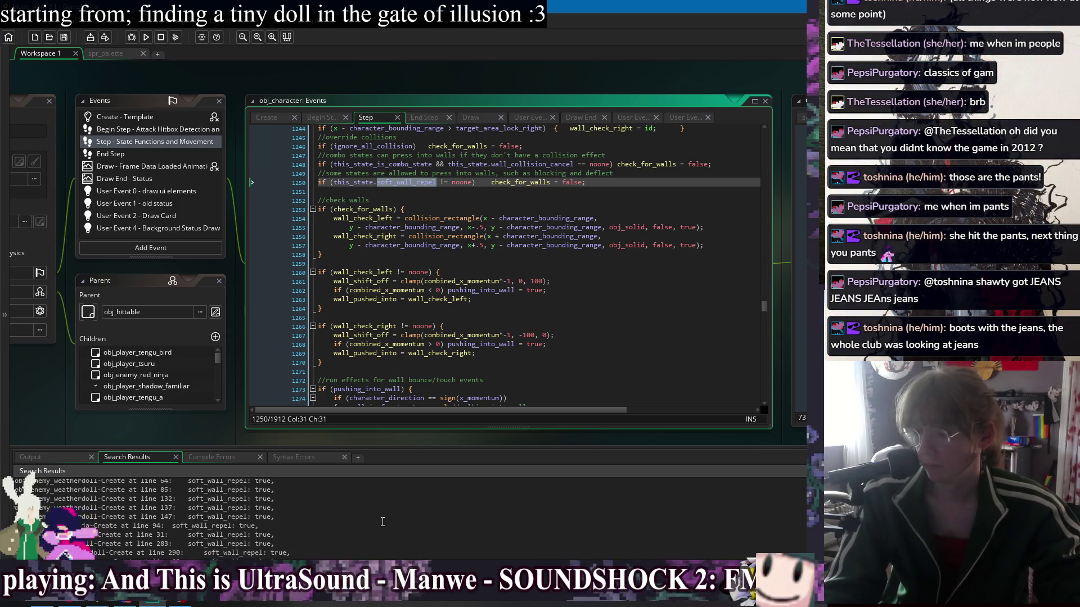
{"action": "scroll", "coordinate": [382, 522], "scroll_direction": "up", "scroll_amount": 3}
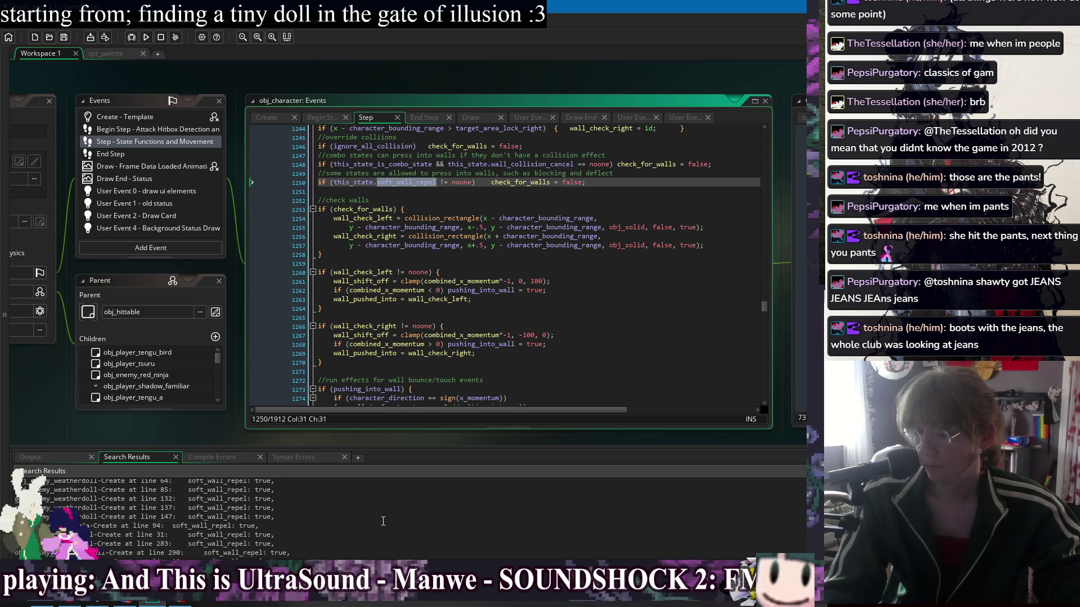
{"action": "scroll", "coordinate": [383, 521], "scroll_direction": "up", "scroll_amount": 3}
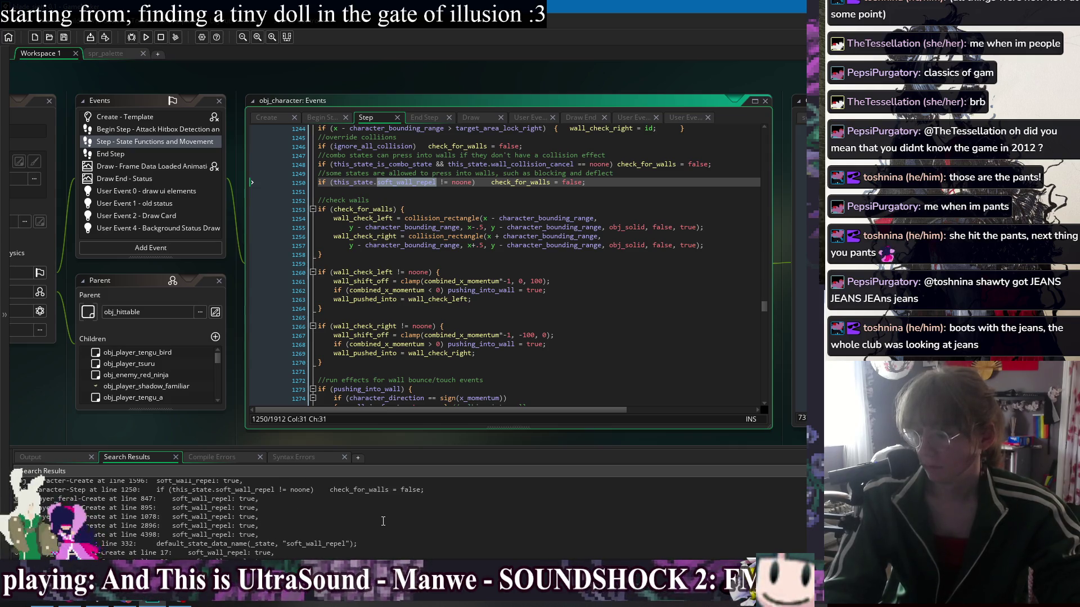
{"action": "scroll", "coordinate": [382, 522], "scroll_direction": "up", "scroll_amount": 1}
{"action": "double_click", "coordinate": [221, 521]}
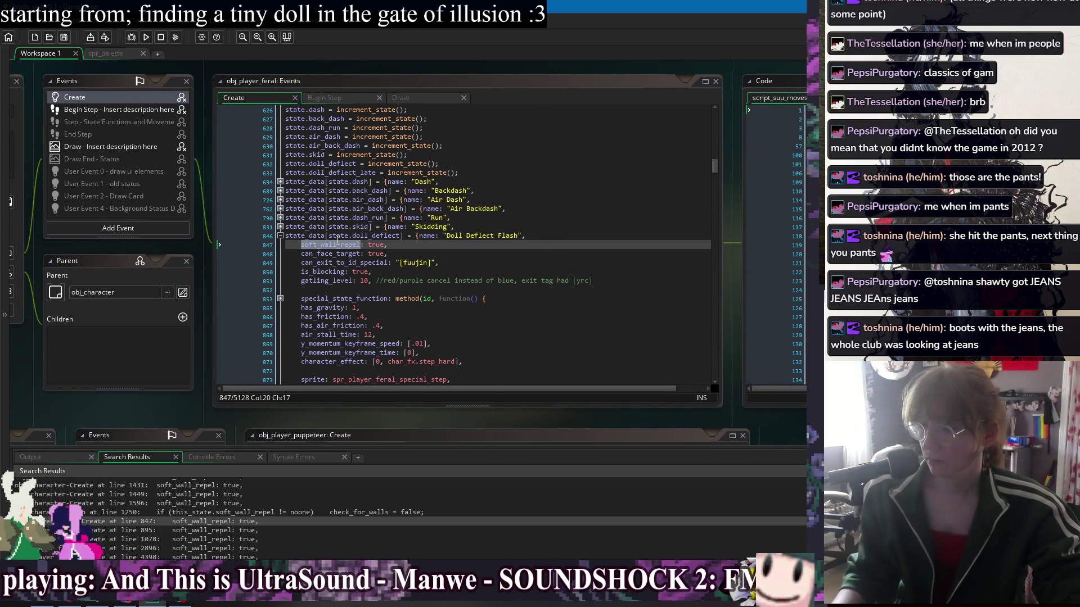
Step through obj_player_feral's soft_wall_repel uses at lines 895, 1078, 2896 and 4398
{"action": "left_click", "coordinate": [348, 235]}
{"action": "double_click", "coordinate": [326, 245]}
{"action": "key", "text": "ctrl+f"}
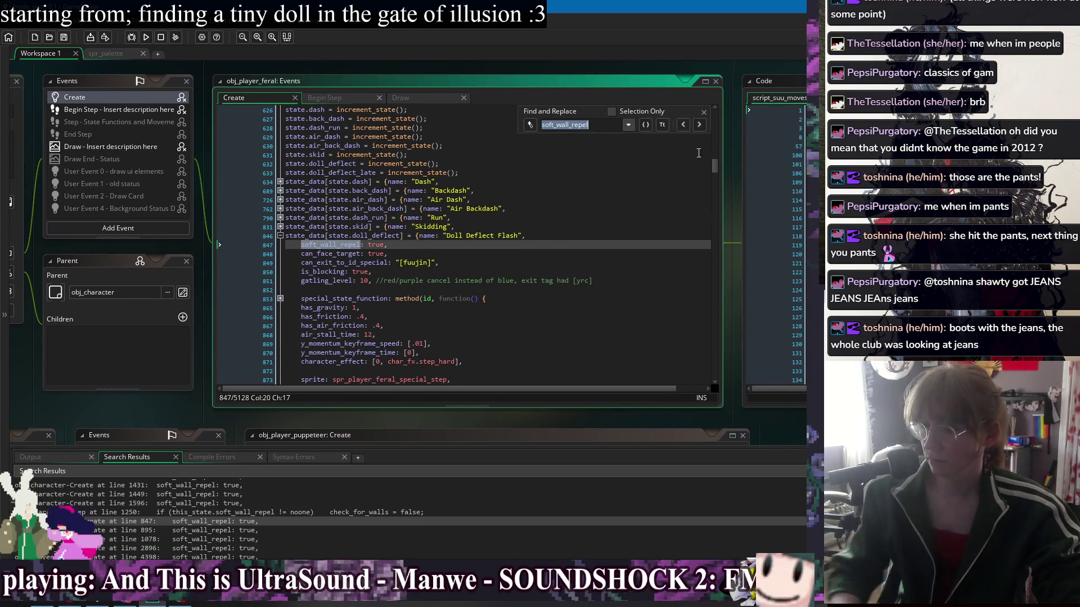
{"action": "left_click", "coordinate": [700, 126]}
{"action": "left_click", "coordinate": [703, 129]}
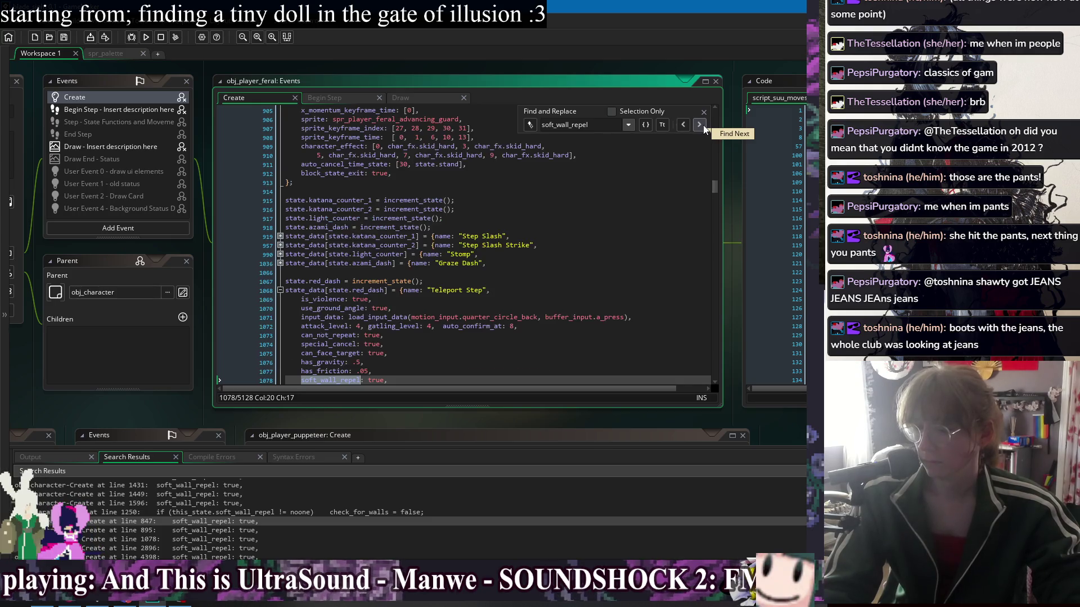
{"action": "left_click", "coordinate": [700, 126]}
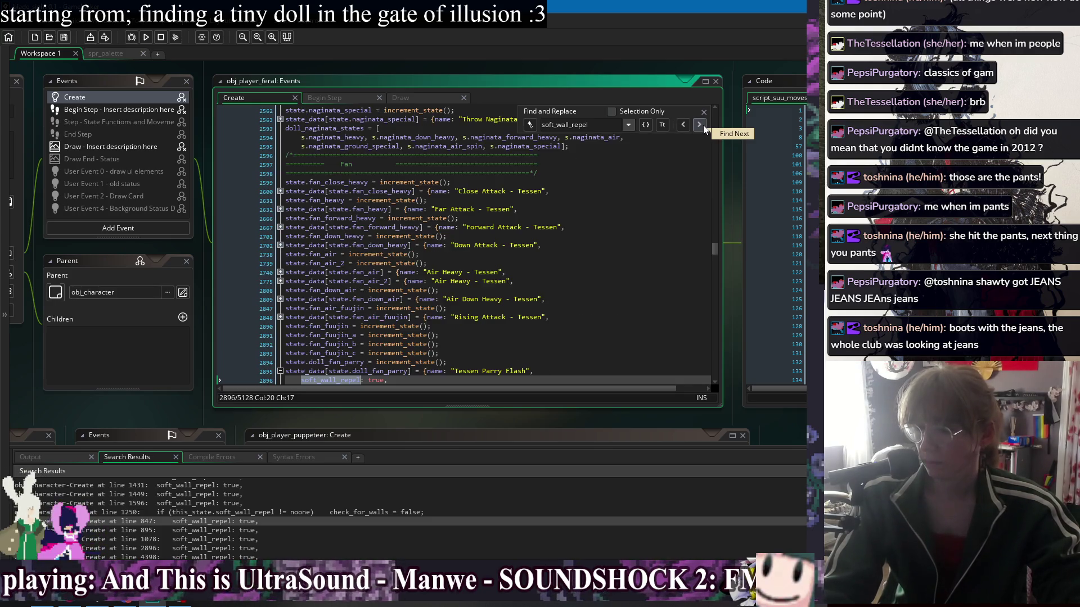
{"action": "left_click", "coordinate": [700, 126]}
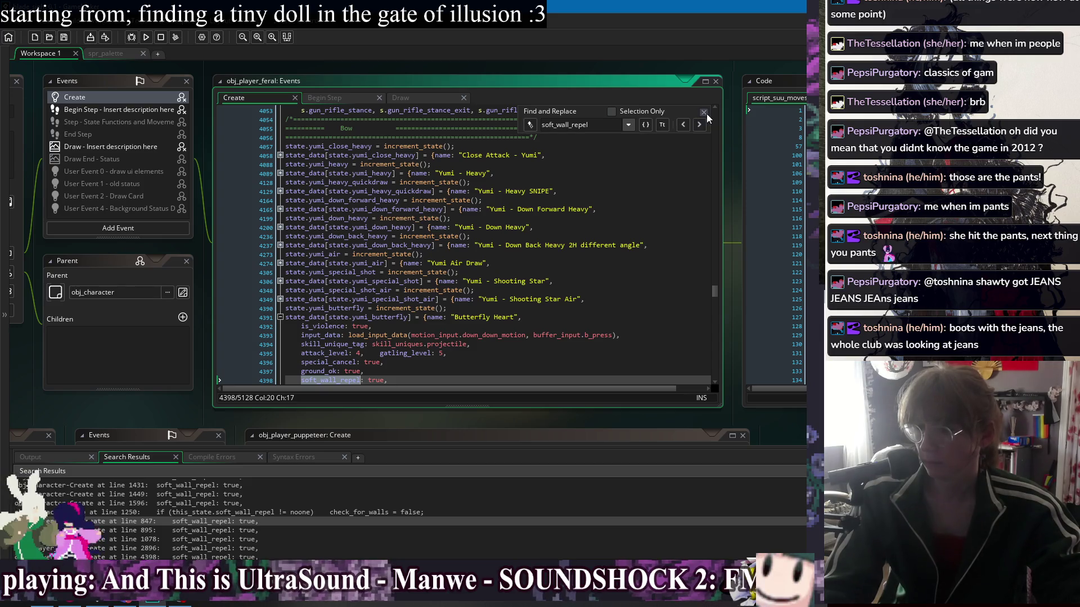
{"action": "left_click", "coordinate": [703, 112]}
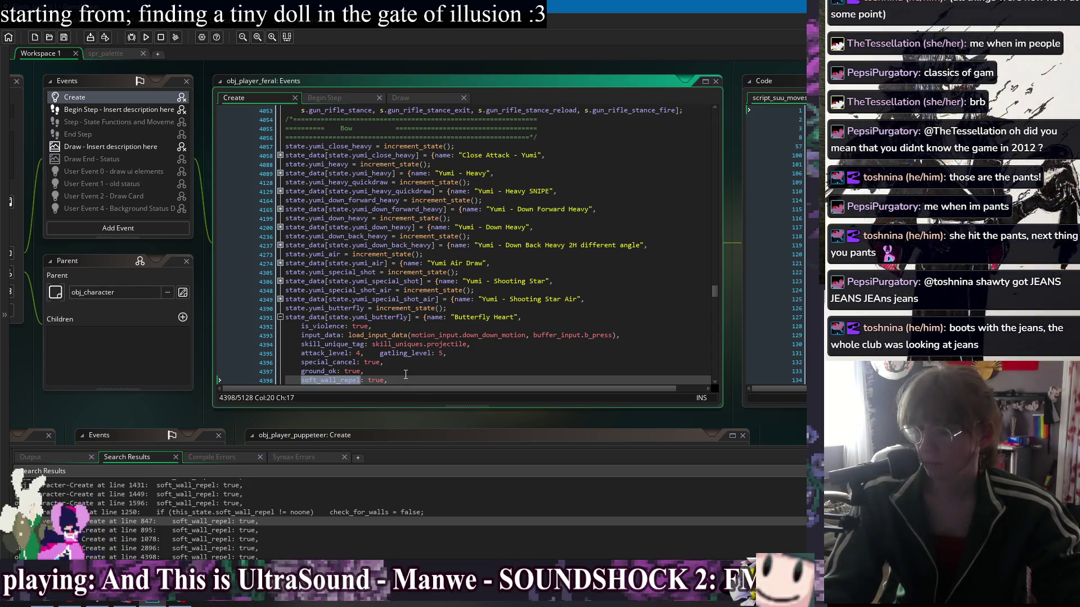
Inspect the Butterfly Heart state near line 4396 and reopen project-wide replace for soft_wall_repel
{"action": "left_click", "coordinate": [402, 345]}
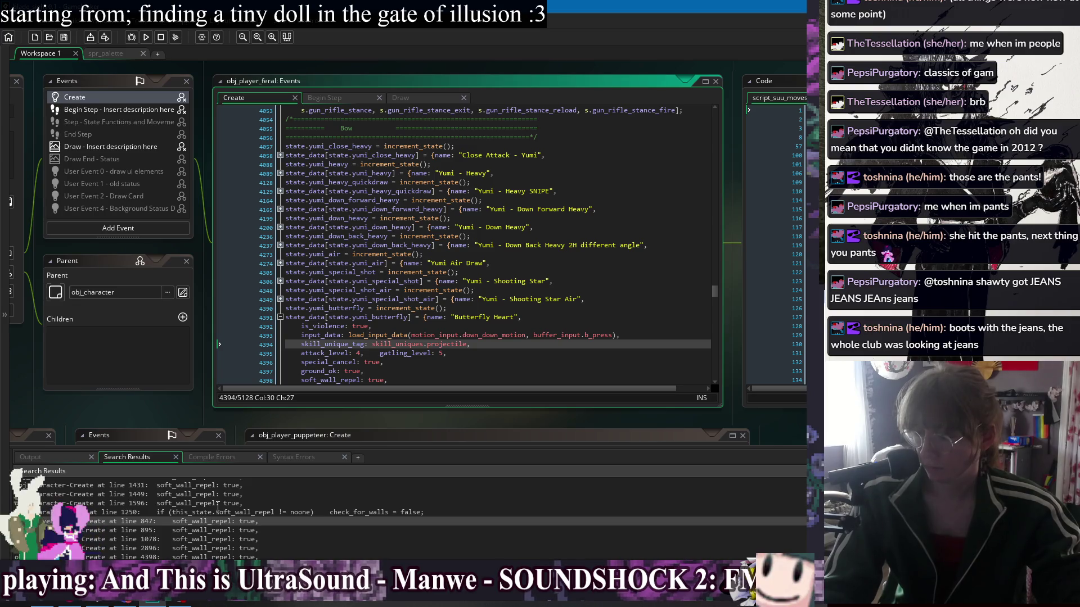
{"action": "scroll", "coordinate": [325, 521], "scroll_direction": "down", "scroll_amount": 10}
{"action": "scroll", "coordinate": [188, 504], "scroll_direction": "up", "scroll_amount": 5}
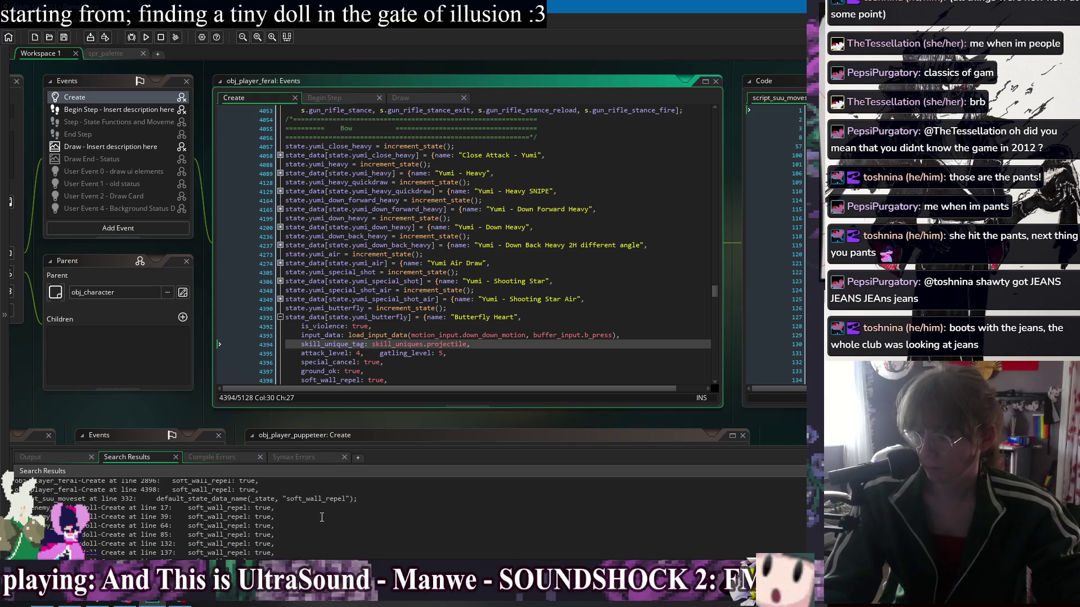
{"action": "scroll", "coordinate": [326, 523], "scroll_direction": "up", "scroll_amount": 10}
{"action": "left_click", "coordinate": [447, 360]}
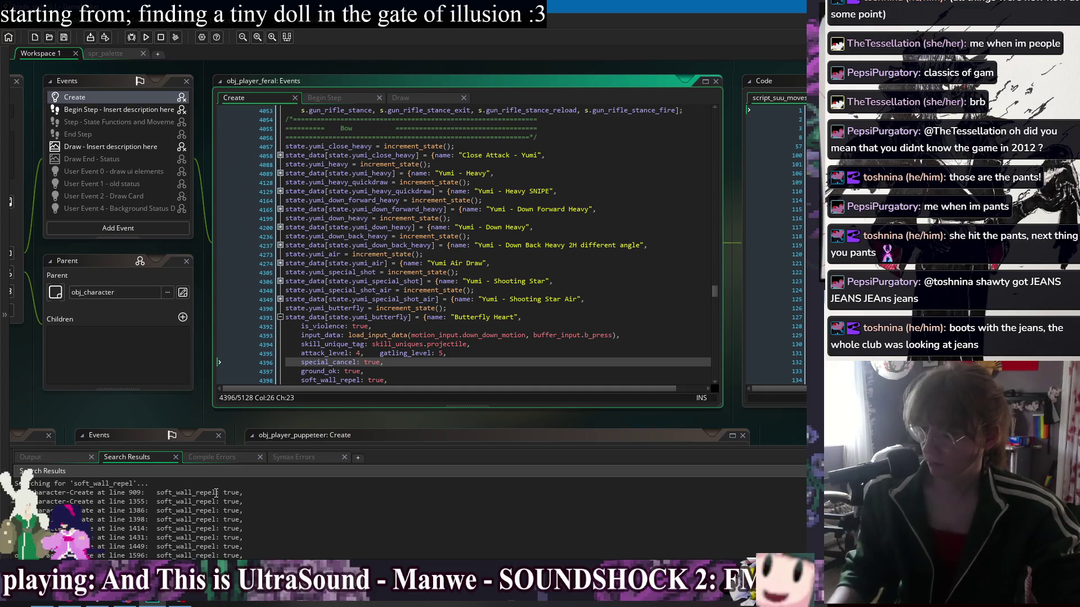
{"action": "left_click_drag", "start_coordinate": [216, 493], "coordinate": [179, 494]}
{"action": "key", "text": "ctrl+shift+f"}
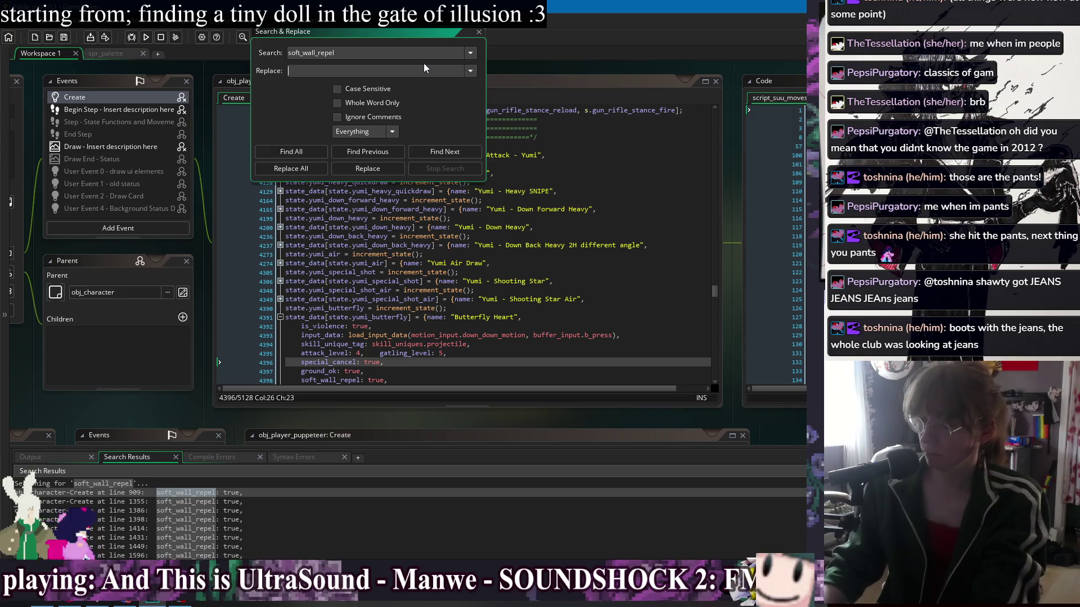
Replace all soft_wall_repel with can_push_into_walls project-wide, confirm Yes, then save and run with F5
{"action": "type", "text": "can_pu"}
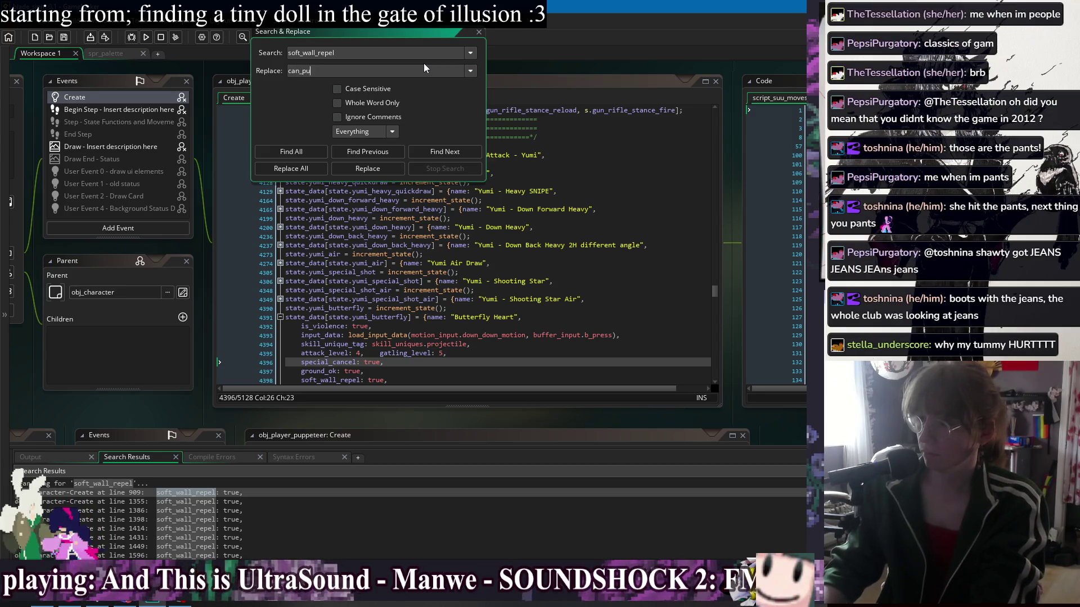
{"action": "type", "text": "sh_into_walls"}
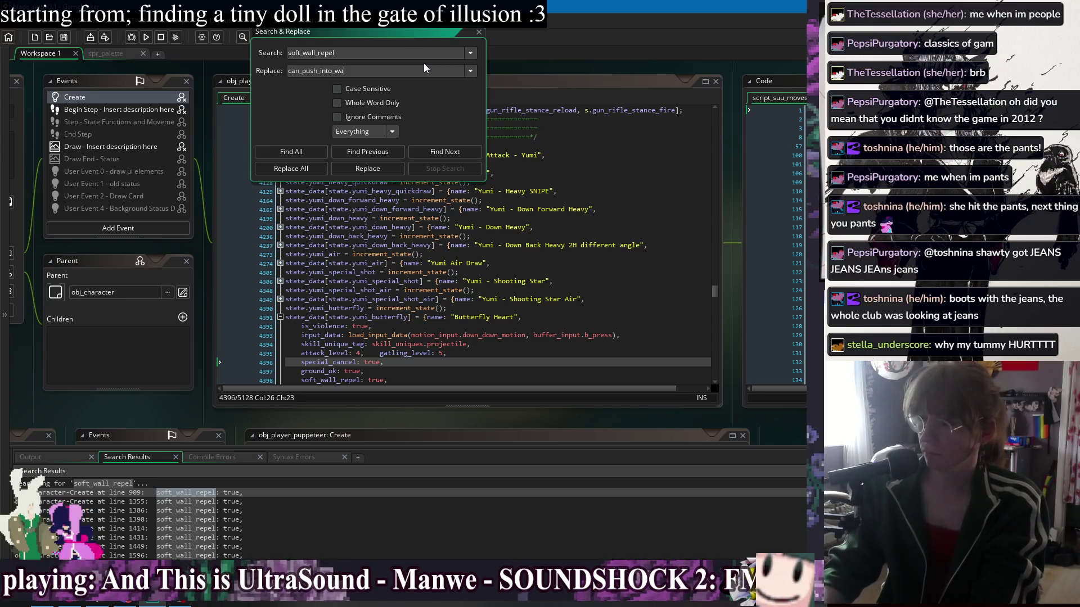
{"action": "left_click", "coordinate": [313, 156]}
{"action": "scroll", "coordinate": [394, 517], "scroll_direction": "down", "scroll_amount": 2}
{"action": "scroll", "coordinate": [426, 517], "scroll_direction": "down", "scroll_amount": 10}
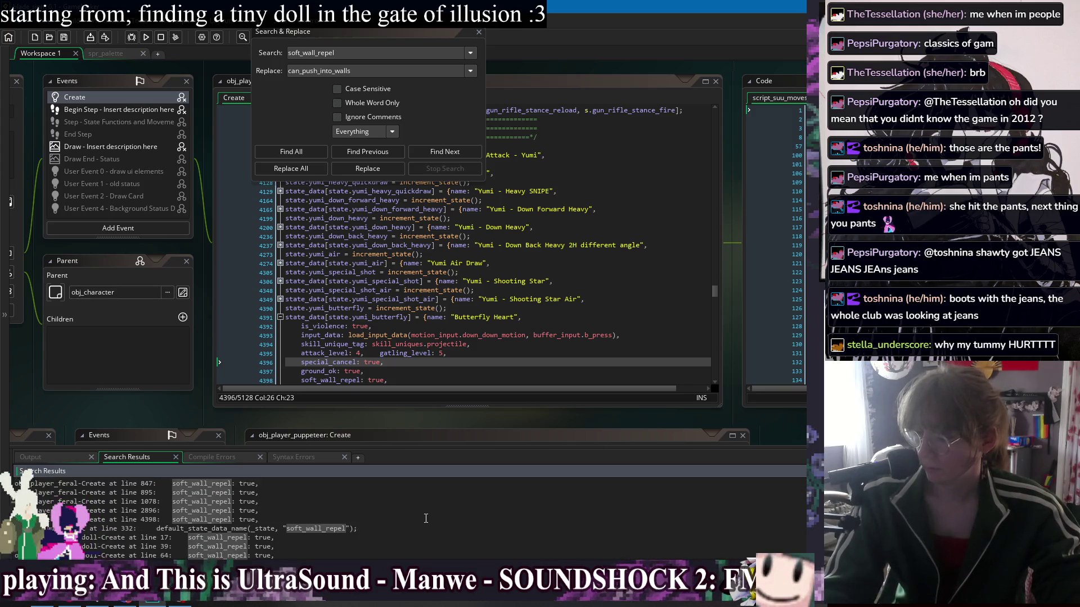
{"action": "scroll", "coordinate": [426, 513], "scroll_direction": "up", "scroll_amount": 12}
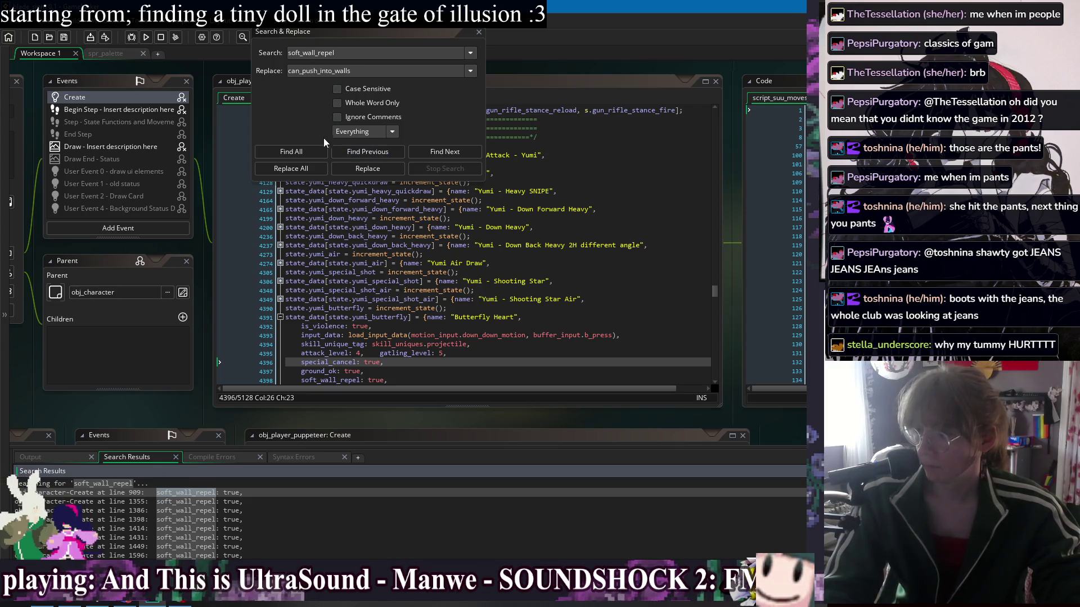
{"action": "left_click", "coordinate": [337, 71]}
{"action": "type", "text": "s"}
{"action": "key", "text": "BackSpace"}
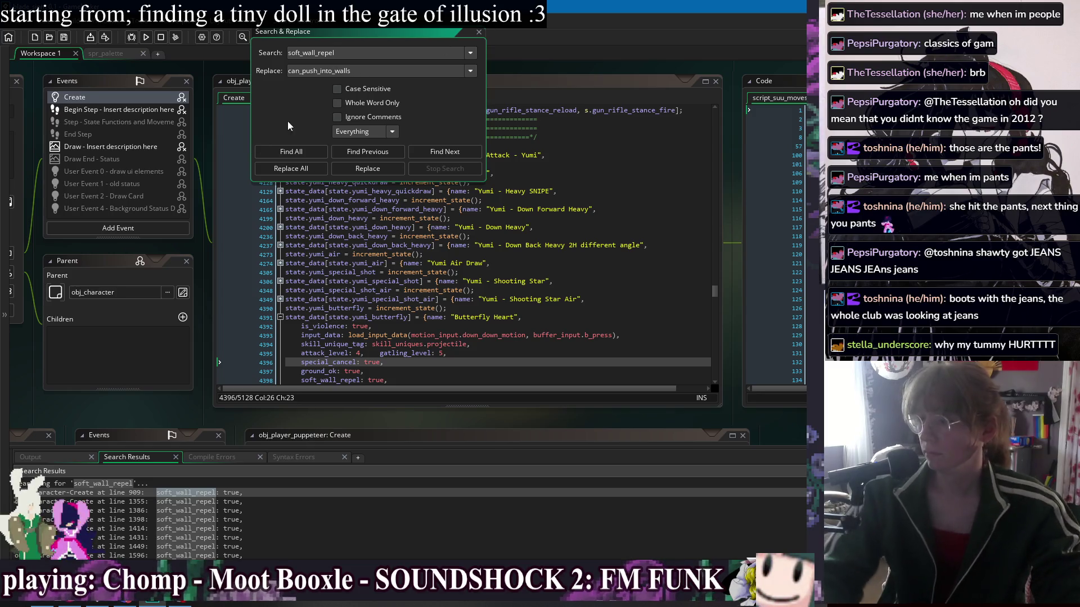
{"action": "left_click", "coordinate": [291, 168]}
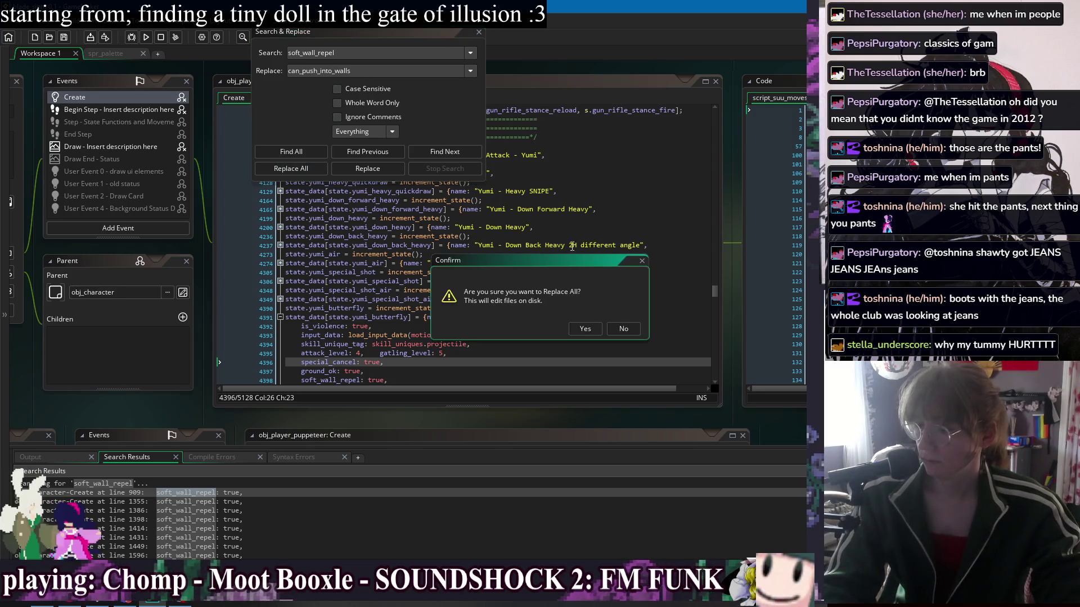
{"action": "left_click", "coordinate": [585, 329]}
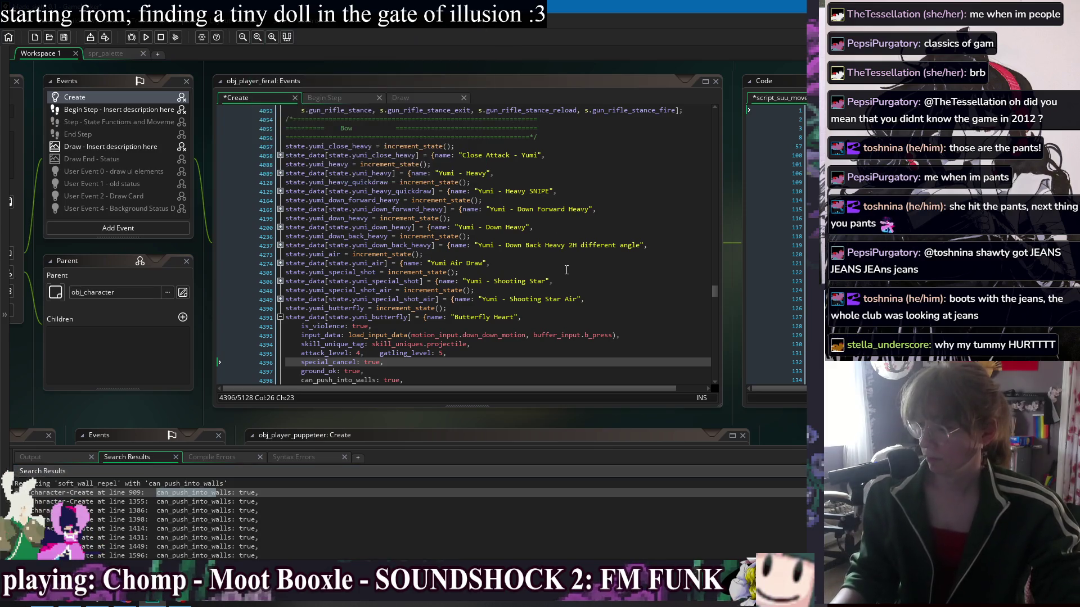
{"action": "left_click", "coordinate": [565, 191]}
{"action": "key", "text": "F5"}
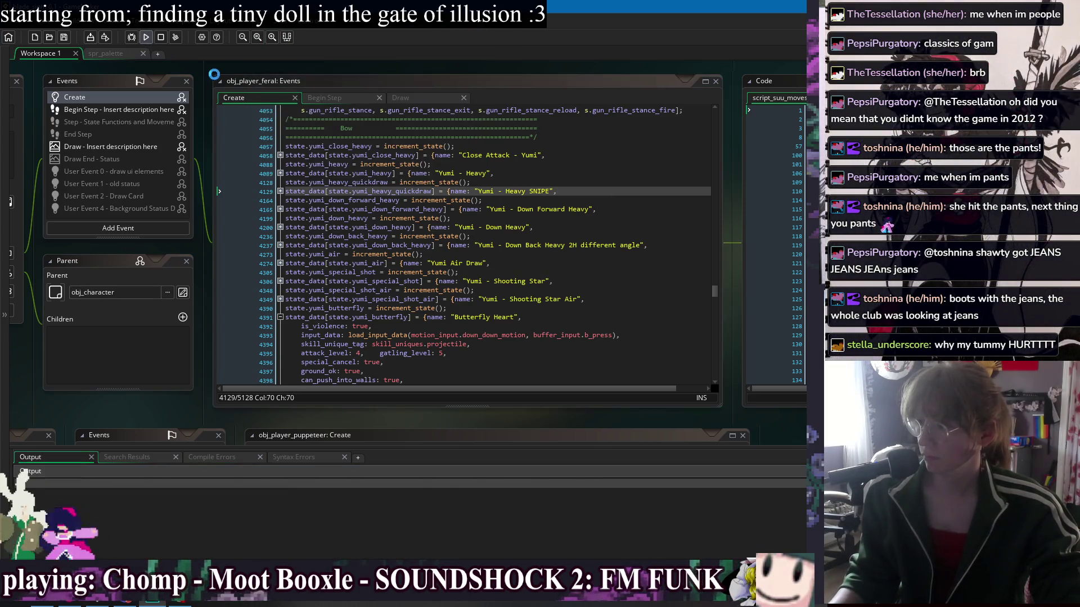
Jump to obj_character's Step code and place the caret below the push-into-walls check
{"action": "right_click", "coordinate": [217, 68]}
{"action": "mouse_move", "coordinate": [242, 83]}
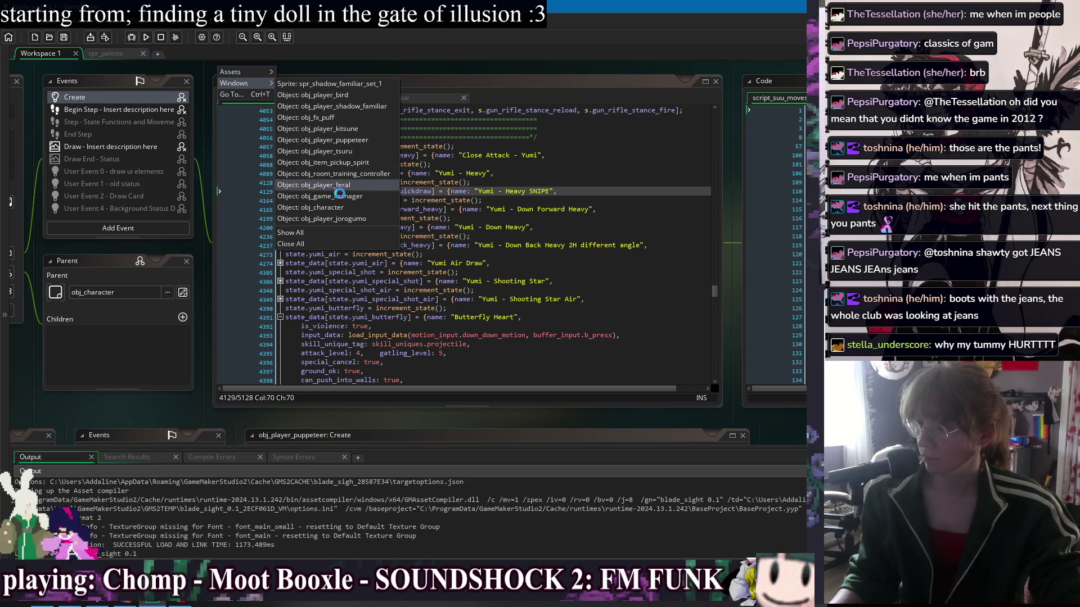
{"action": "left_click", "coordinate": [338, 207]}
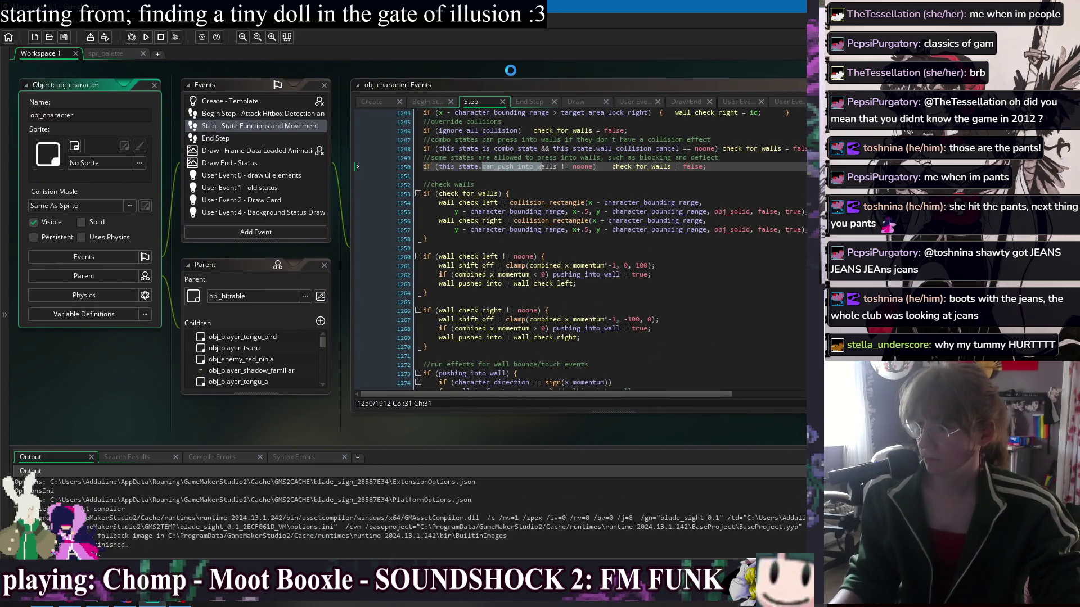
{"action": "left_click", "coordinate": [455, 190]}
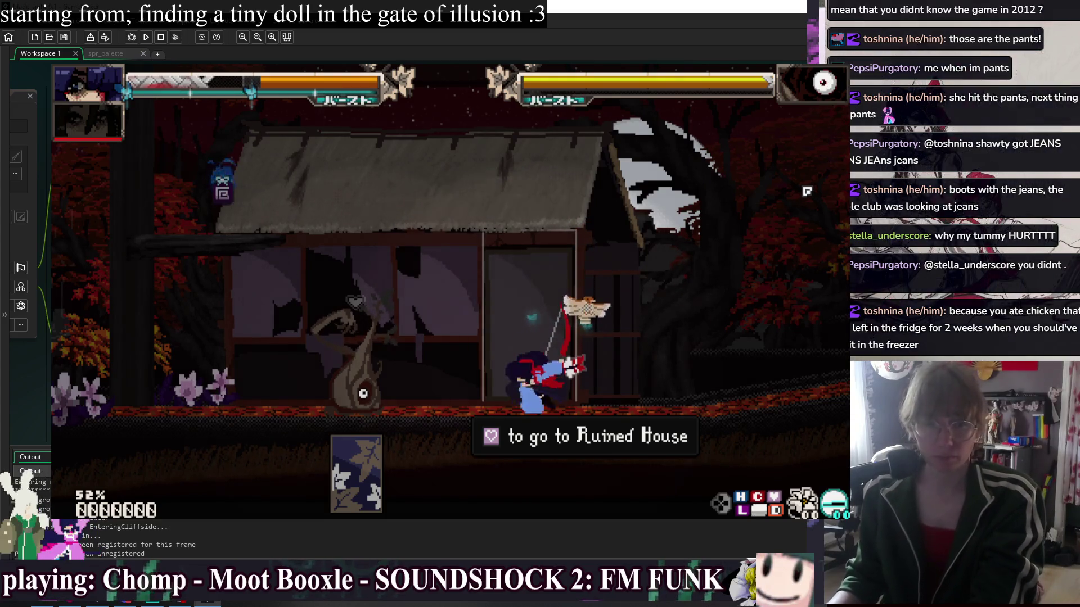
Attack an enemy with a z combo in the test build, then close the game
{"action": "key", "text": "Right"}
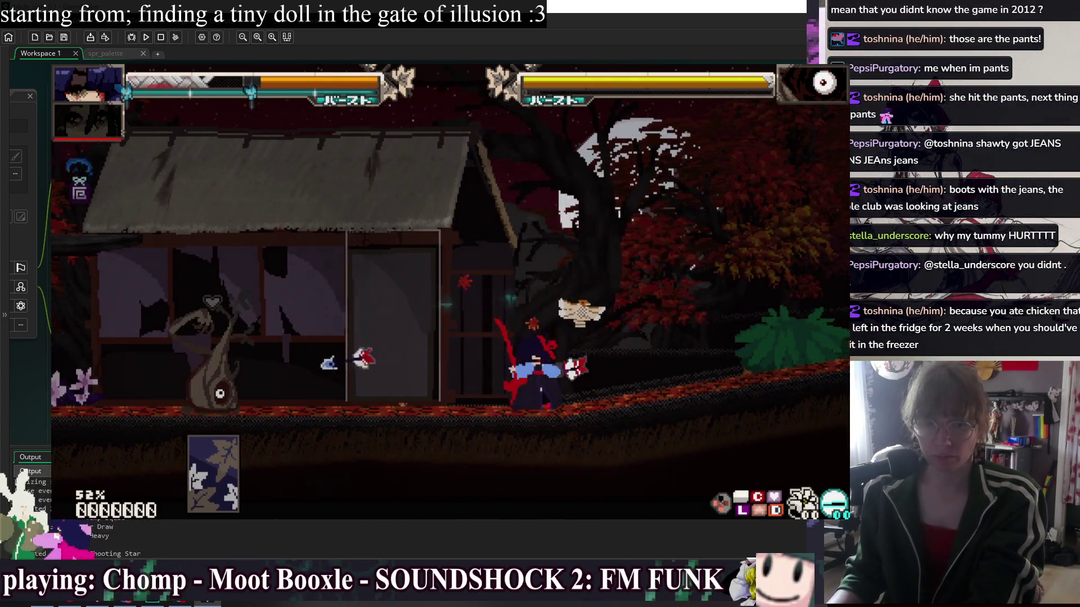
{"action": "key", "text": "z"}
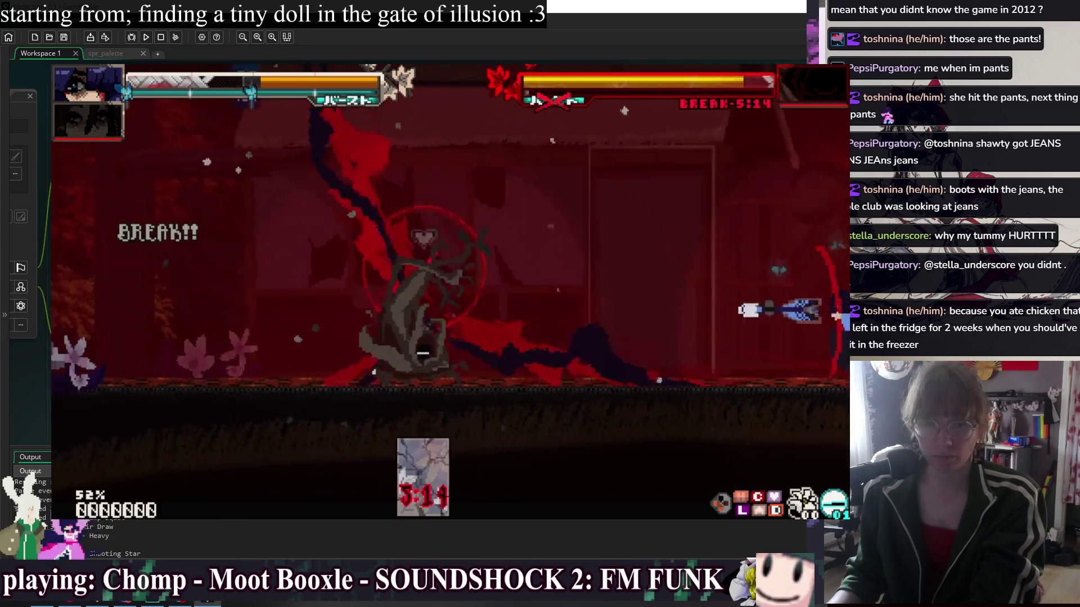
{"action": "key", "text": "z"}
{"action": "key", "text": "z"}
{"action": "key", "text": "z"}
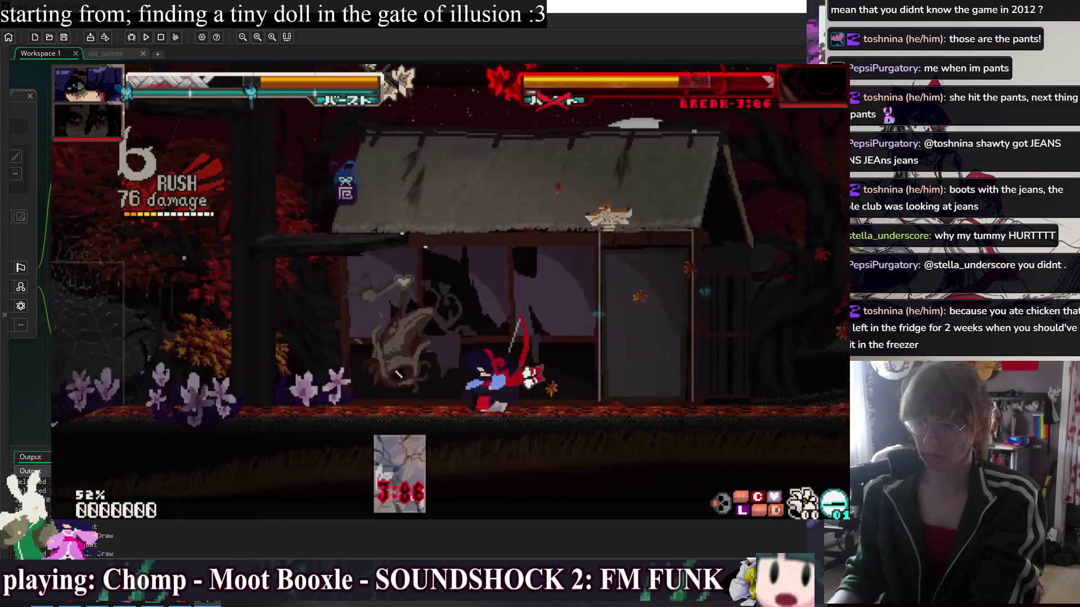
{"action": "key", "text": "z"}
{"action": "key", "text": "z"}
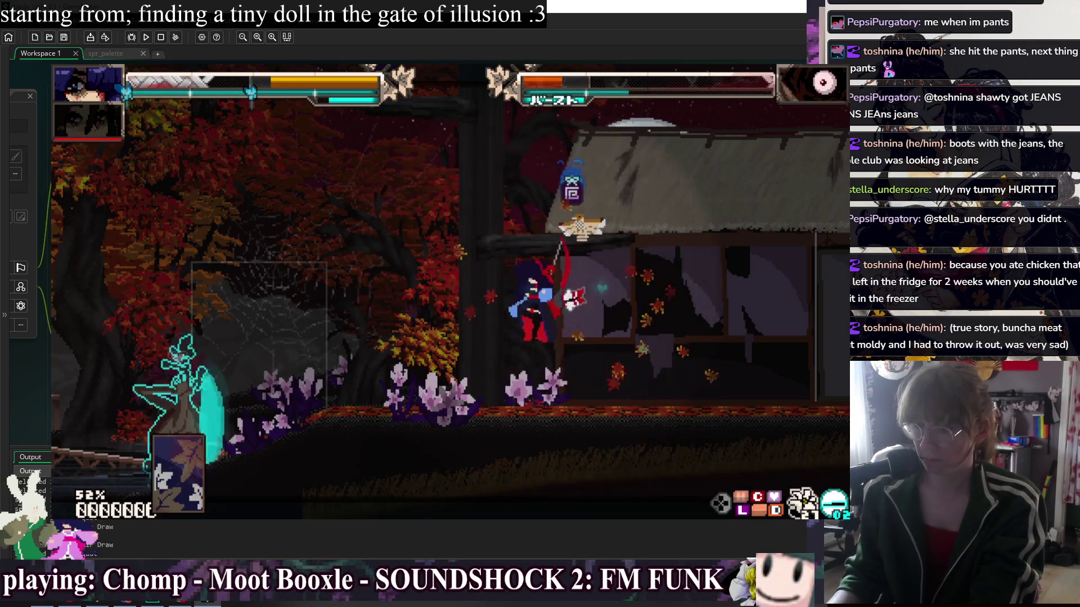
{"action": "key", "text": "Escape"}
{"action": "right_click", "coordinate": [557, 72]}
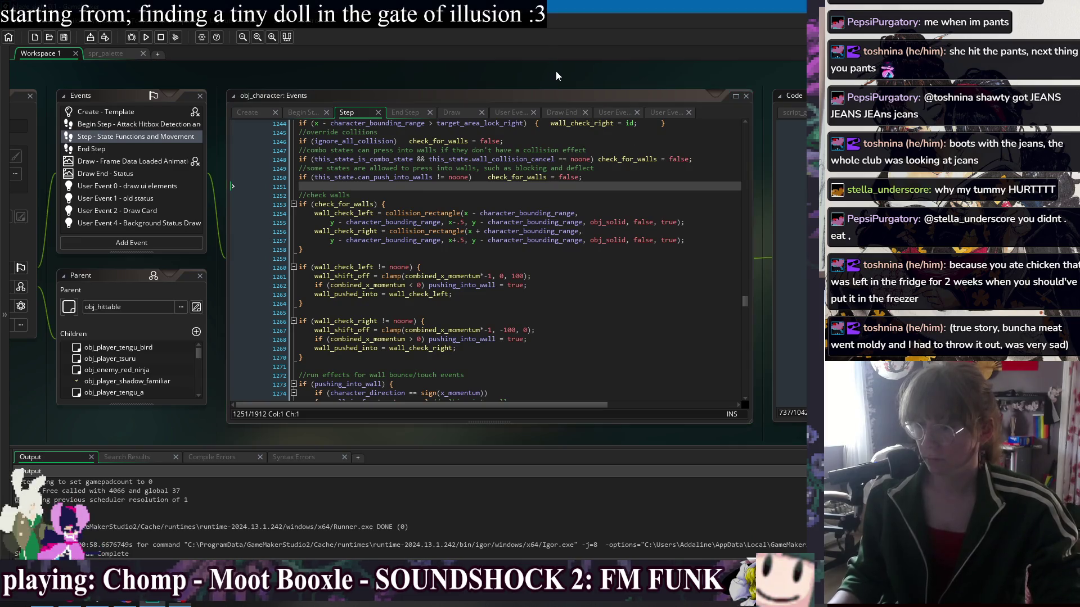
Dismiss the window list and place the caret around lines 1258–1259 and the check walls comment
{"action": "mouse_move", "coordinate": [571, 89]}
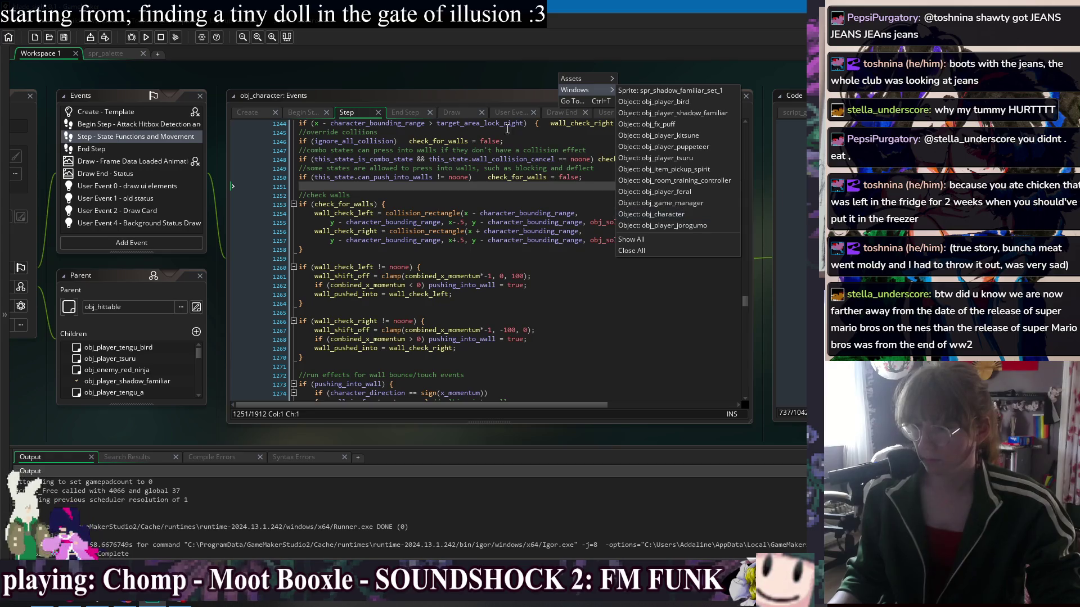
{"action": "left_click", "coordinate": [477, 79]}
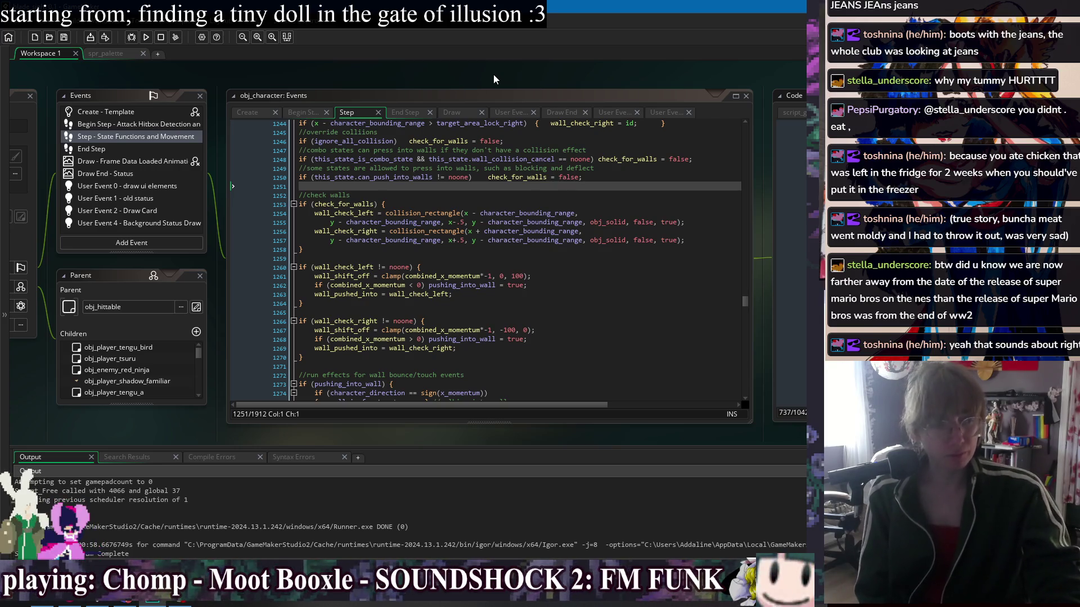
{"action": "left_click", "coordinate": [565, 213]}
{"action": "left_click", "coordinate": [572, 258]}
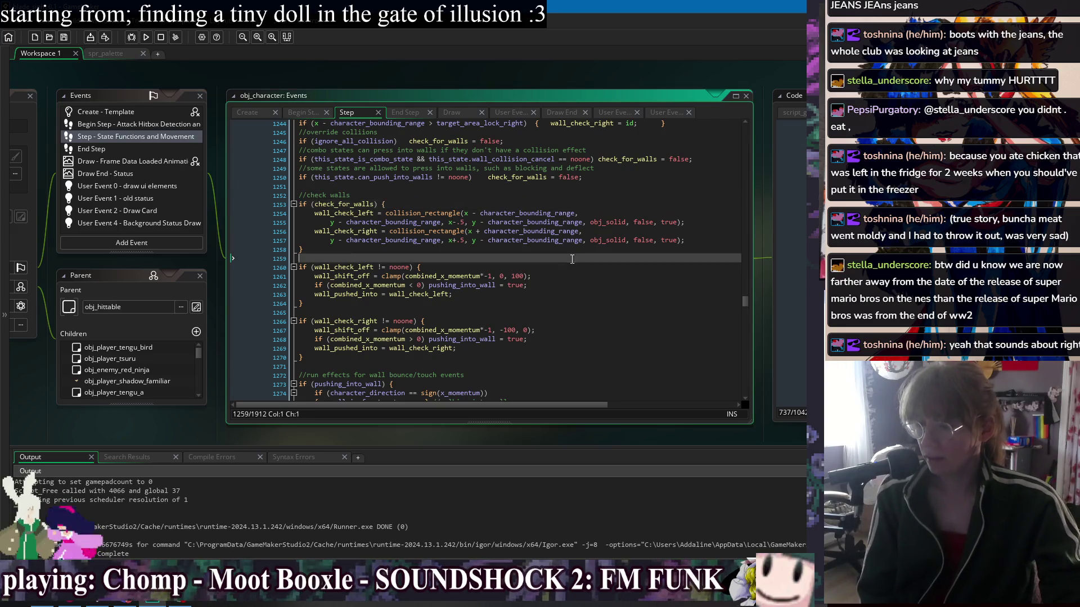
{"action": "left_click", "coordinate": [578, 252]}
{"action": "left_click_drag", "start_coordinate": [659, 87], "coordinate": [613, 80]}
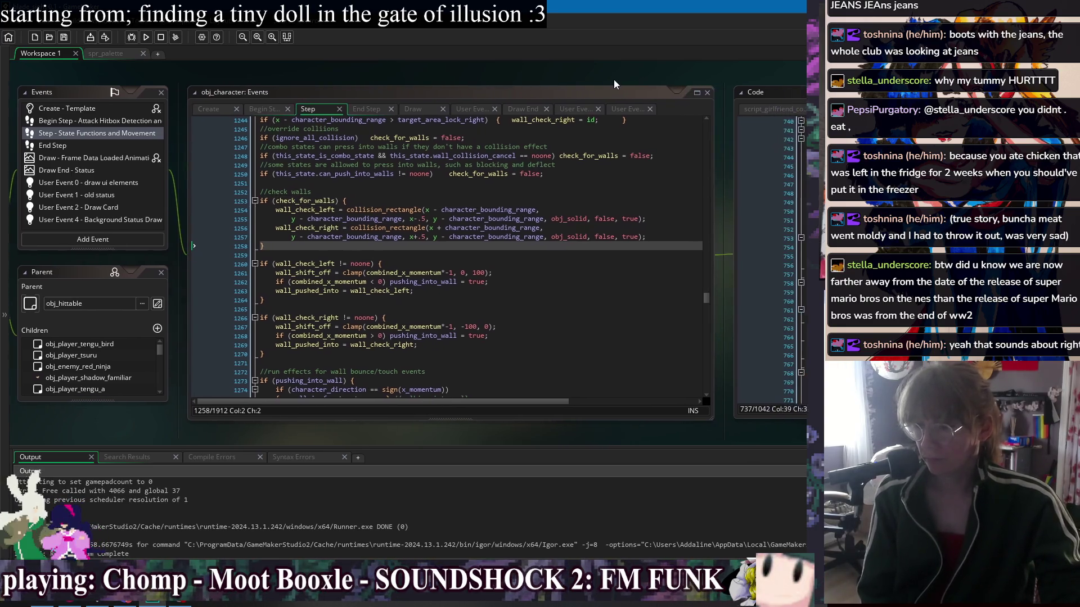
{"action": "left_click", "coordinate": [510, 192]}
Jump to the obj_character editor, then to obj_player_puppeteer's Create code, centring it
{"action": "right_click", "coordinate": [406, 78]}
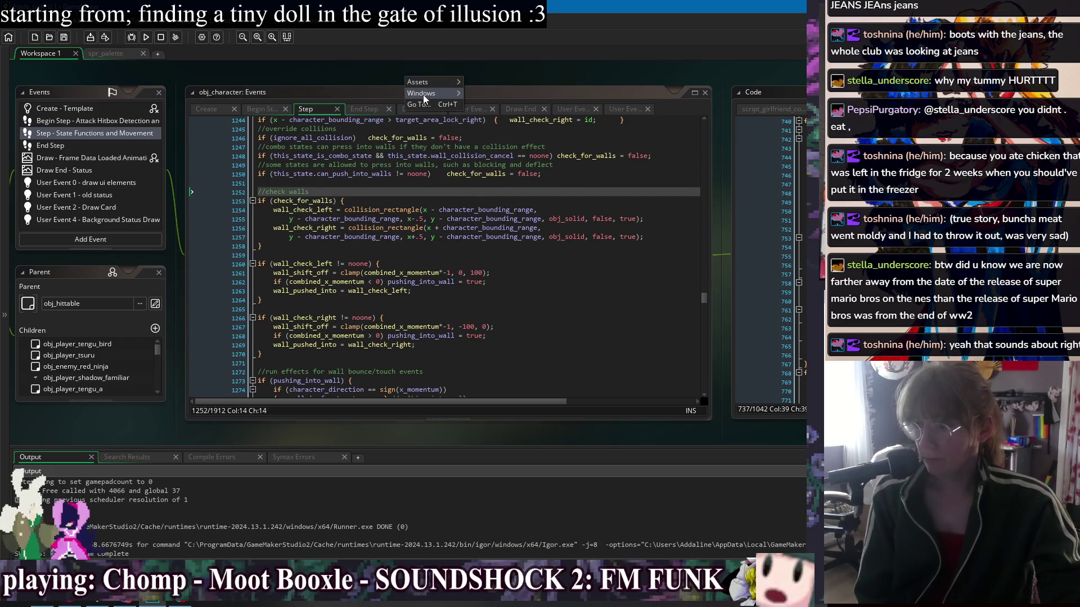
{"action": "mouse_move", "coordinate": [427, 93]}
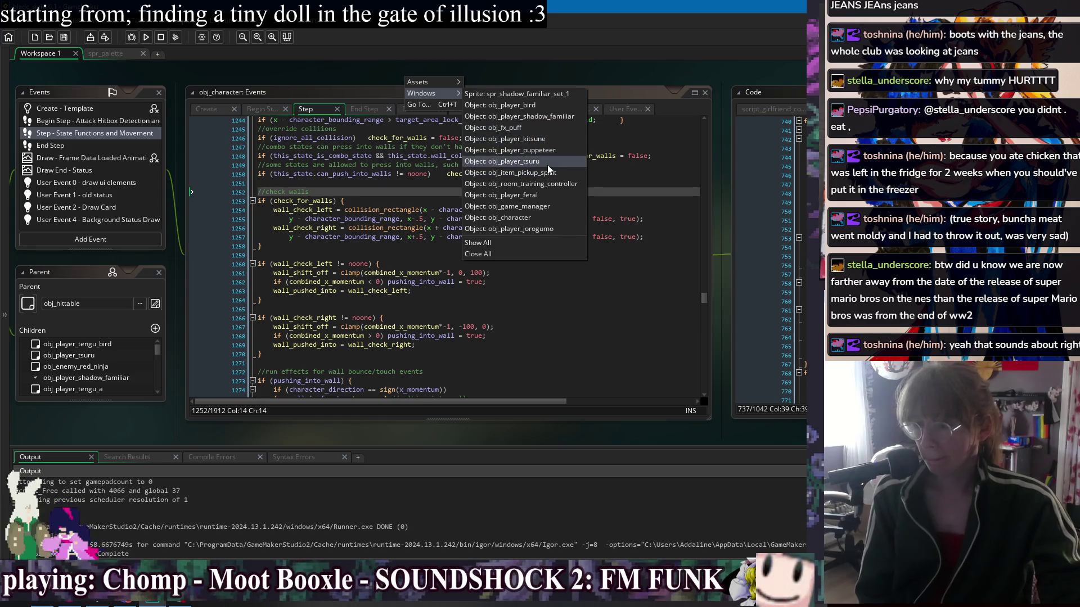
{"action": "left_click", "coordinate": [553, 218]}
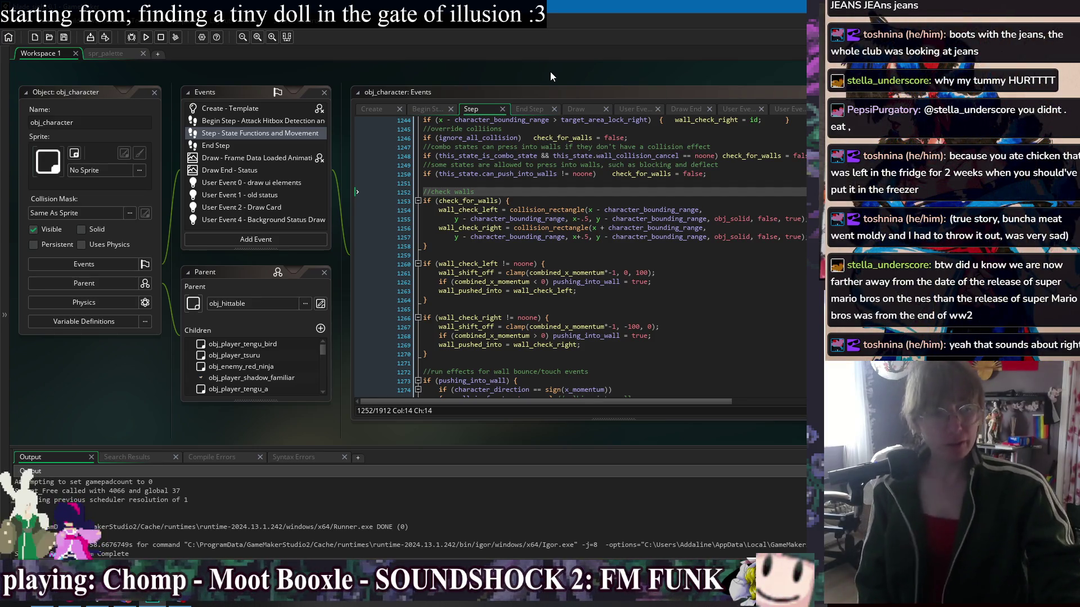
{"action": "mouse_move", "coordinate": [667, 76]}
{"action": "left_mouse_down"}
{"action": "mouse_move", "coordinate": [470, 87]}
{"action": "mouse_move", "coordinate": [479, 70]}
{"action": "left_mouse_up"}
{"action": "right_click", "coordinate": [479, 70]}
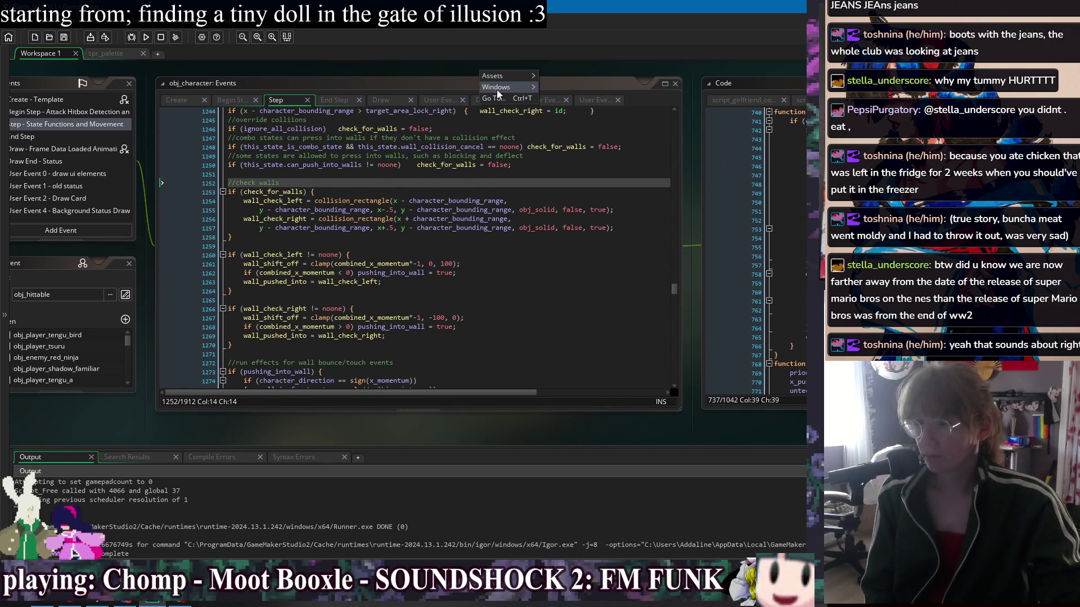
{"action": "mouse_move", "coordinate": [497, 88]}
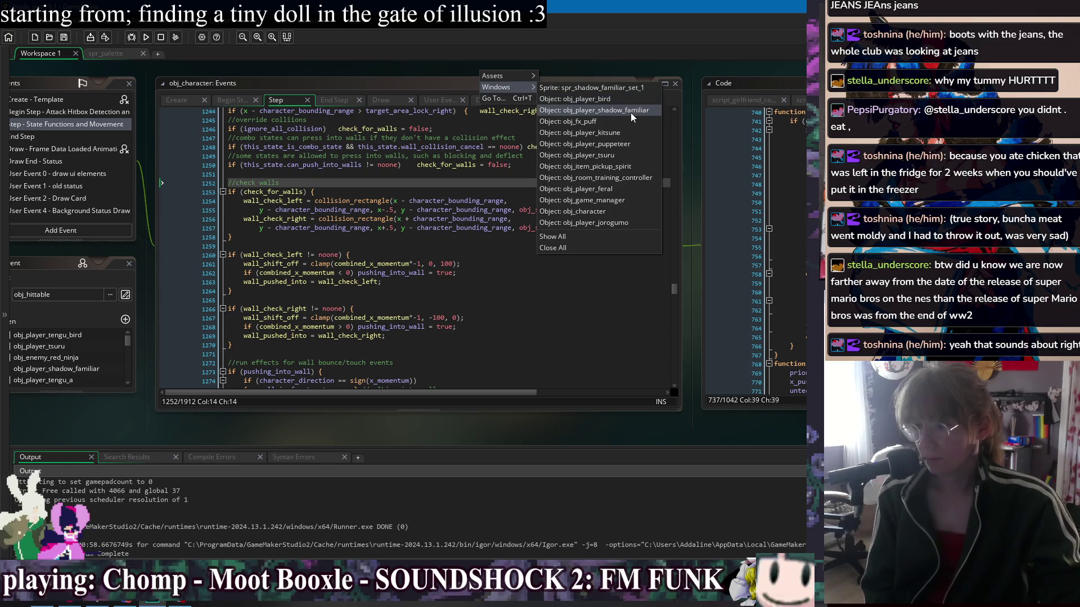
{"action": "left_click", "coordinate": [585, 144]}
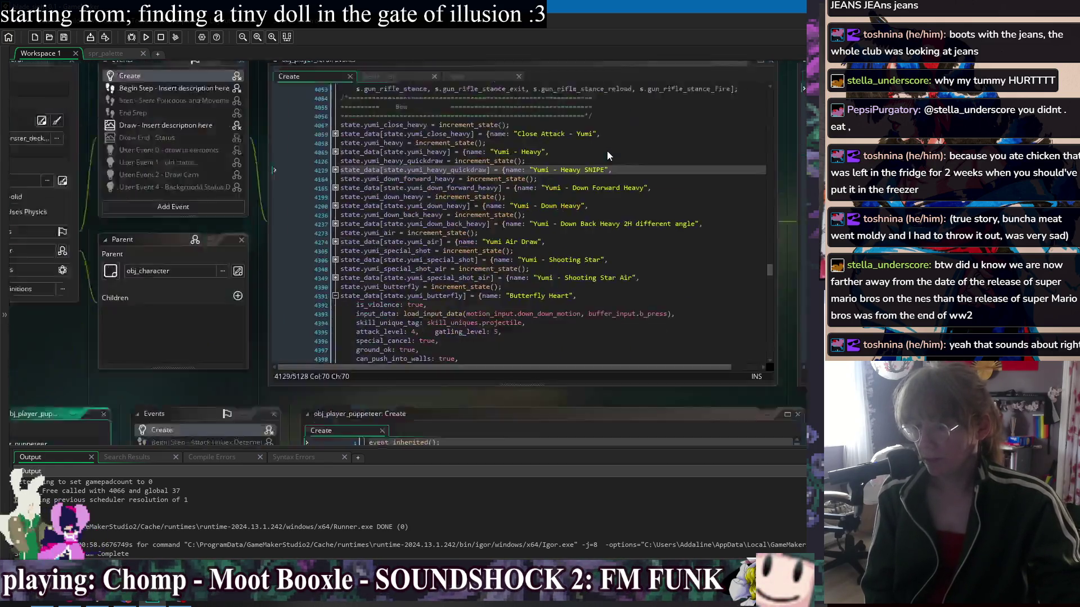
{"action": "mouse_move", "coordinate": [617, 75]}
{"action": "left_mouse_down"}
{"action": "mouse_move", "coordinate": [453, 79]}
{"action": "mouse_move", "coordinate": [516, 83]}
{"action": "left_mouse_up"}
Switch to obj_player_jorogumo's Create code with its emote and spider_throw states
{"action": "right_click", "coordinate": [515, 82]}
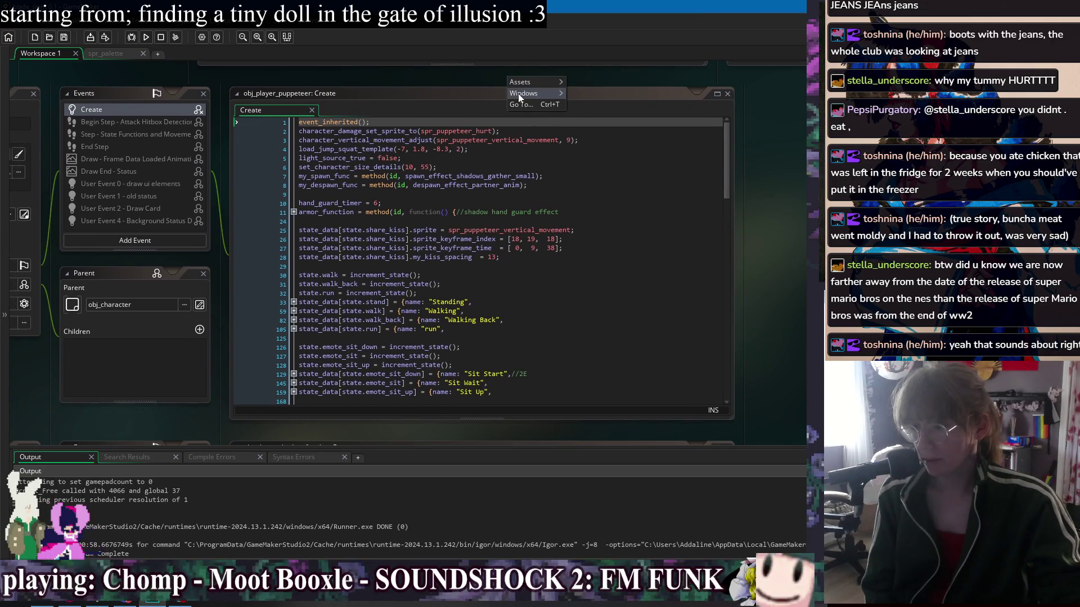
{"action": "mouse_move", "coordinate": [548, 92]}
{"action": "left_click", "coordinate": [649, 228]}
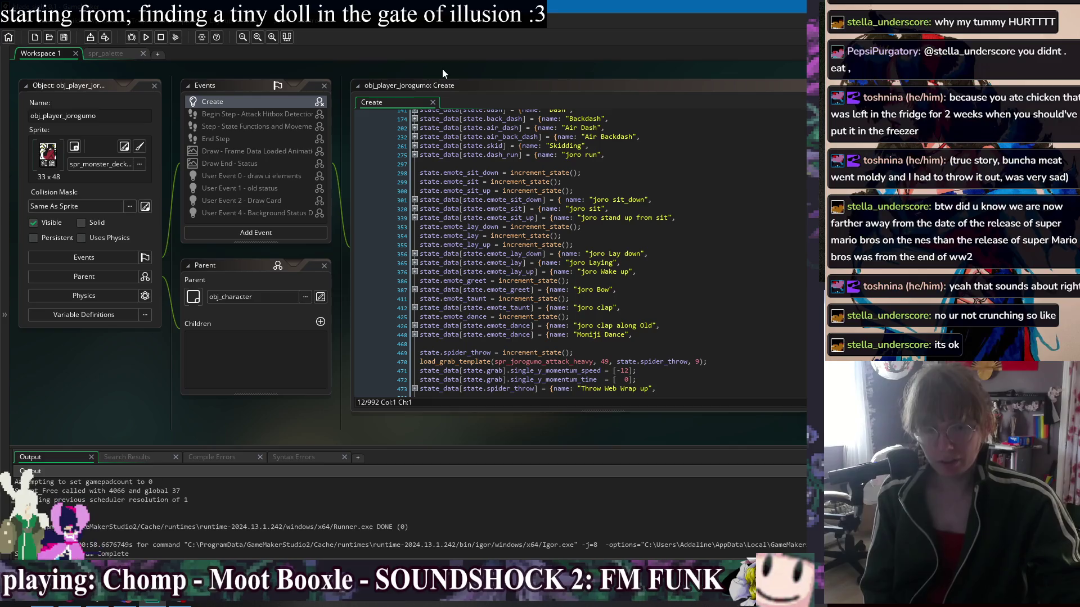
{"action": "right_click", "coordinate": [444, 69]}
{"action": "mouse_move", "coordinate": [480, 85]}
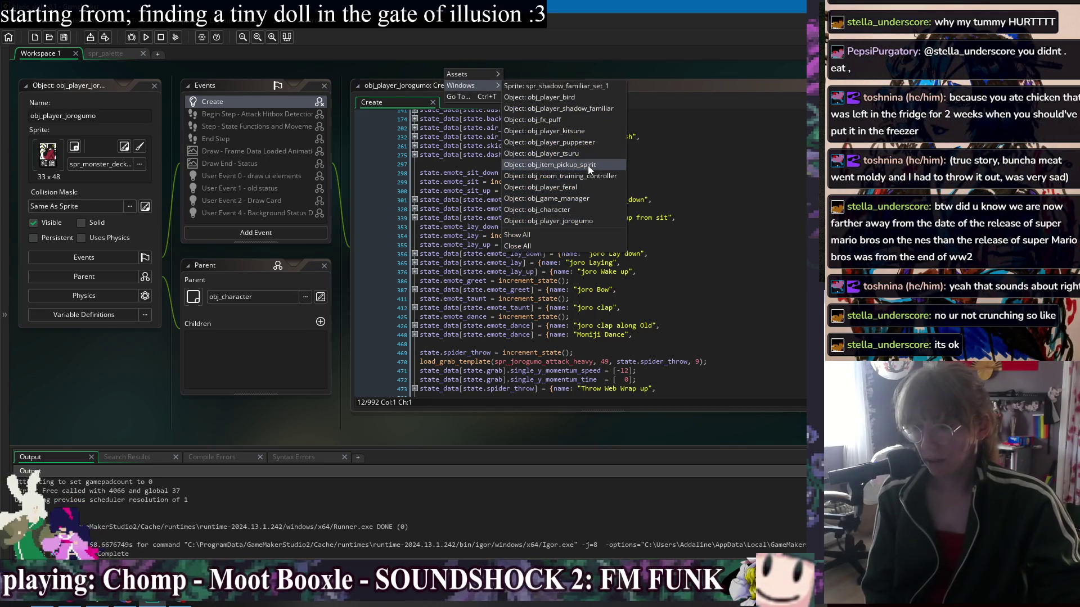
Close the spr_shadow_familiar_set_1 sprite editor and return to obj_character's Step code
{"action": "left_click", "coordinate": [574, 89]}
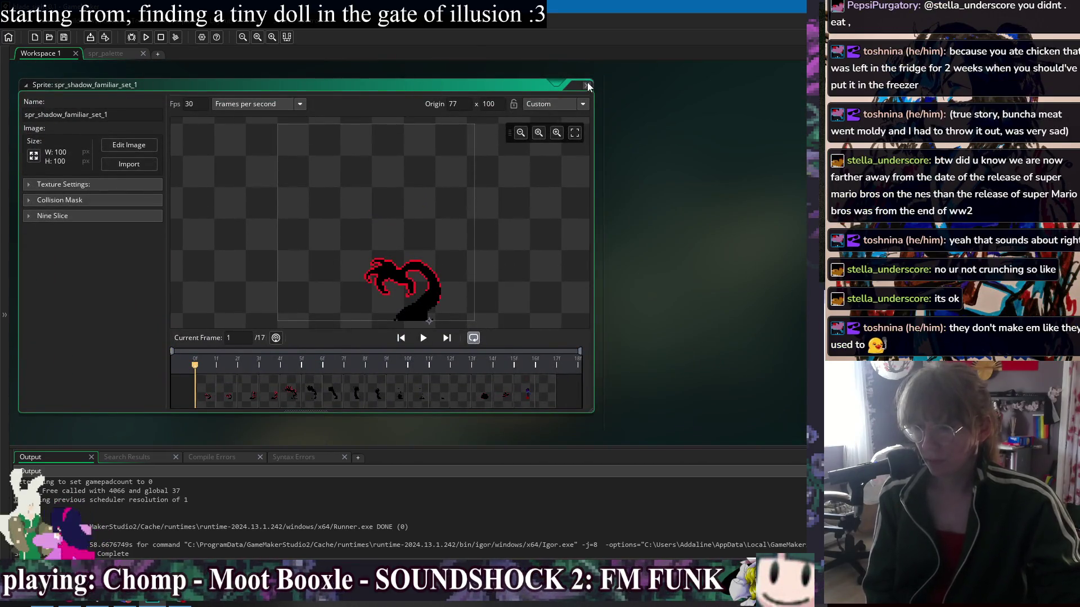
{"action": "left_click", "coordinate": [587, 85]}
{"action": "right_click", "coordinate": [653, 91]}
{"action": "mouse_move", "coordinate": [669, 107]}
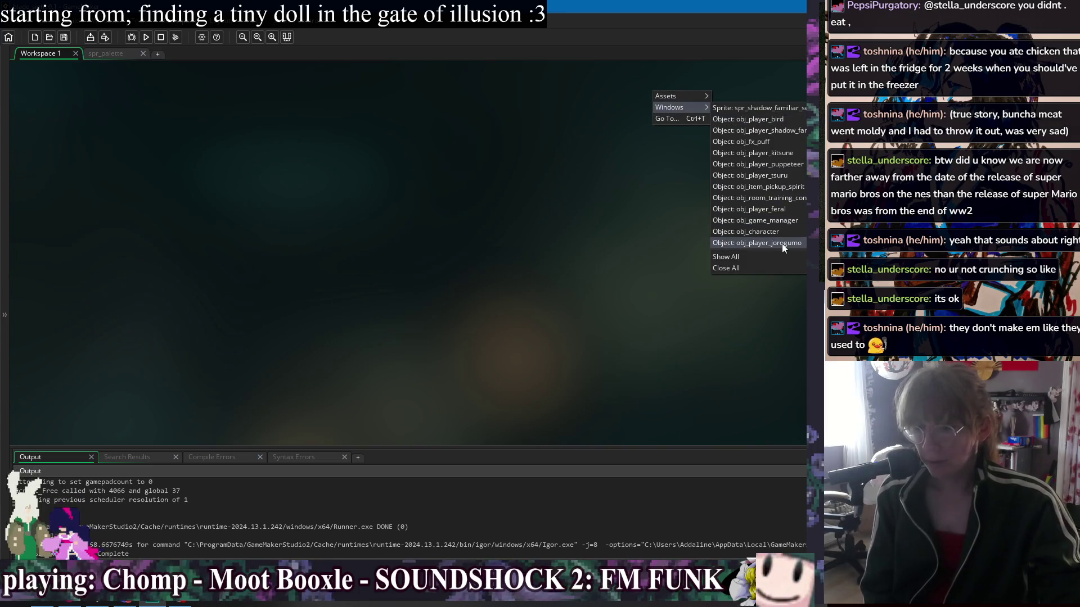
{"action": "right_click", "coordinate": [467, 119]}
{"action": "mouse_move", "coordinate": [492, 140]}
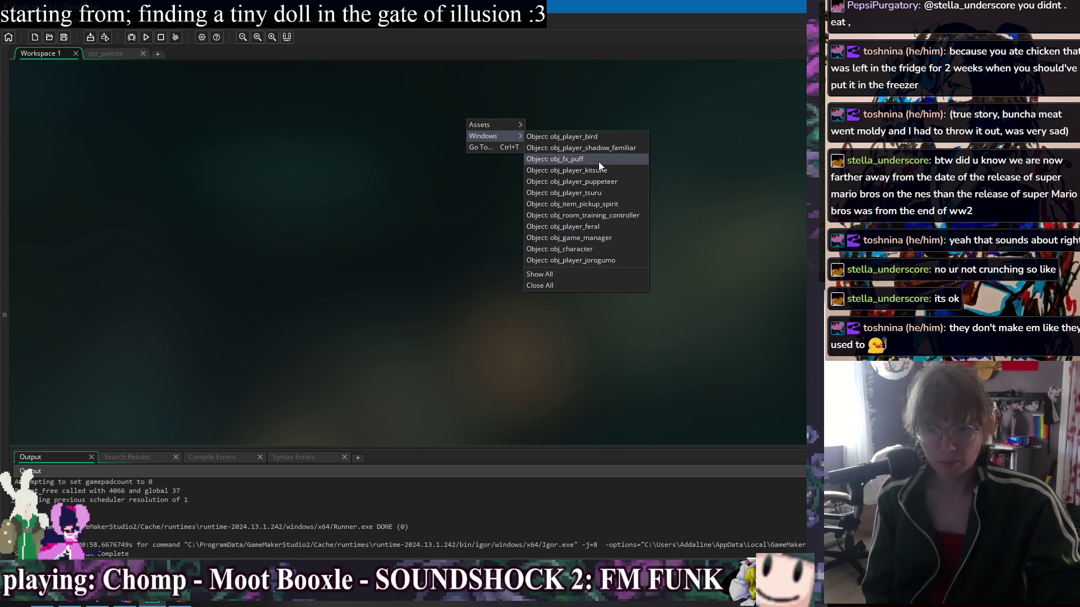
{"action": "left_click", "coordinate": [609, 251]}
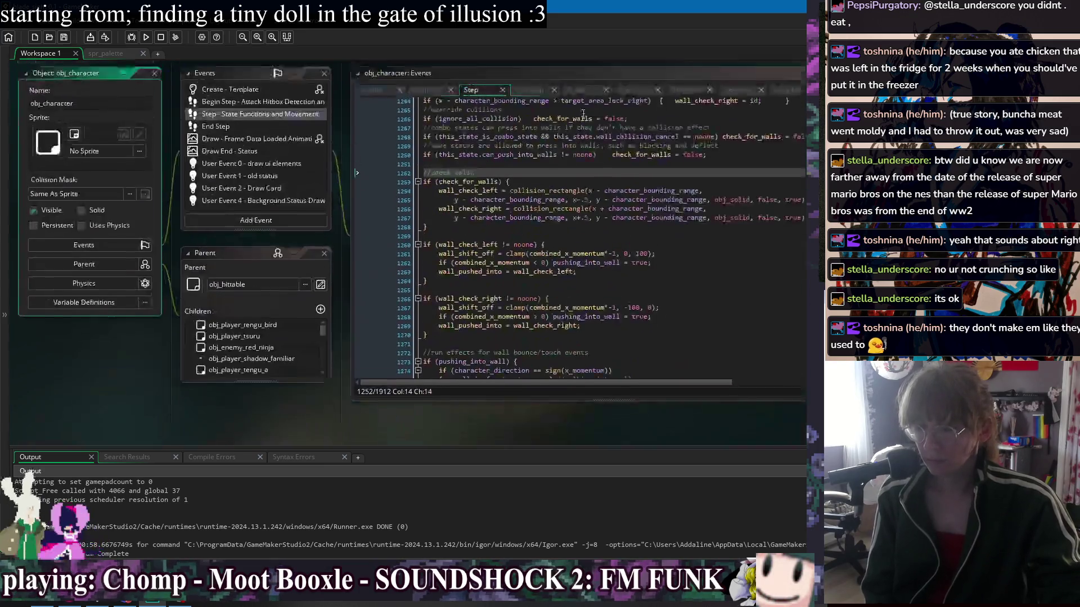
{"action": "mouse_move", "coordinate": [697, 73]}
{"action": "left_mouse_down"}
{"action": "mouse_move", "coordinate": [549, 73]}
{"action": "mouse_move", "coordinate": [539, 83]}
{"action": "mouse_move", "coordinate": [565, 74]}
{"action": "left_mouse_up"}
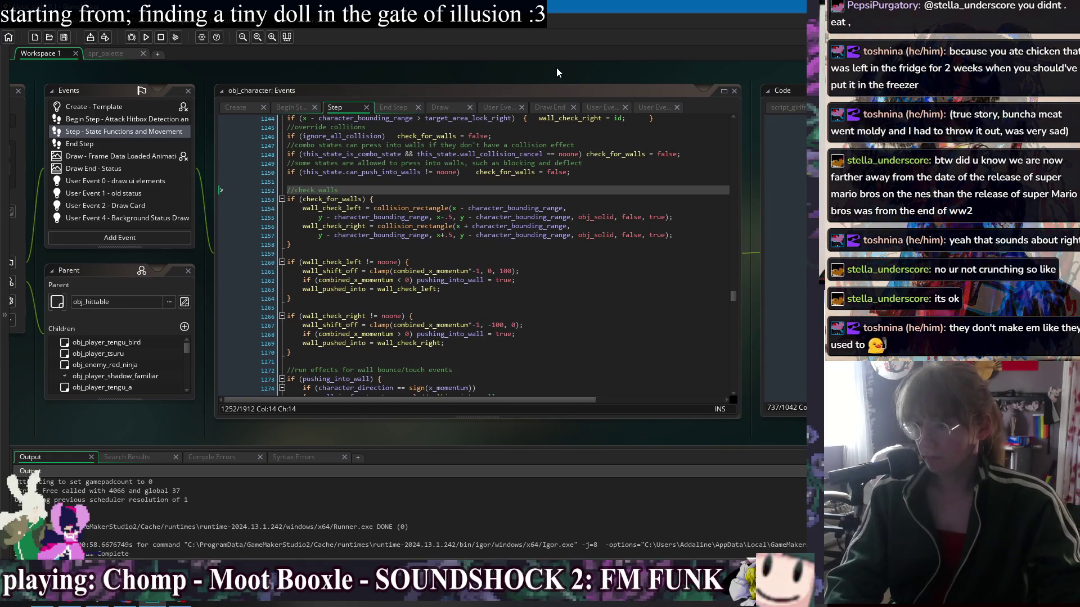
Bring up obj_game_manager's events, showing its End Step camera and screen-shake code
{"action": "right_click", "coordinate": [556, 67]}
{"action": "mouse_move", "coordinate": [585, 84]}
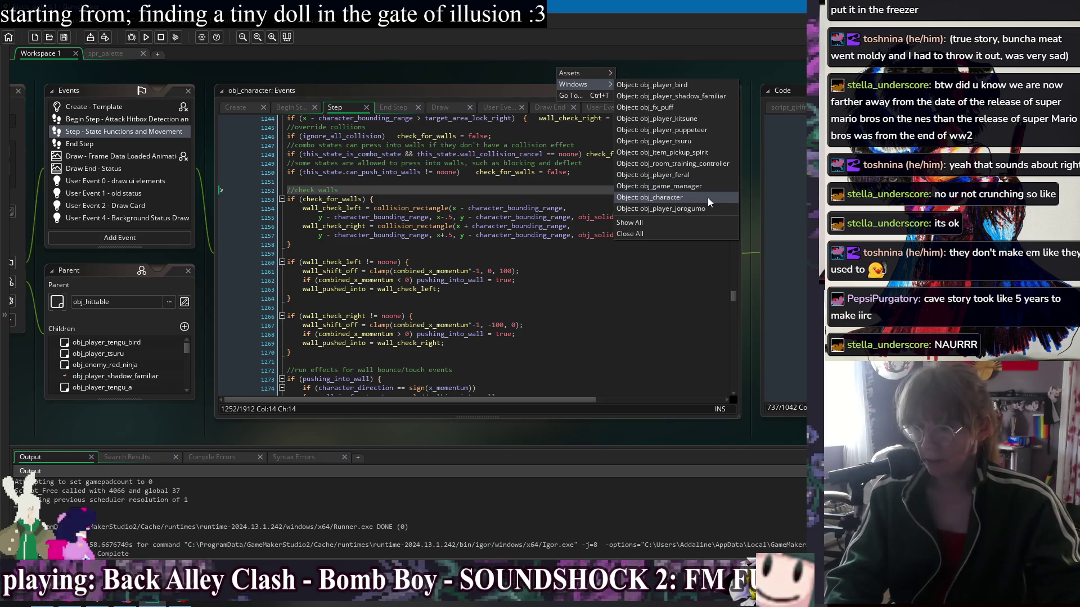
{"action": "left_click", "coordinate": [693, 197]}
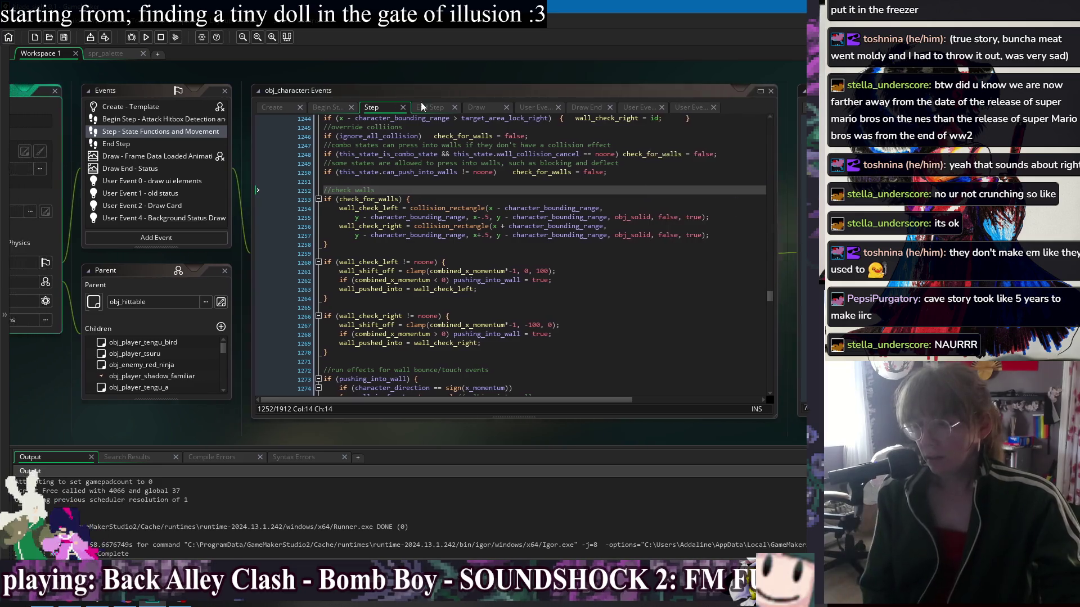
{"action": "right_click", "coordinate": [460, 71]}
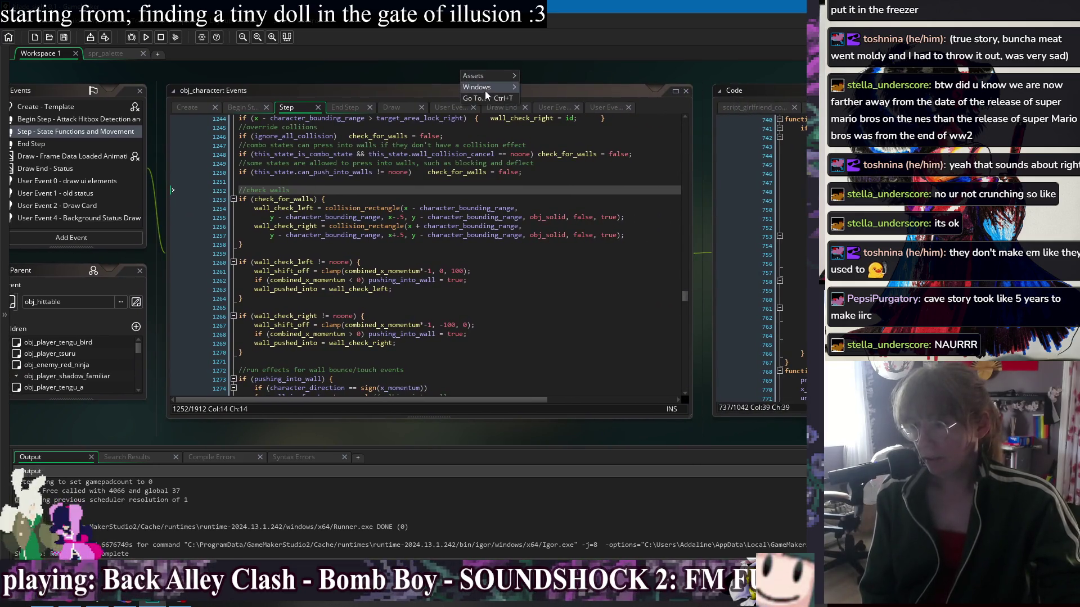
{"action": "mouse_move", "coordinate": [487, 91]}
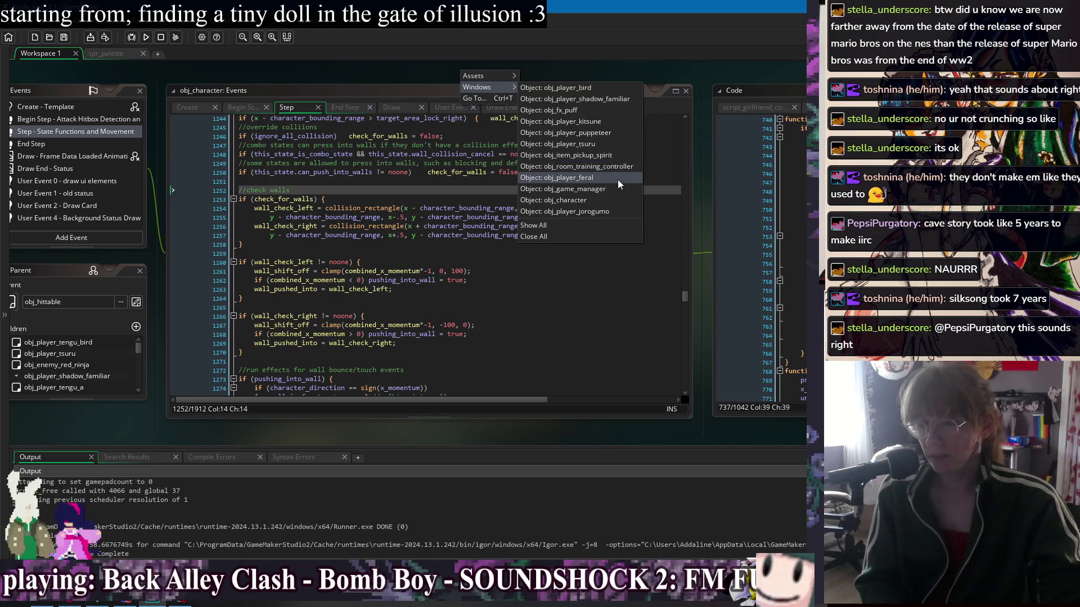
{"action": "left_click", "coordinate": [606, 190]}
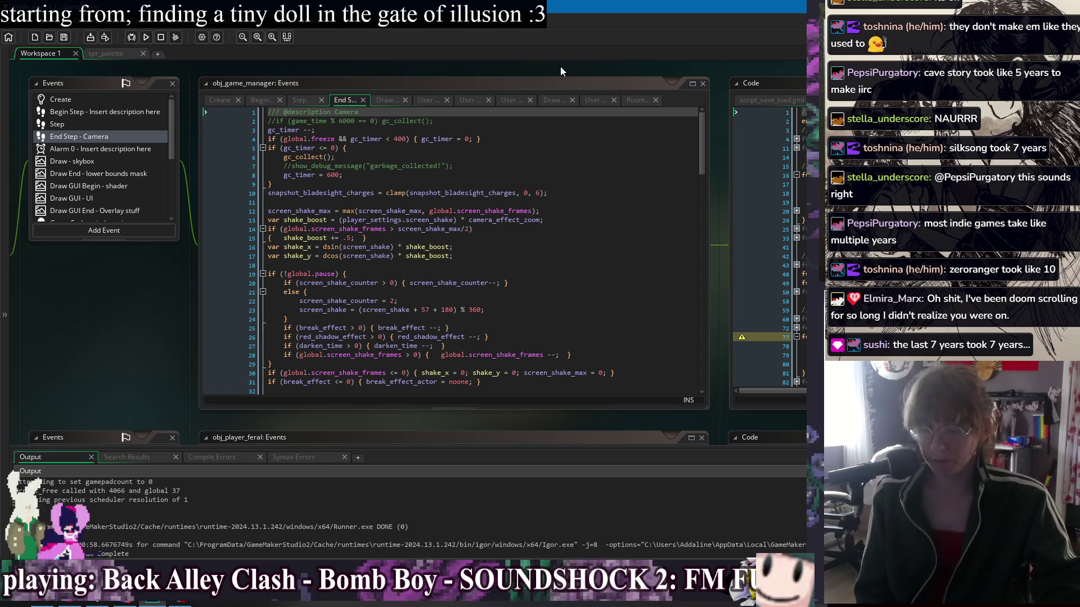
Go back to obj_character's Step event at the check_for_walls collision_rectangle checks near line 1252
{"action": "right_click", "coordinate": [561, 66]}
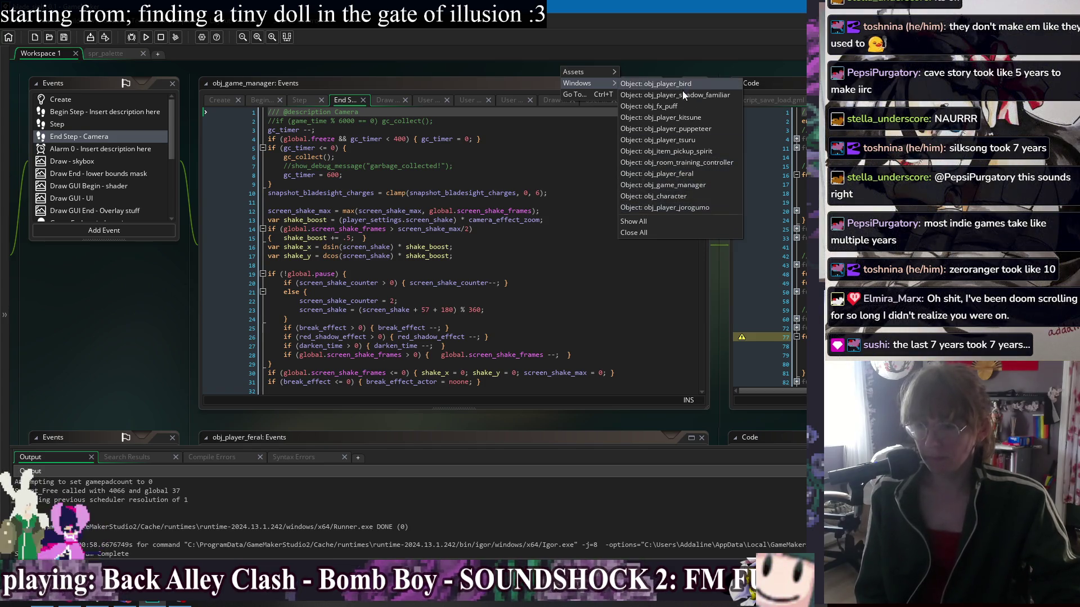
{"action": "left_click", "coordinate": [368, 68]}
{"action": "right_click", "coordinate": [395, 68]}
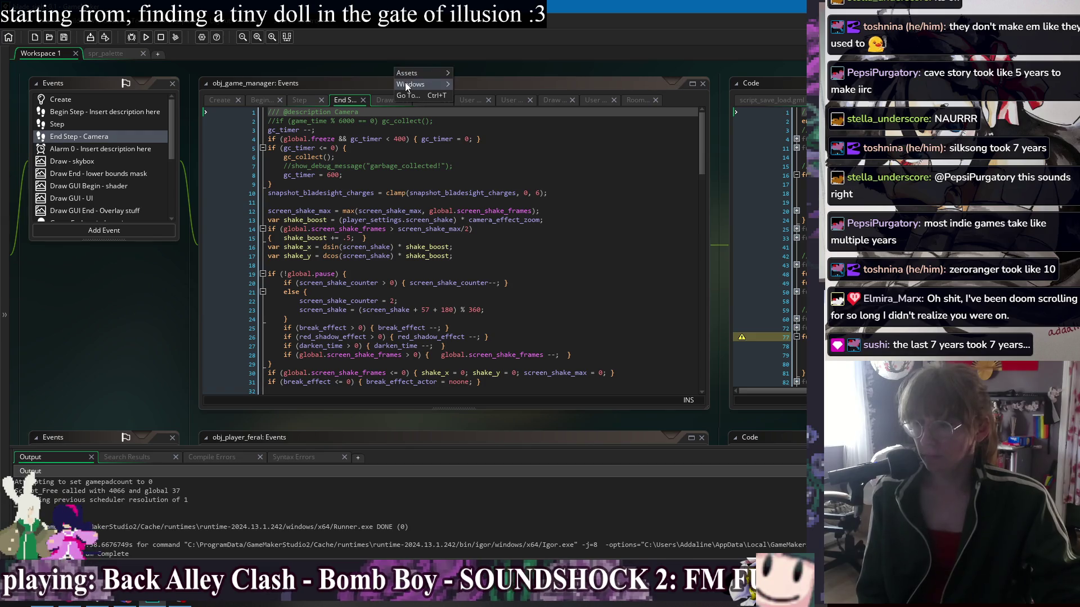
{"action": "mouse_move", "coordinate": [406, 86]}
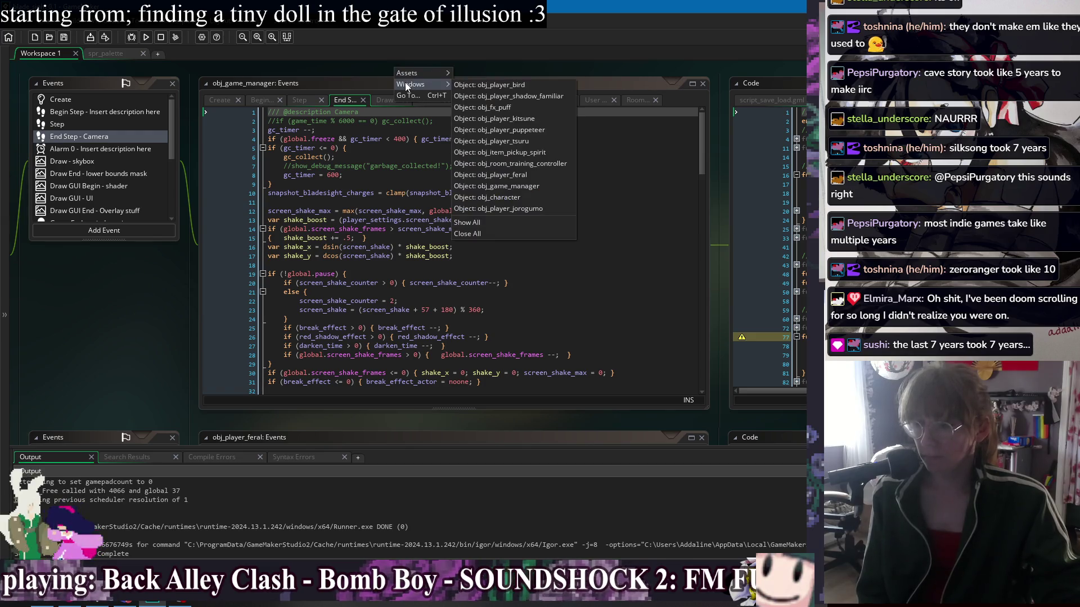
{"action": "left_click", "coordinate": [536, 197]}
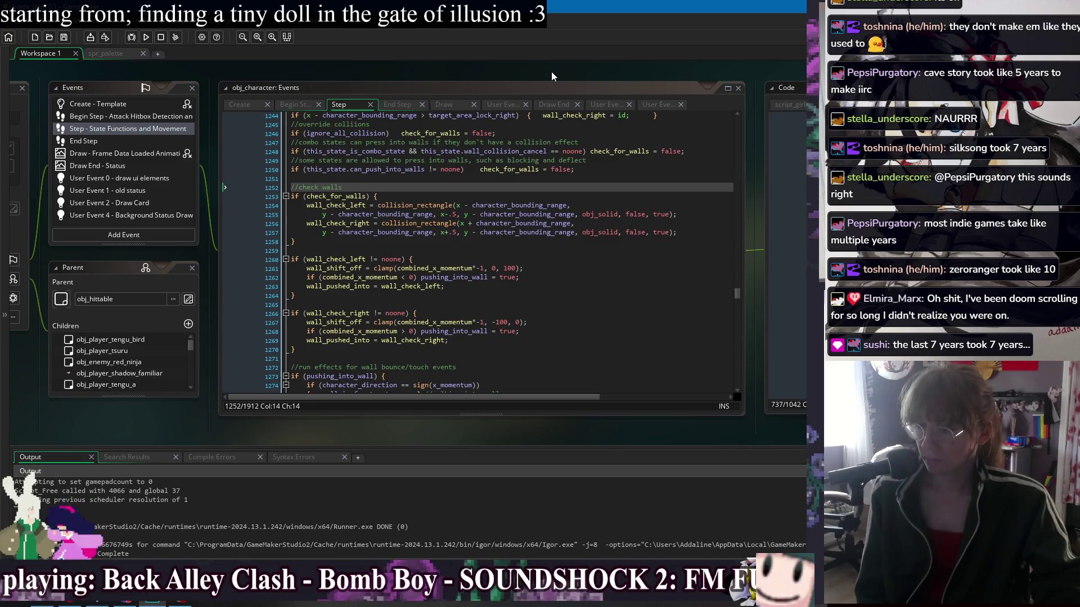
{"action": "left_click", "coordinate": [484, 257]}
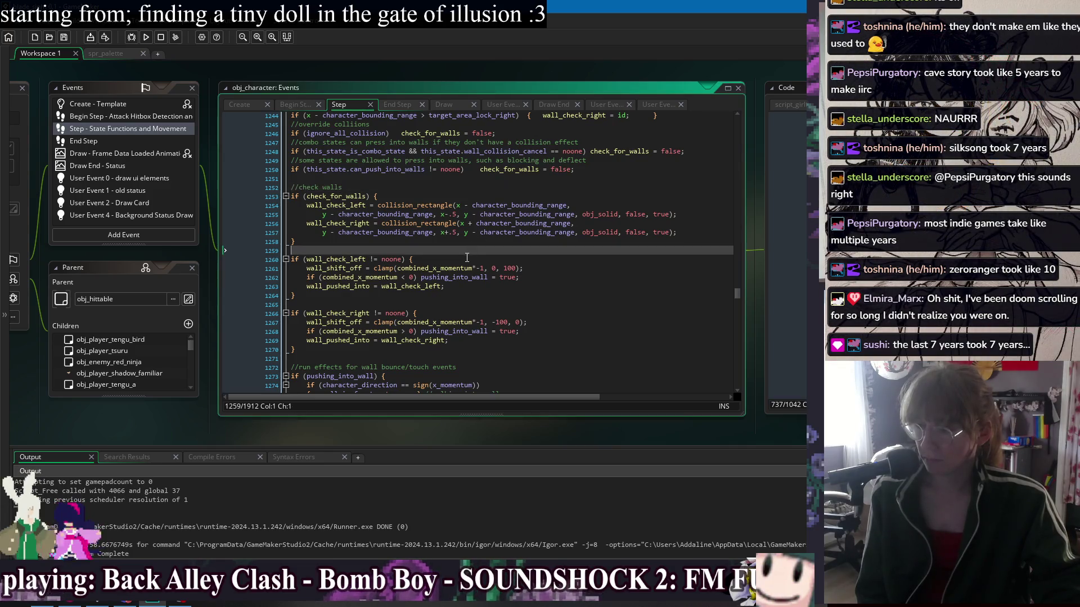
Select combined_x_momentum in the line 1261 clamp call to see its other uses
{"action": "left_click", "coordinate": [480, 304]}
{"action": "double_click", "coordinate": [433, 268]}
{"action": "left_click", "coordinate": [473, 296]}
{"action": "left_click", "coordinate": [449, 268]}
{"action": "double_click", "coordinate": [449, 268]}
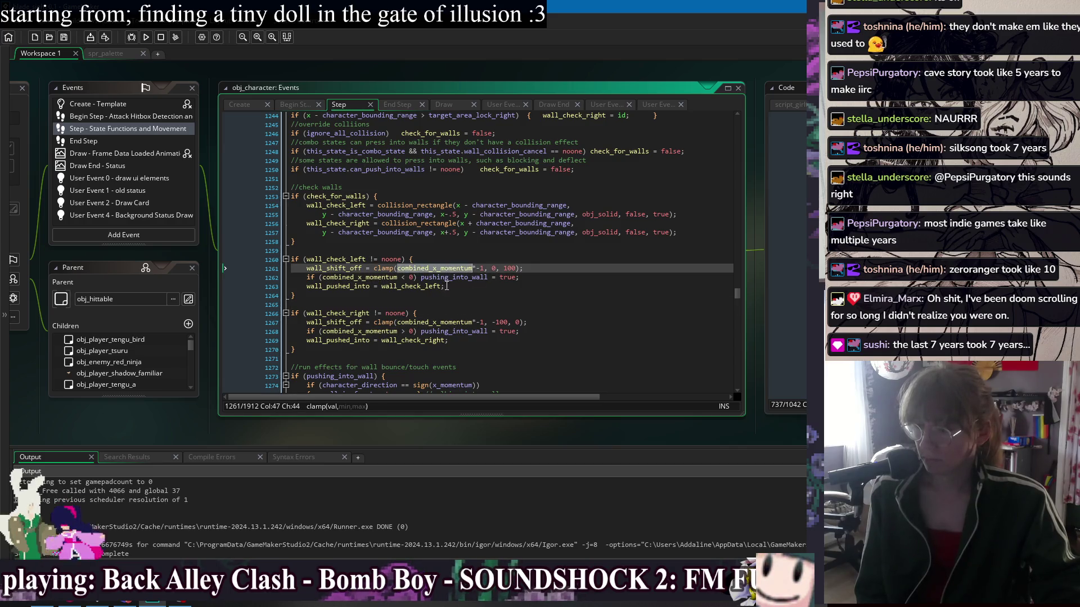
{"action": "scroll", "coordinate": [450, 290], "scroll_direction": "up", "scroll_amount": 3}
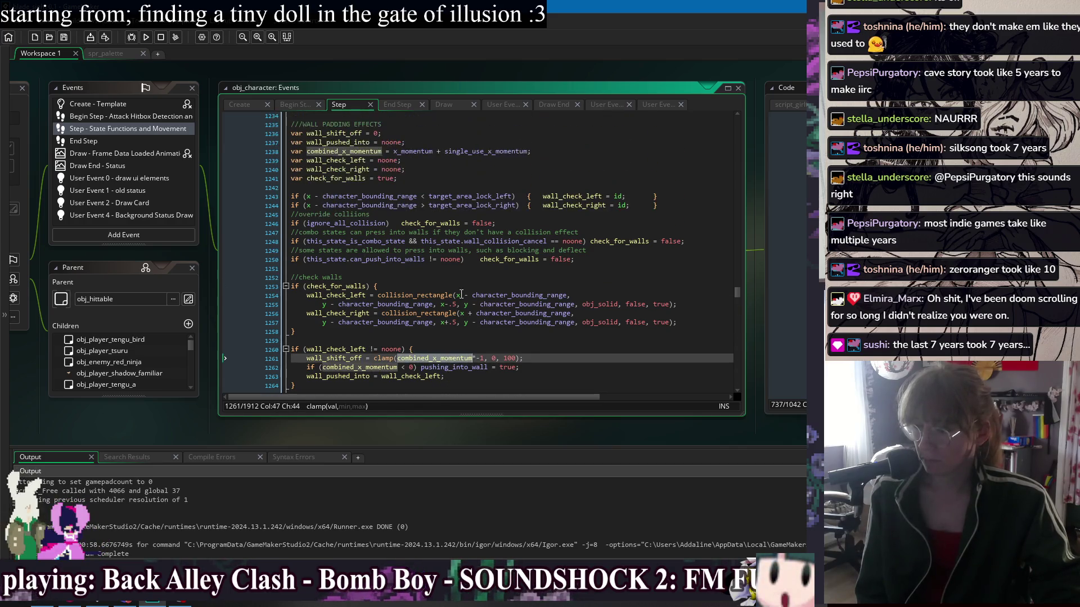
{"action": "scroll", "coordinate": [495, 241], "scroll_direction": "down", "scroll_amount": 3}
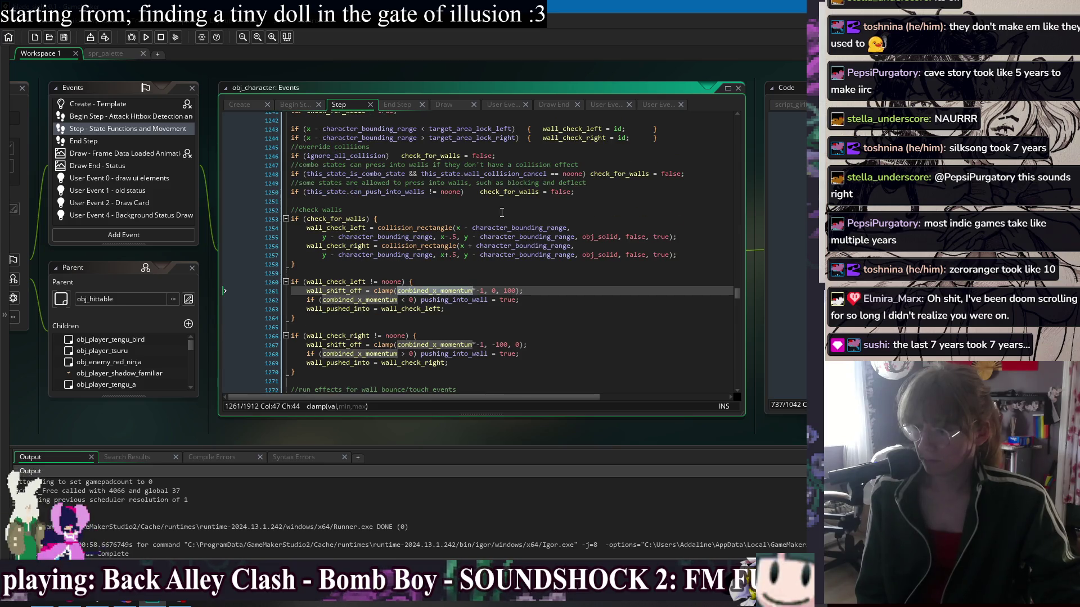
Add blank lines after the wall_pushed_into assignment in the left-wall block
{"action": "left_click", "coordinate": [584, 287]}
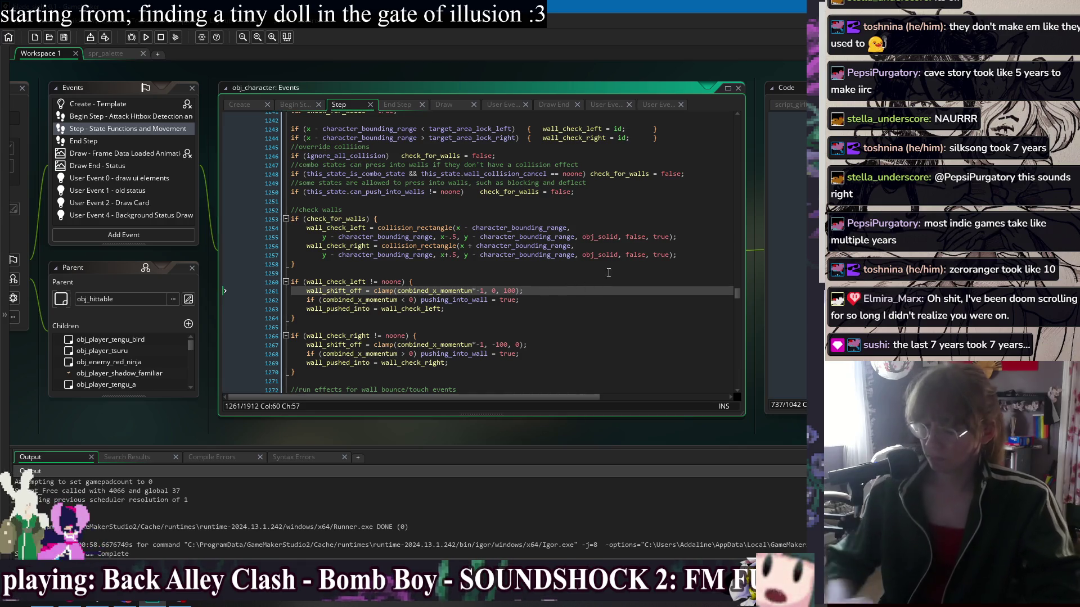
{"action": "key", "text": "Down"}
{"action": "key", "text": "Down"}
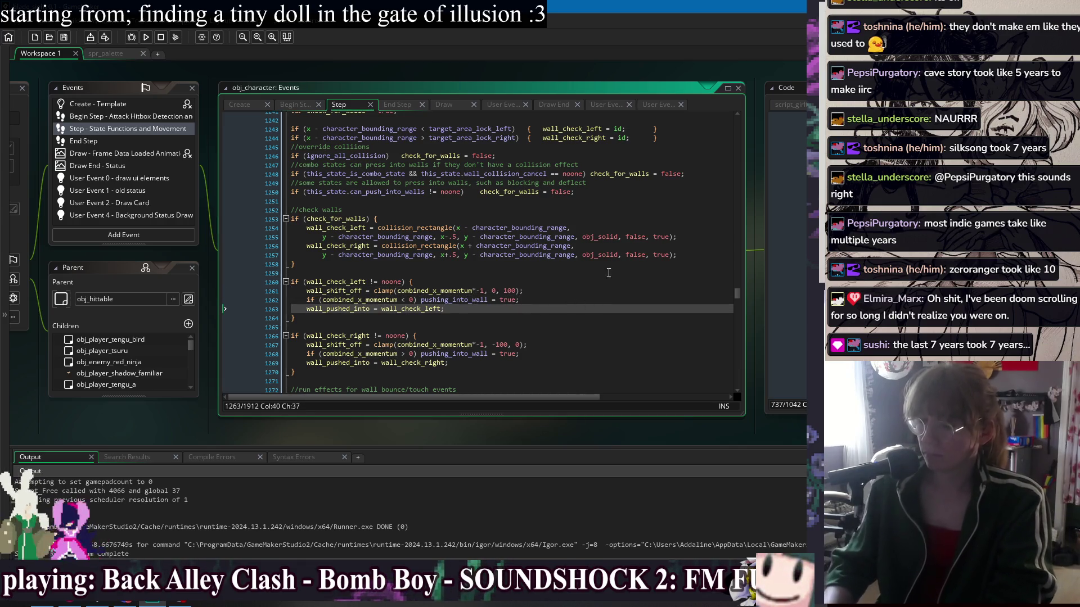
{"action": "key", "text": "Return"}
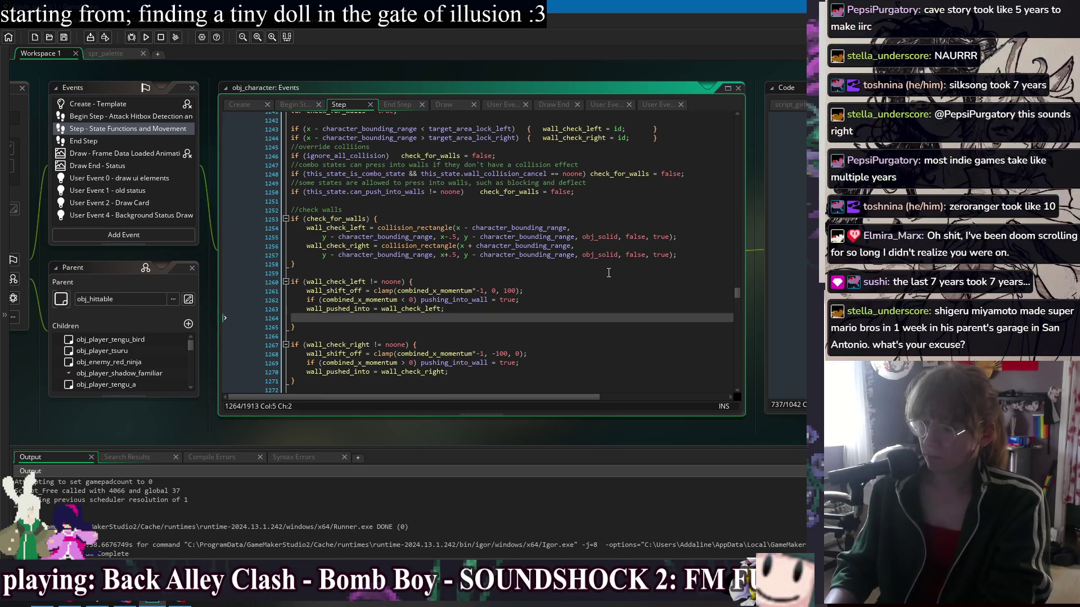
{"action": "key", "text": "Return"}
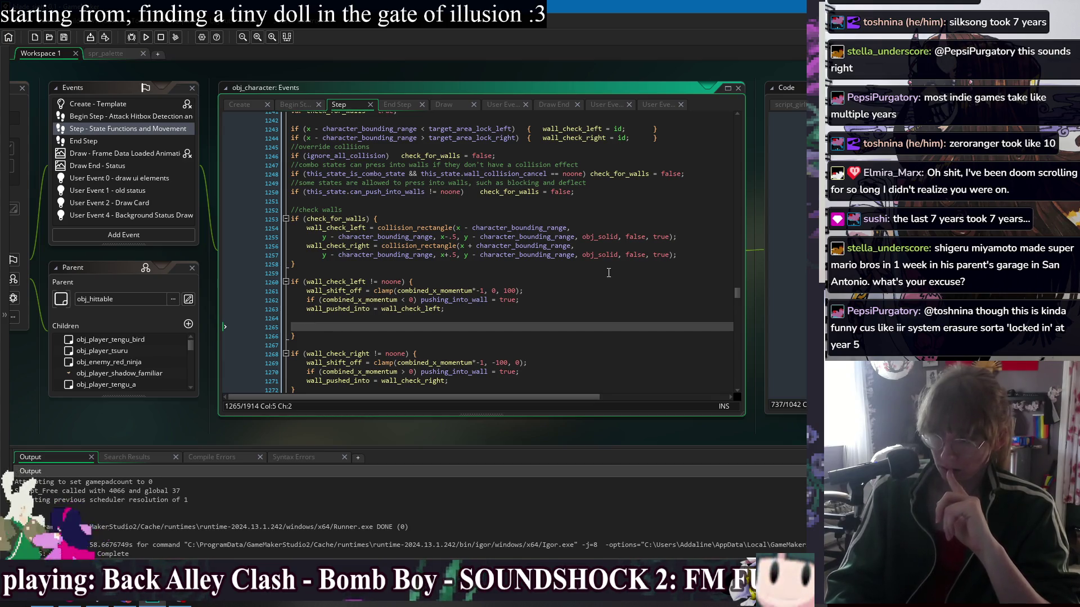
{"action": "key", "text": "BackSpace"}
{"action": "key", "text": "BackSpace"}
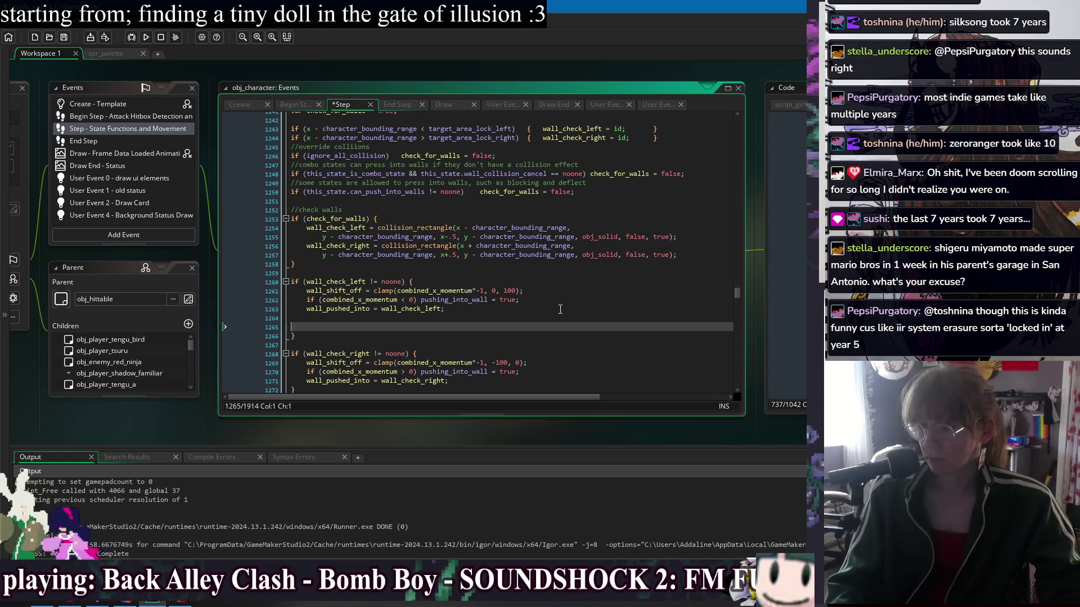
Delete the spare blank line and add a '//wall shift off to push against the current x momentum' comment above the left-wall check
{"action": "key", "text": "BackSpace"}
{"action": "left_click", "coordinate": [450, 272]}
{"action": "key", "text": "Return"}
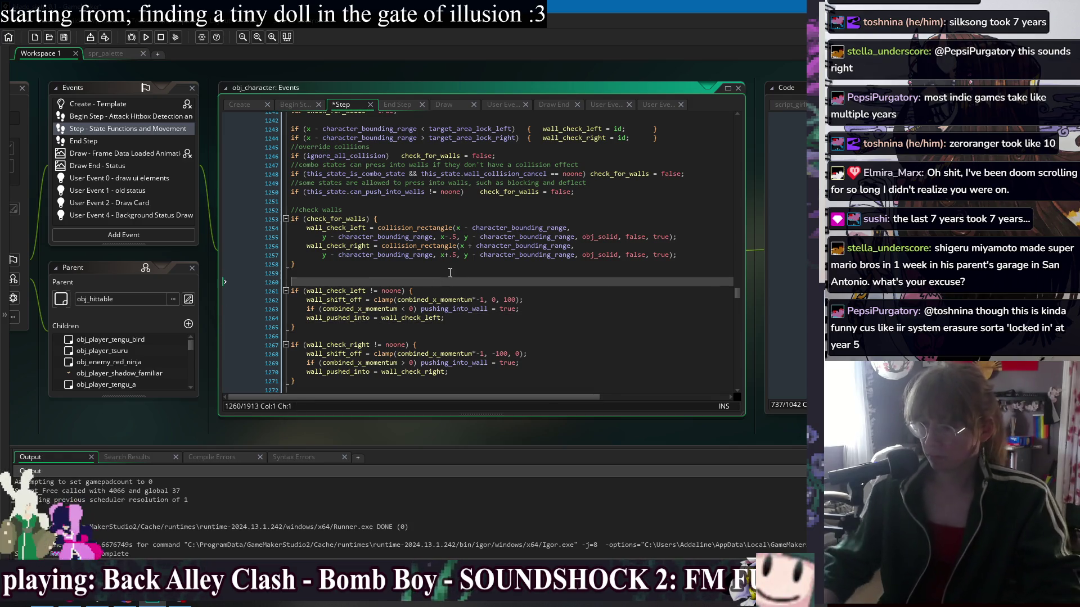
{"action": "type", "text": "//wall shift off to "}
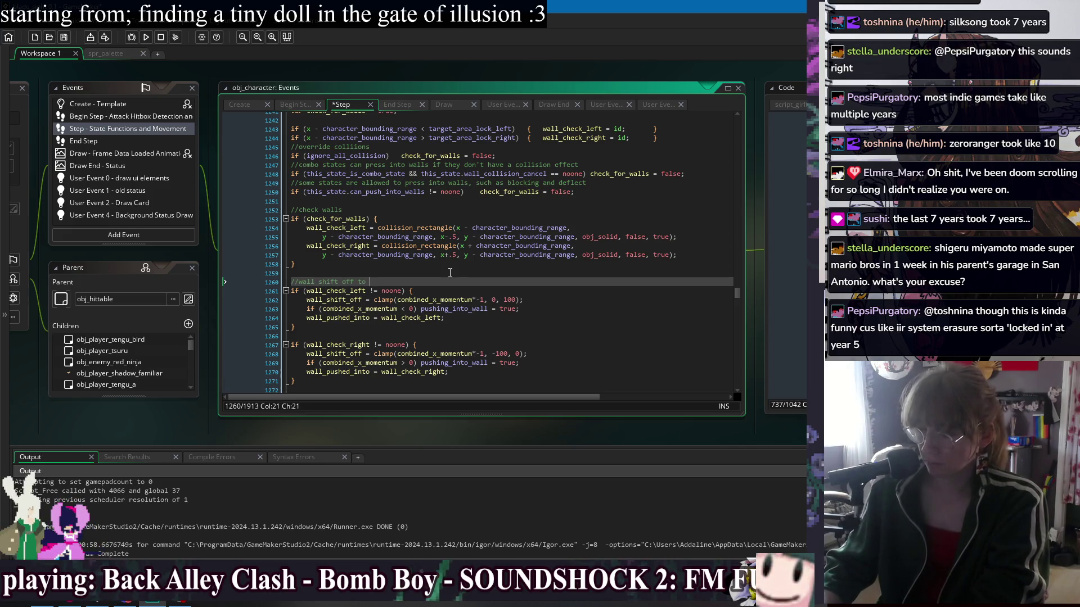
{"action": "type", "text": "push again"}
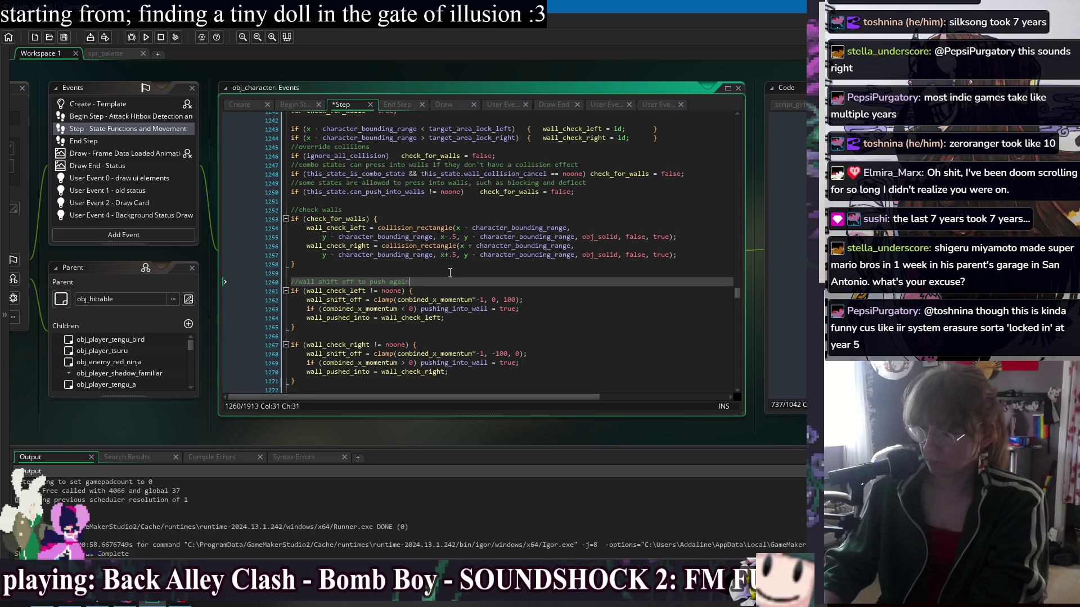
{"action": "type", "text": "st the current x momentum "}
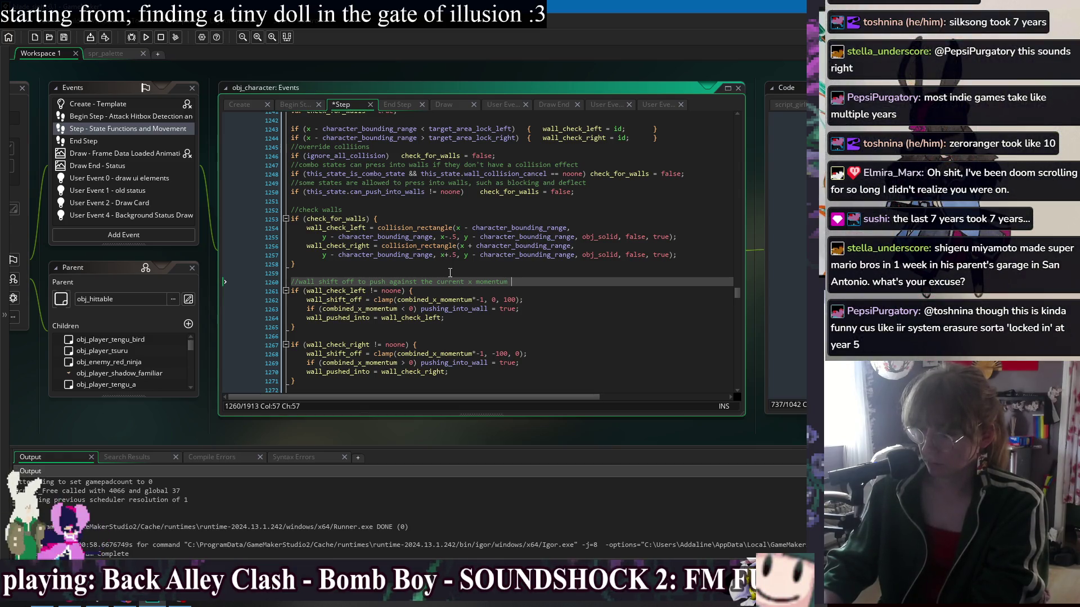
{"action": "type", "text": "and cancel it io"}
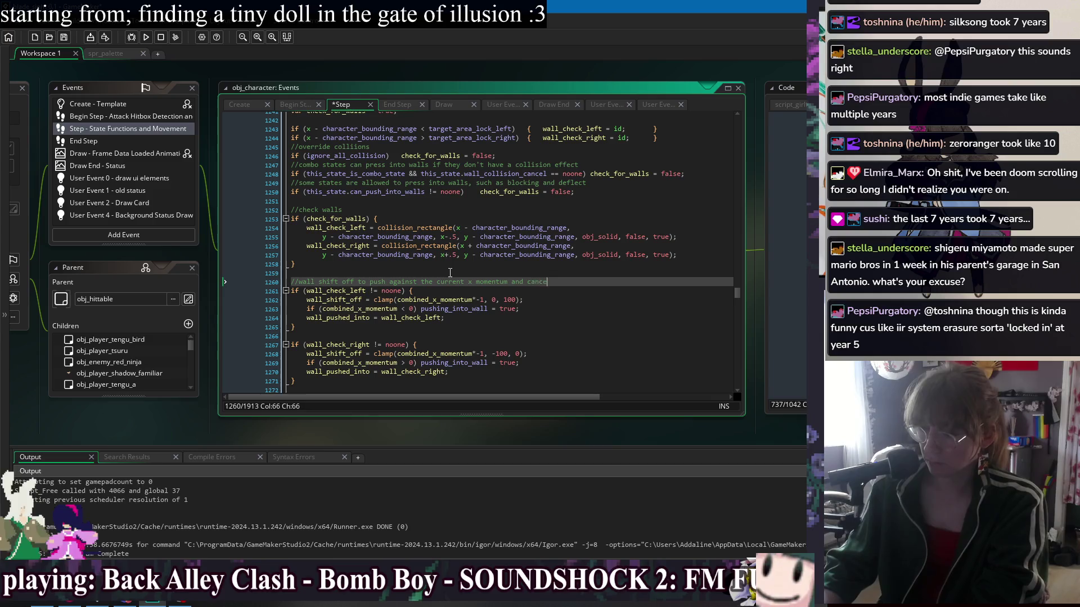
{"action": "key", "text": "BackSpace"}
{"action": "type", "text": "ut"}
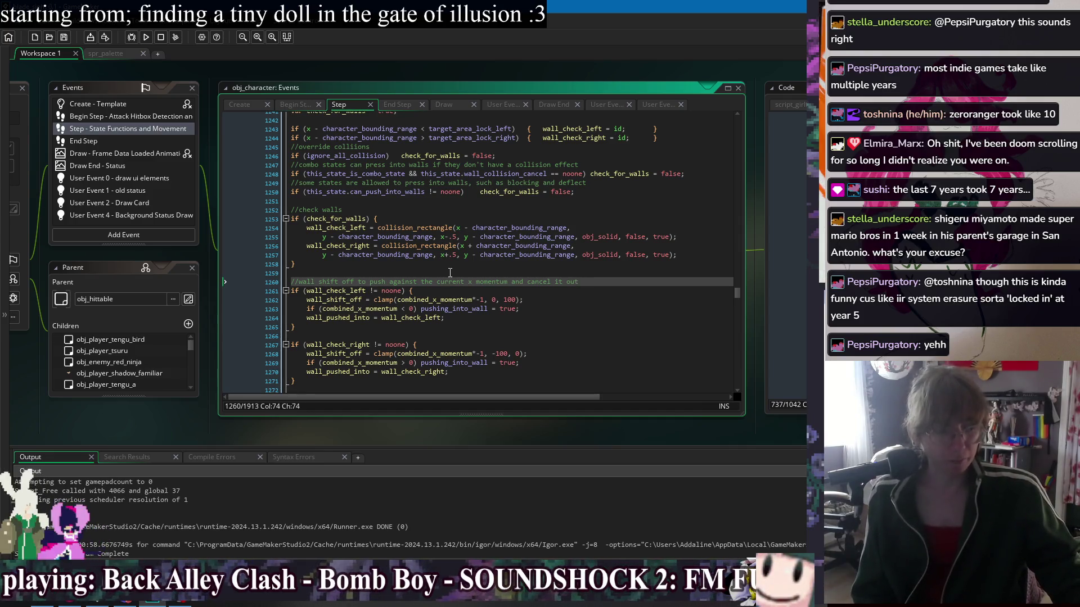
{"action": "left_click", "coordinate": [450, 273]}
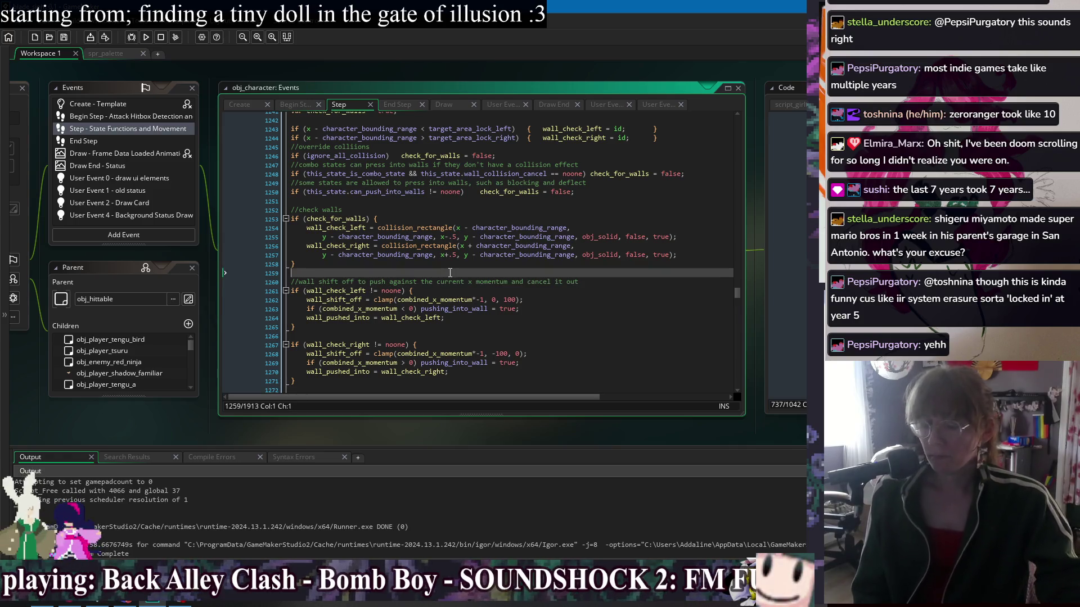